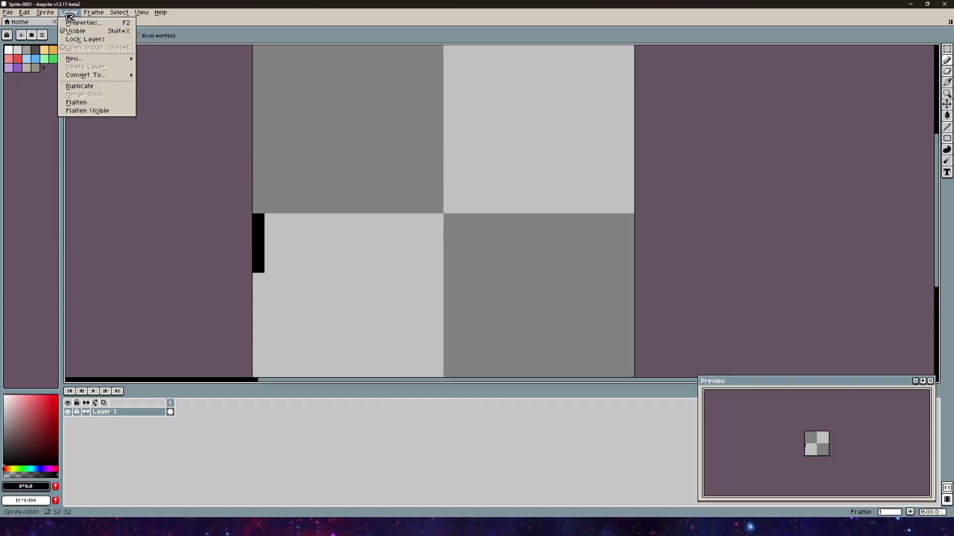
- Turn on View > Symmetry Options, after briefly toggling them off and back on
{"action": "mouse_move", "coordinate": [97, 17]}
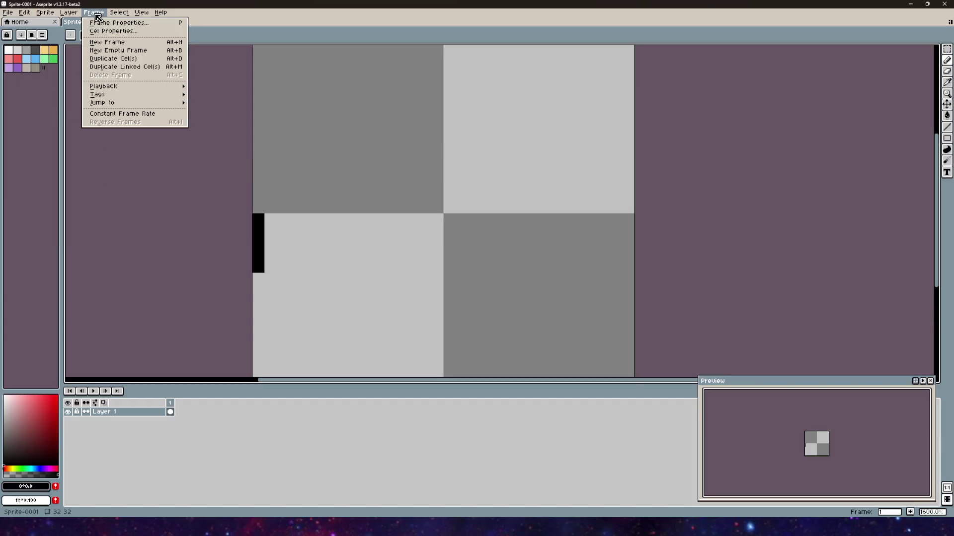
{"action": "mouse_move", "coordinate": [130, 18]}
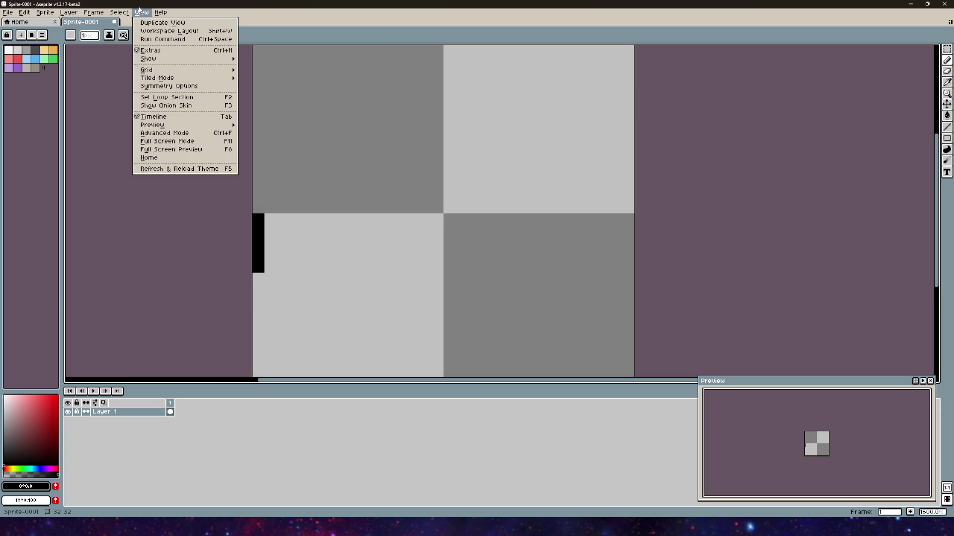
{"action": "left_click", "coordinate": [163, 87]}
{"action": "left_click", "coordinate": [120, 15]}
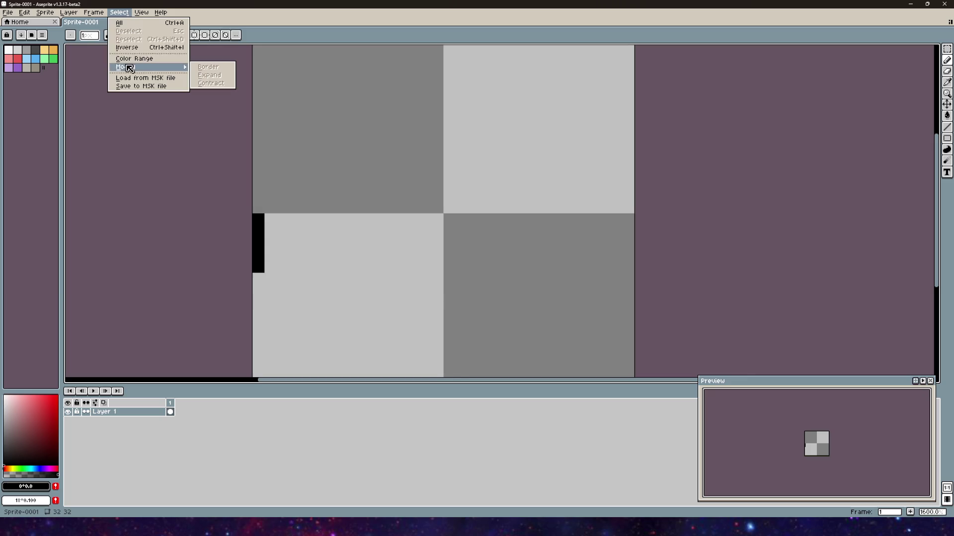
{"action": "mouse_move", "coordinate": [140, 13]}
{"action": "left_click", "coordinate": [163, 88]}
{"action": "left_click", "coordinate": [141, 12]}
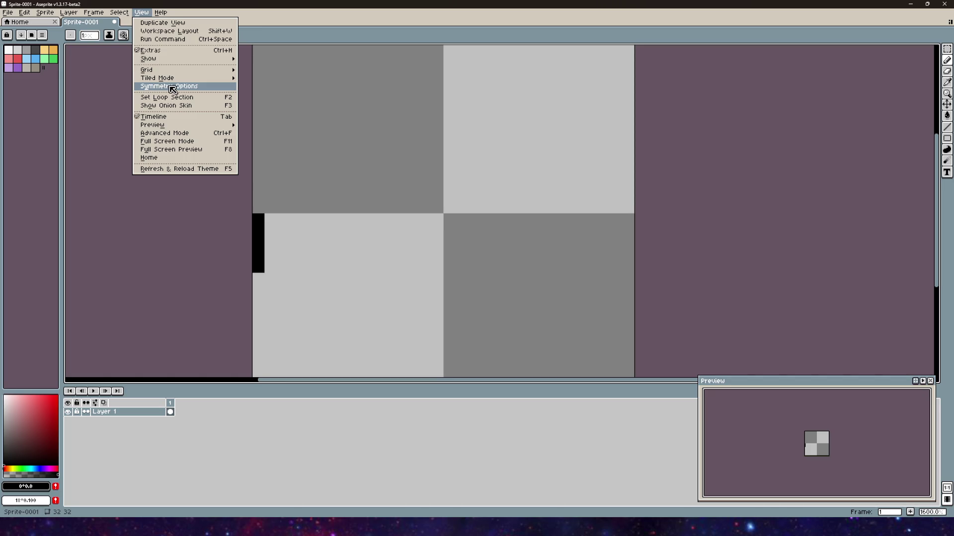
{"action": "left_click", "coordinate": [172, 89]}
- Enable mirroring across the vertical centre axis, then draw and undo a diagonal test stroke
{"action": "left_click", "coordinate": [197, 36]}
{"action": "scroll", "coordinate": [351, 186], "scroll_direction": "down", "scroll_amount": 4}
{"action": "scroll", "coordinate": [293, 229], "scroll_direction": "up", "scroll_amount": 6}
{"action": "left_click_drag", "start_coordinate": [282, 230], "coordinate": [283, 300]}
{"action": "left_click_drag", "start_coordinate": [301, 211], "coordinate": [350, 154]}
{"action": "key", "text": "ctrl+z"}
{"action": "key", "text": "ctrl+z"}
{"action": "key", "text": "ctrl+z"}
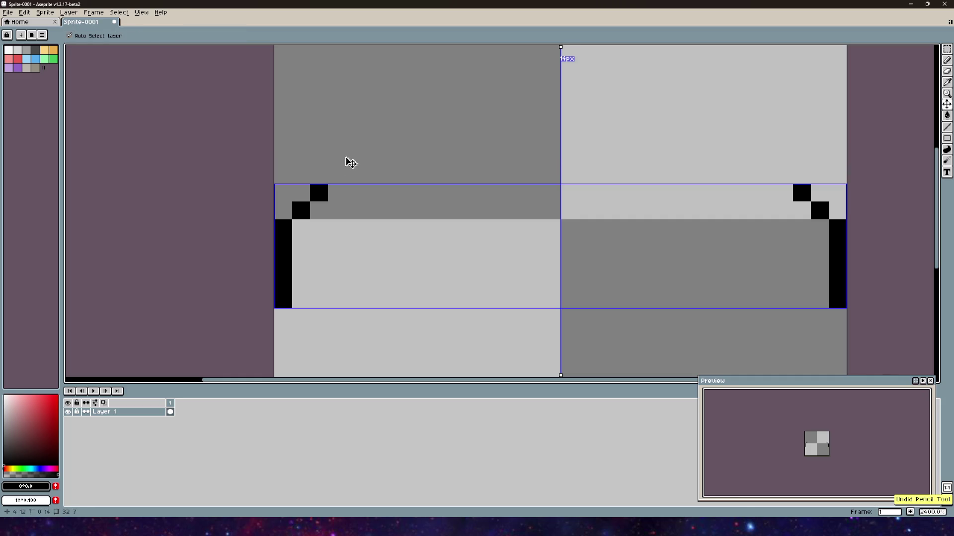
- Draw more mirrored test pixels near the upper left and undo them
{"action": "scroll", "coordinate": [349, 171], "scroll_direction": "down", "scroll_amount": 3}
{"action": "left_click_drag", "start_coordinate": [318, 235], "coordinate": [360, 154]}
{"action": "left_click", "coordinate": [379, 129]}
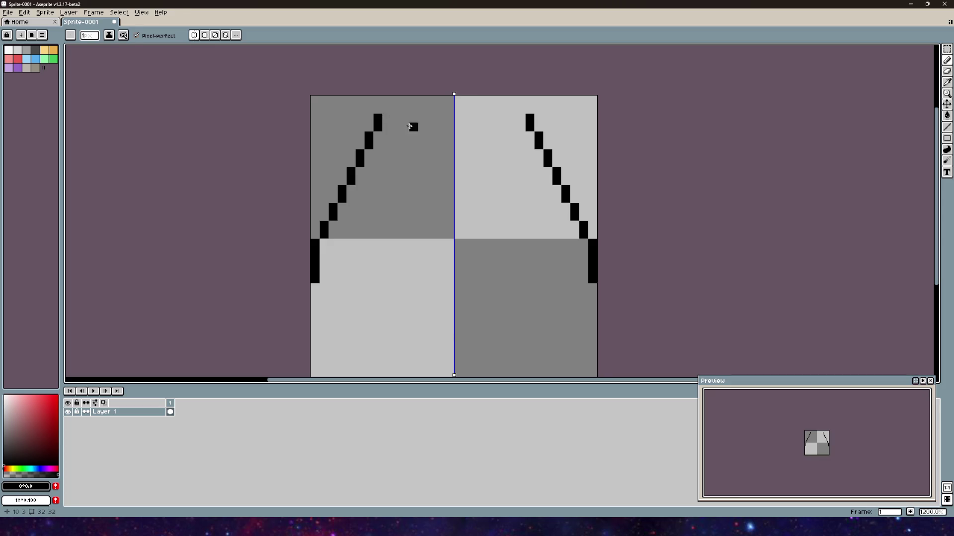
{"action": "key", "text": "ctrl+z"}
{"action": "key", "text": "ctrl+z"}
{"action": "key", "text": "ctrl+z"}
{"action": "key", "text": "ctrl+z"}
{"action": "key", "text": "ctrl+z"}
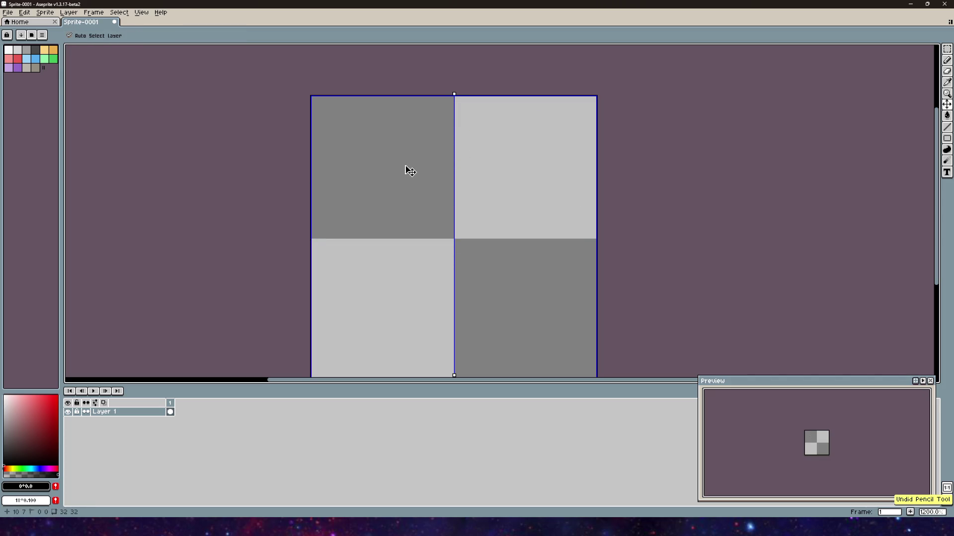
- With the Pencil, undo a misplaced left edge and start the chevron's outer upper diagonal
{"action": "key", "text": "b"}
{"action": "left_click", "coordinate": [314, 244]}
{"action": "left_click_drag", "start_coordinate": [314, 243], "coordinate": [315, 333]}
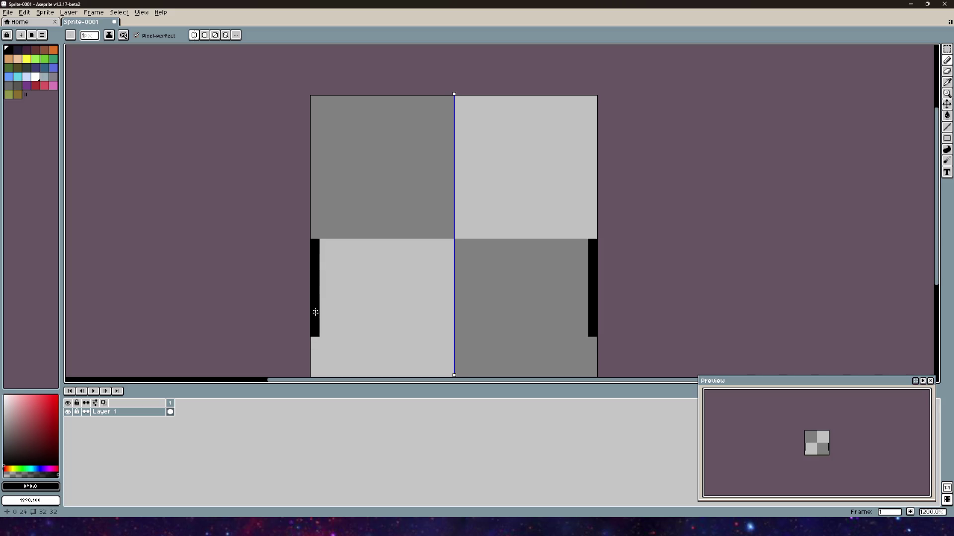
{"action": "key", "text": "ctrl+z"}
{"action": "left_click", "coordinate": [333, 225]}
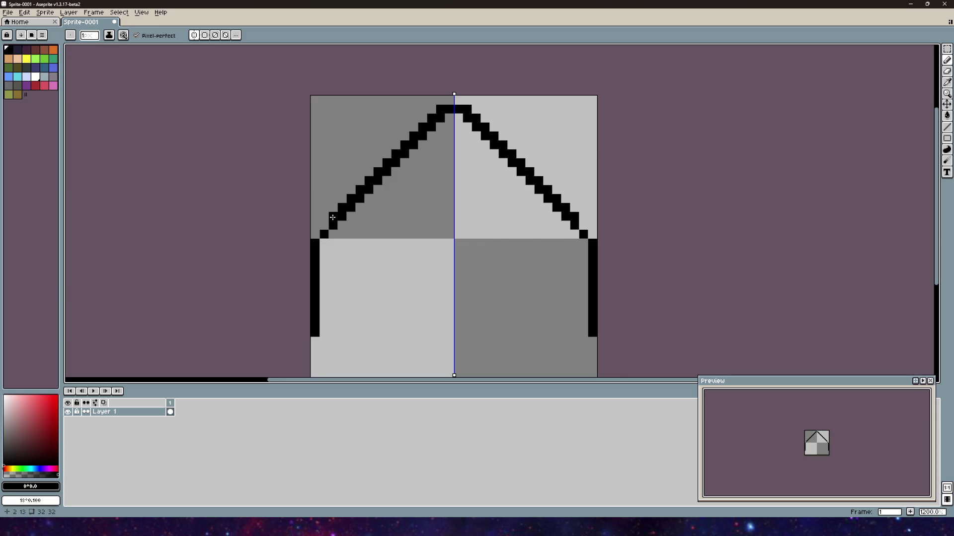
{"action": "scroll", "coordinate": [422, 235], "scroll_direction": "down", "scroll_amount": 2}
{"action": "scroll", "coordinate": [349, 232], "scroll_direction": "up", "scroll_amount": 3}
{"action": "scroll", "coordinate": [351, 324], "scroll_direction": "down", "scroll_amount": 3}
{"action": "scroll", "coordinate": [322, 277], "scroll_direction": "up", "scroll_amount": 1}
{"action": "scroll", "coordinate": [323, 277], "scroll_direction": "up", "scroll_amount": 3}
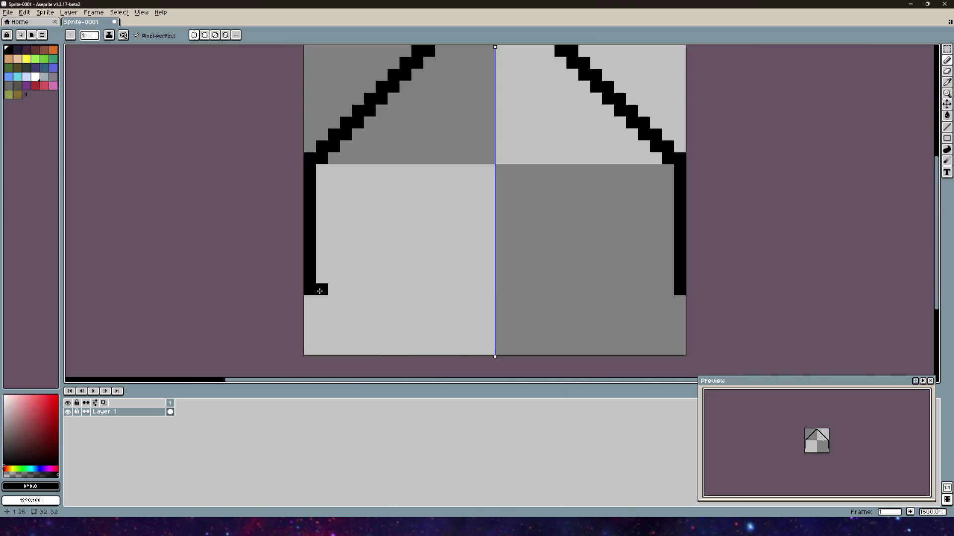
- Draw the chevron's inner diagonal rising to a flat inner top bar at the centre
{"action": "left_click", "coordinate": [332, 279]}
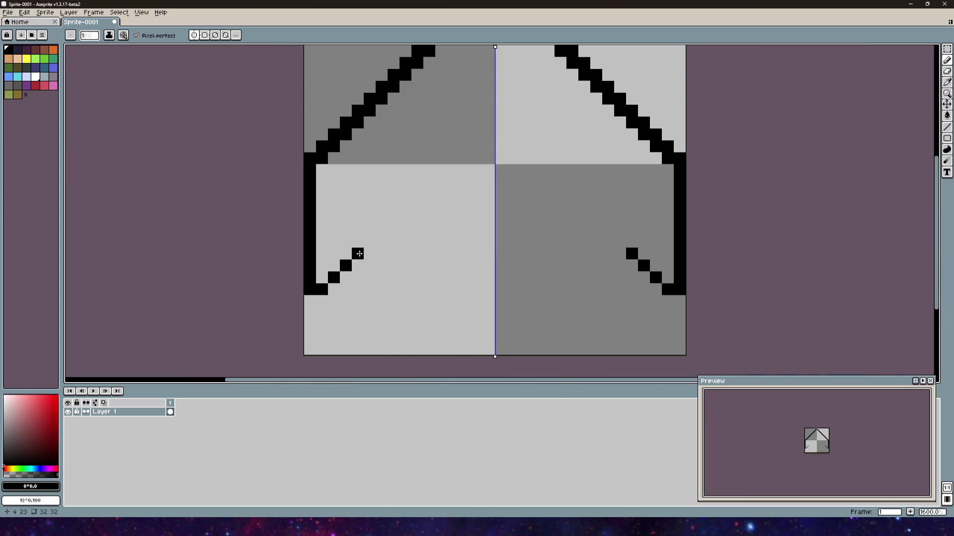
{"action": "left_click_drag", "start_coordinate": [397, 217], "coordinate": [413, 201]}
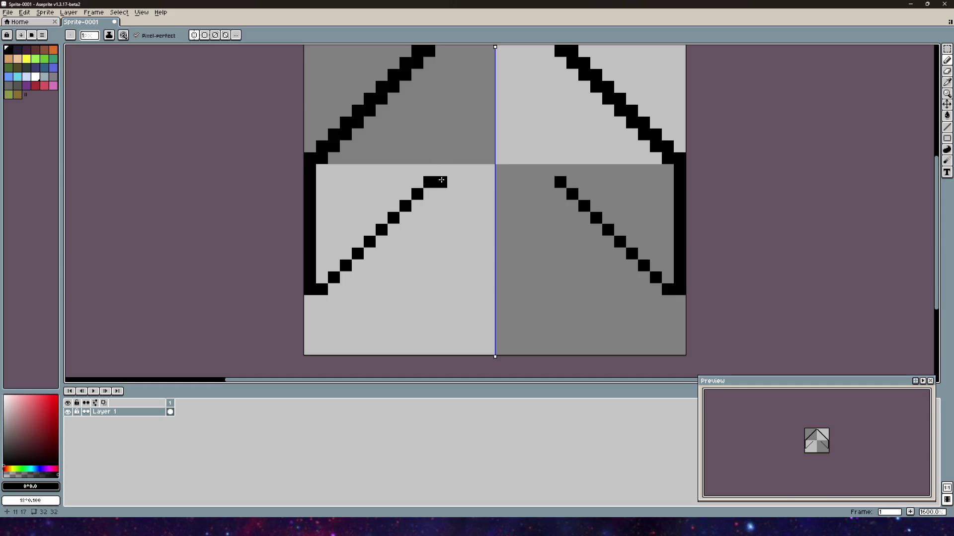
{"action": "left_click_drag", "start_coordinate": [467, 182], "coordinate": [488, 183]}
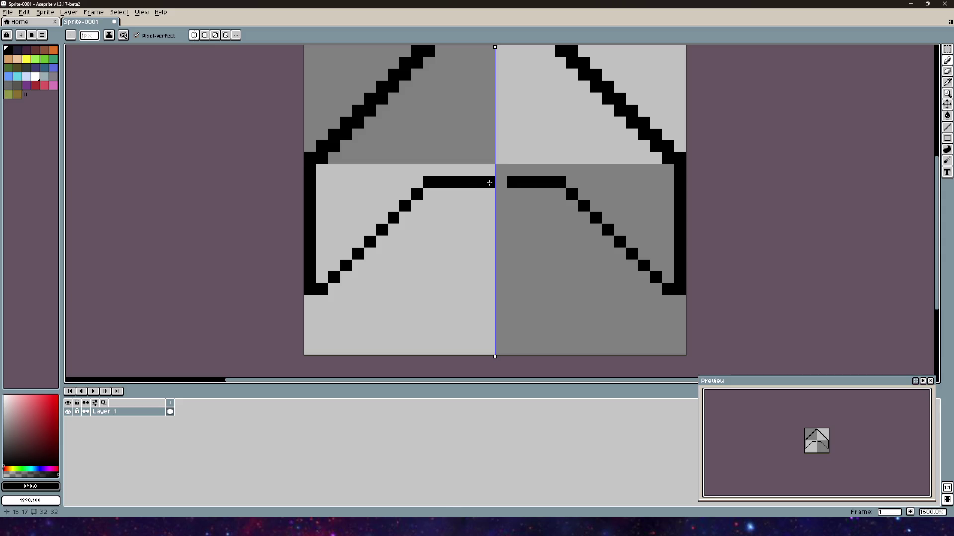
{"action": "scroll", "coordinate": [492, 184], "scroll_direction": "down", "scroll_amount": 1}
{"action": "scroll", "coordinate": [419, 177], "scroll_direction": "up", "scroll_amount": 3}
{"action": "left_click", "coordinate": [418, 177]}
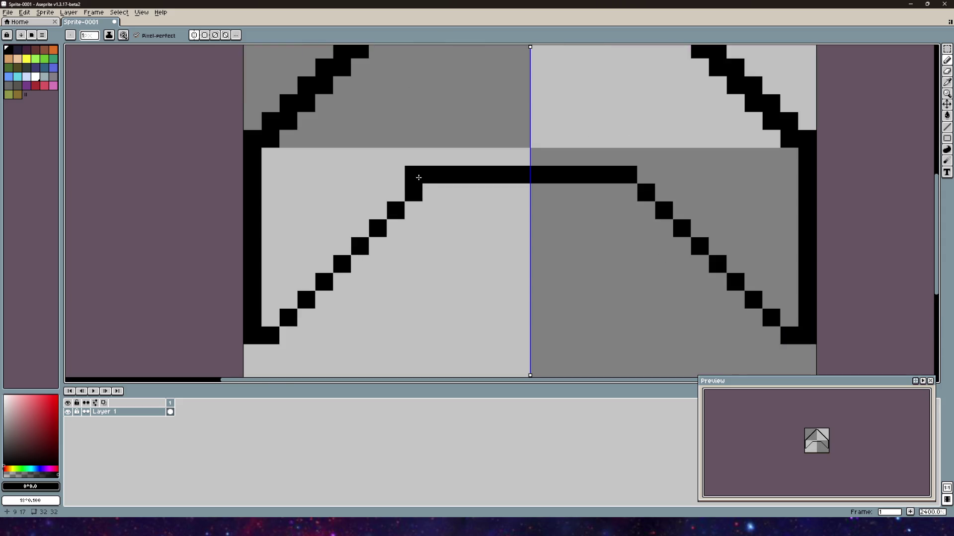
{"action": "left_click", "coordinate": [396, 193]}
{"action": "left_click_drag", "start_coordinate": [377, 211], "coordinate": [360, 229]}
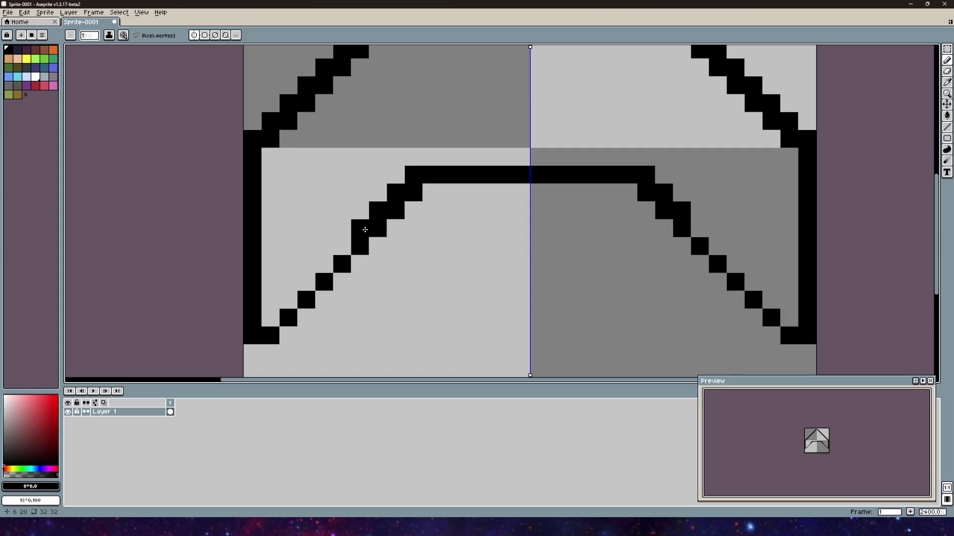
- Undo the stray pixels and redraw a thicker inner diagonal with the Pencil
{"action": "key", "text": "ctrl+z"}
{"action": "key", "text": "v"}
{"action": "key", "text": "ctrl+z"}
{"action": "key", "text": "b"}
{"action": "left_click_drag", "start_coordinate": [414, 210], "coordinate": [296, 331]}
- Erase the extra pixels from the inner line with the Eraser
{"action": "scroll", "coordinate": [348, 284], "scroll_direction": "down", "scroll_amount": 5}
{"action": "scroll", "coordinate": [389, 242], "scroll_direction": "up", "scroll_amount": 5}
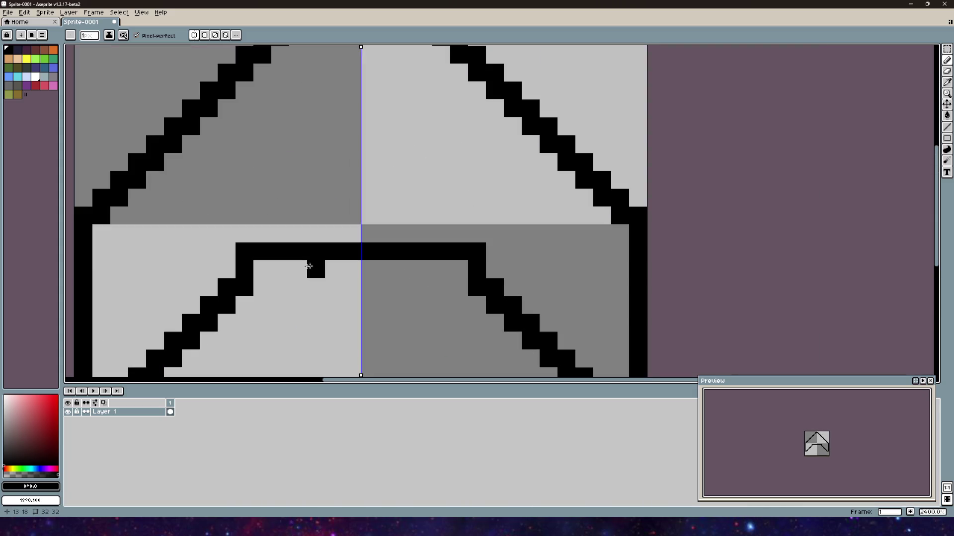
{"action": "scroll", "coordinate": [512, 234], "scroll_direction": "down", "scroll_amount": 2}
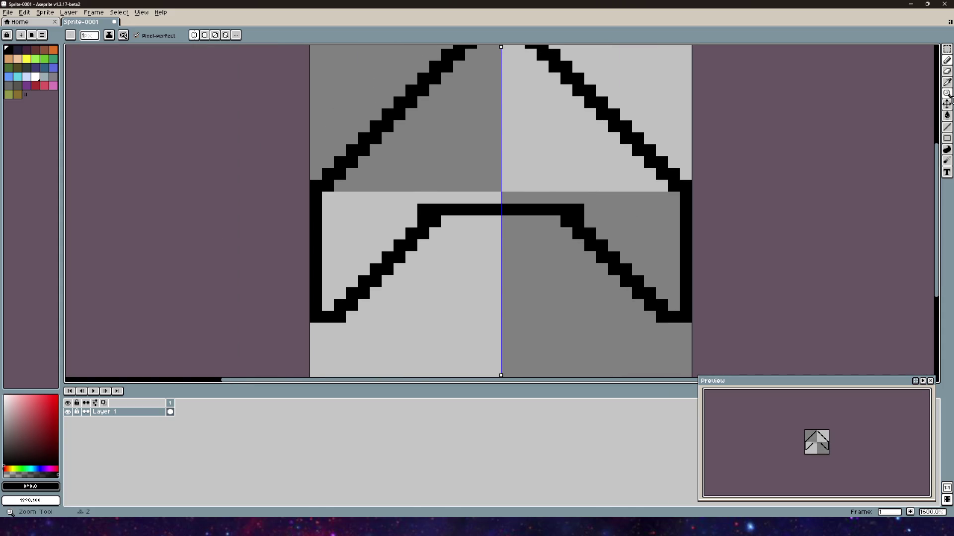
{"action": "left_click", "coordinate": [946, 72]}
{"action": "left_click_drag", "start_coordinate": [435, 221], "coordinate": [434, 209]}
{"action": "scroll", "coordinate": [496, 207], "scroll_direction": "down", "scroll_amount": 3}
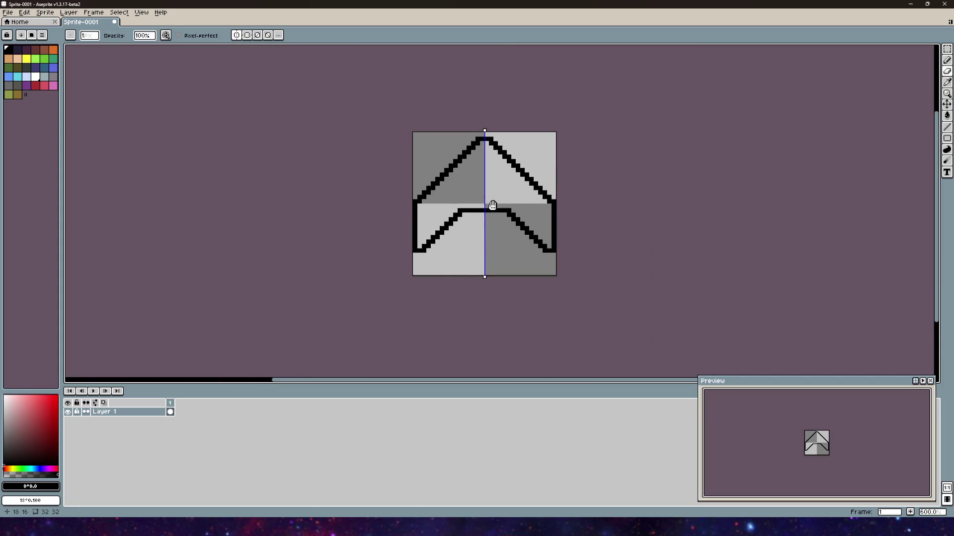
- Fill the chevron's interior with white using the Paint Bucket
{"action": "scroll", "coordinate": [443, 231], "scroll_direction": "up", "scroll_amount": 1}
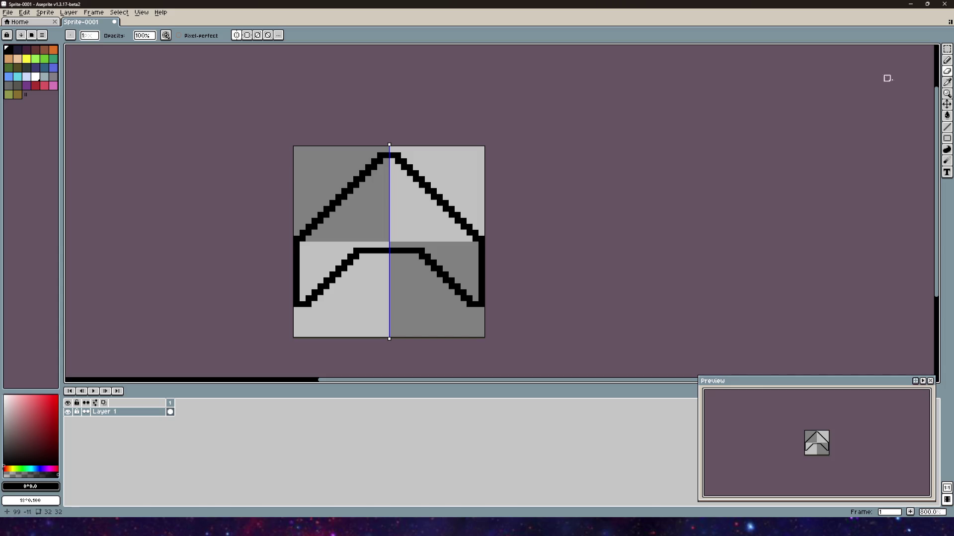
{"action": "left_click", "coordinate": [948, 63]}
{"action": "scroll", "coordinate": [442, 228], "scroll_direction": "down", "scroll_amount": 7}
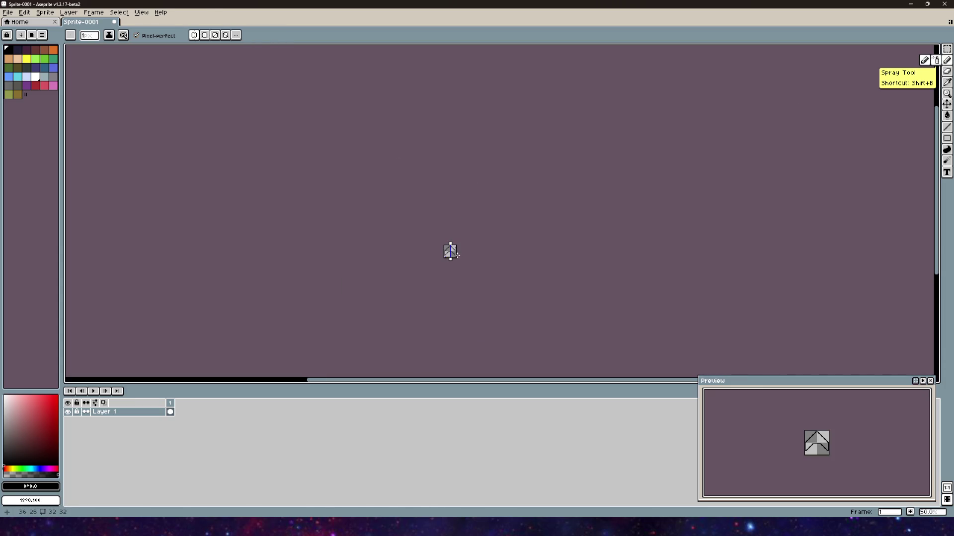
{"action": "scroll", "coordinate": [449, 253], "scroll_direction": "up", "scroll_amount": 12}
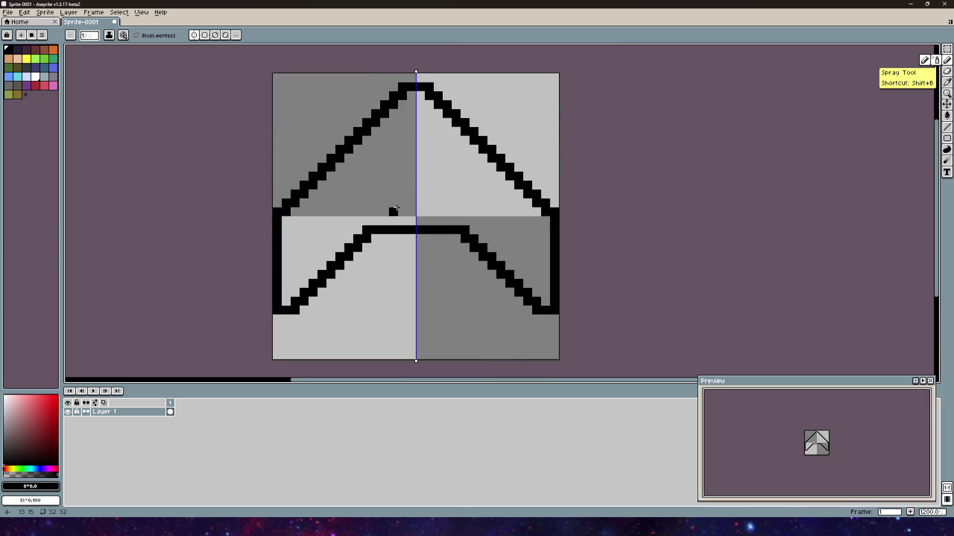
{"action": "scroll", "coordinate": [394, 202], "scroll_direction": "down", "scroll_amount": 3}
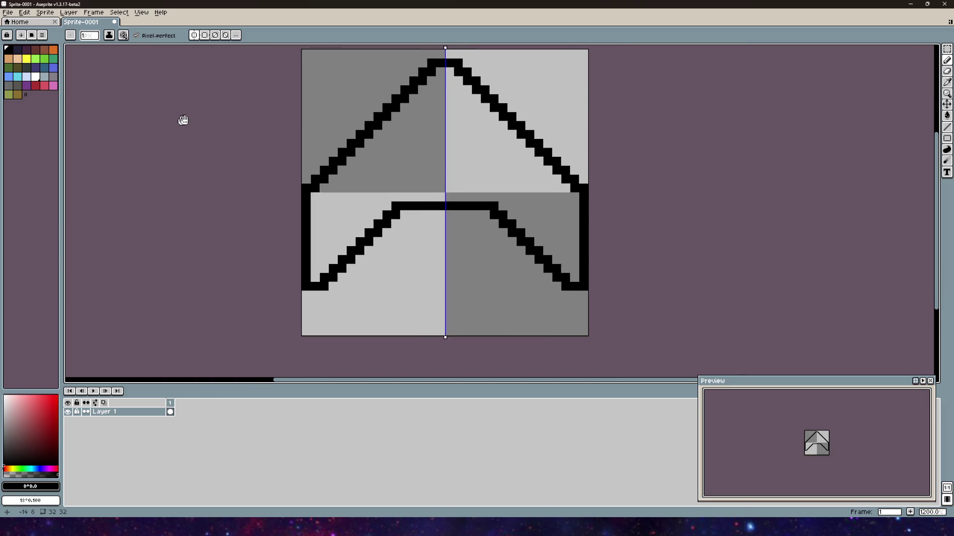
{"action": "left_click", "coordinate": [37, 80]}
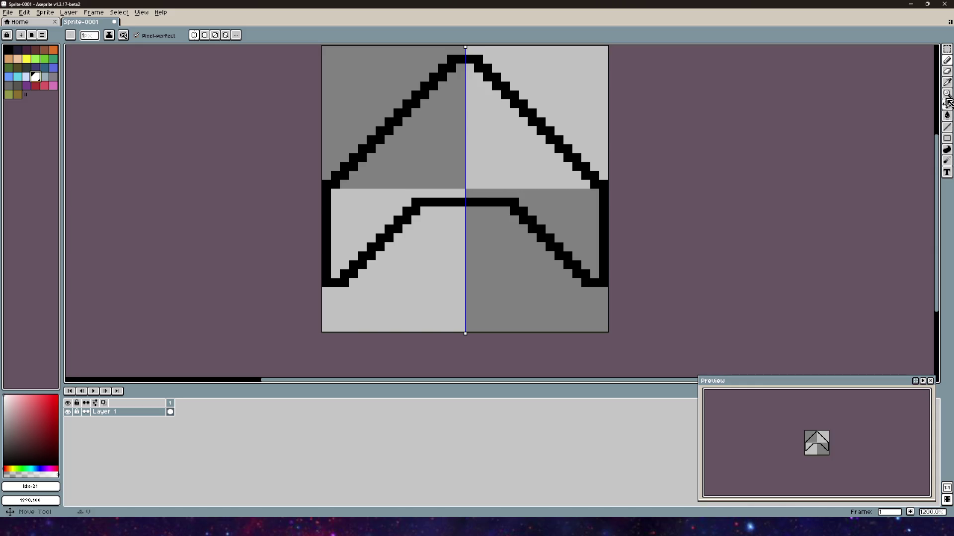
{"action": "left_click", "coordinate": [947, 115]}
{"action": "left_click", "coordinate": [427, 164]}
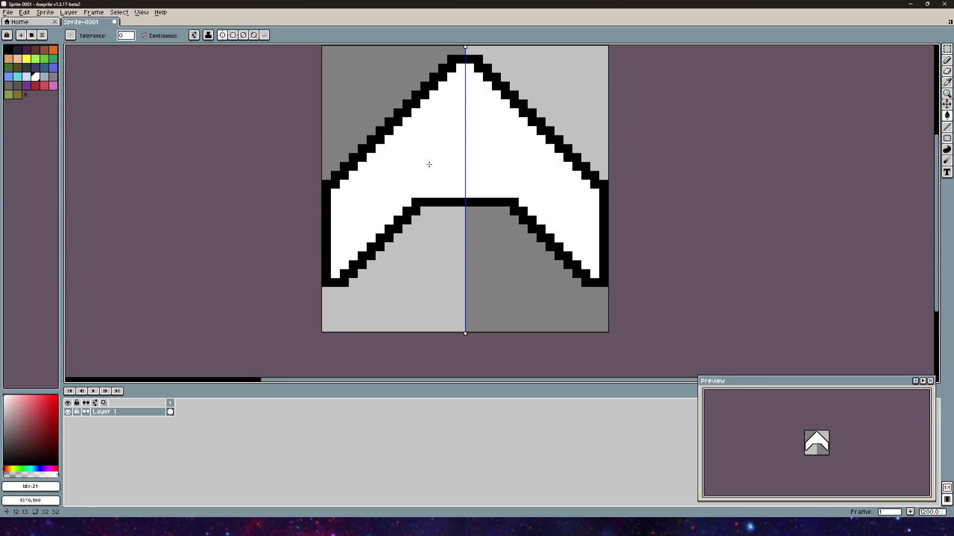
- Return to the Pencil with grey selected and show the palette presets list
{"action": "left_click", "coordinate": [946, 61]}
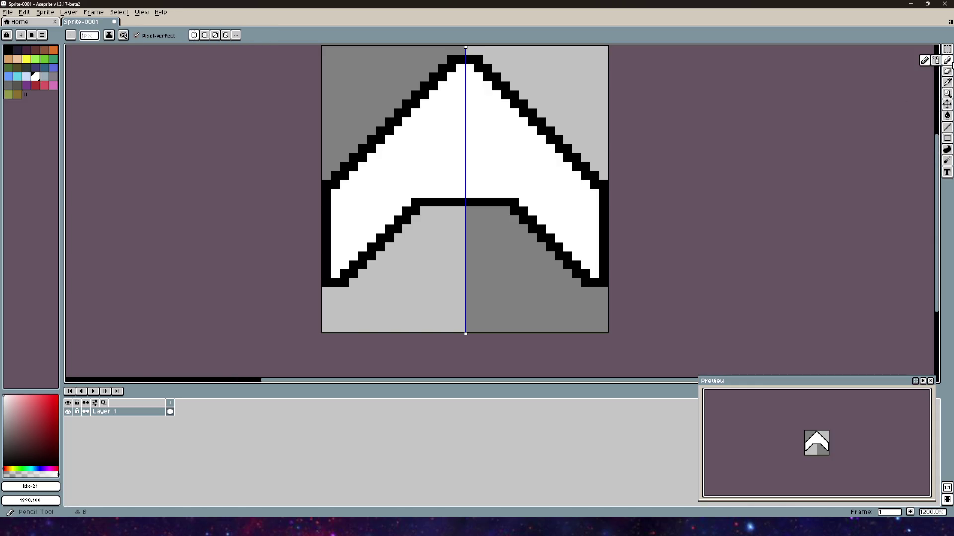
{"action": "left_click", "coordinate": [55, 79]}
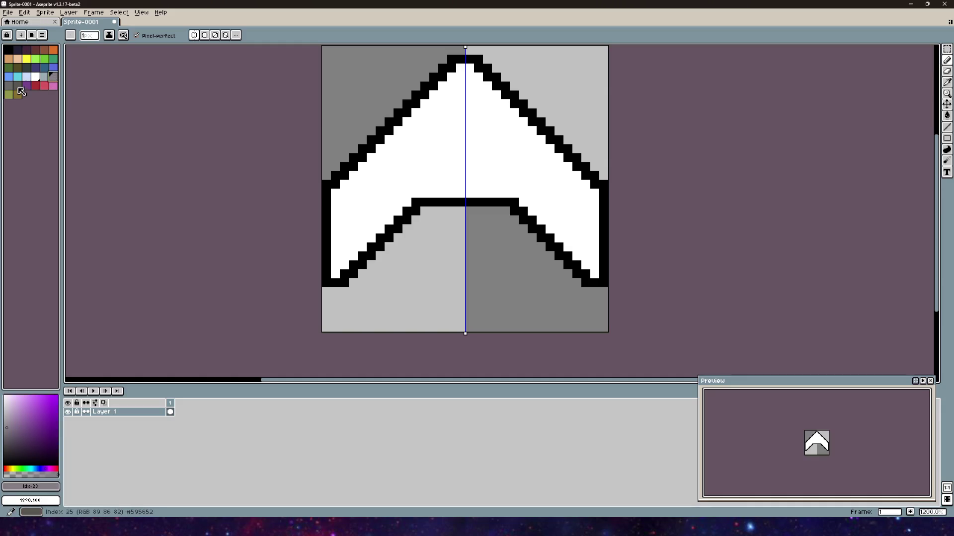
{"action": "left_click", "coordinate": [31, 36]}
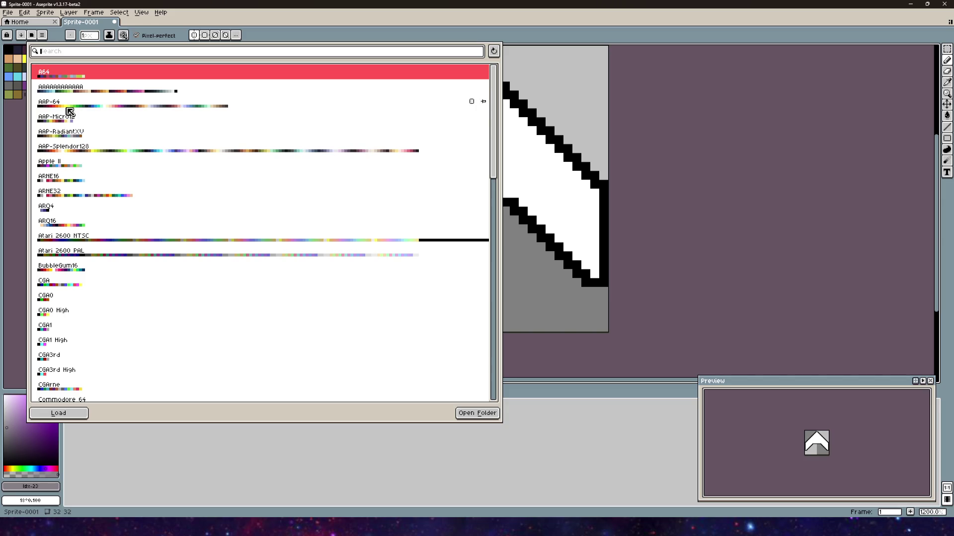
- Apply the VGA 13h palette preset, after briefly trying ARQ4, and close the presets list
{"action": "left_click", "coordinate": [48, 207]}
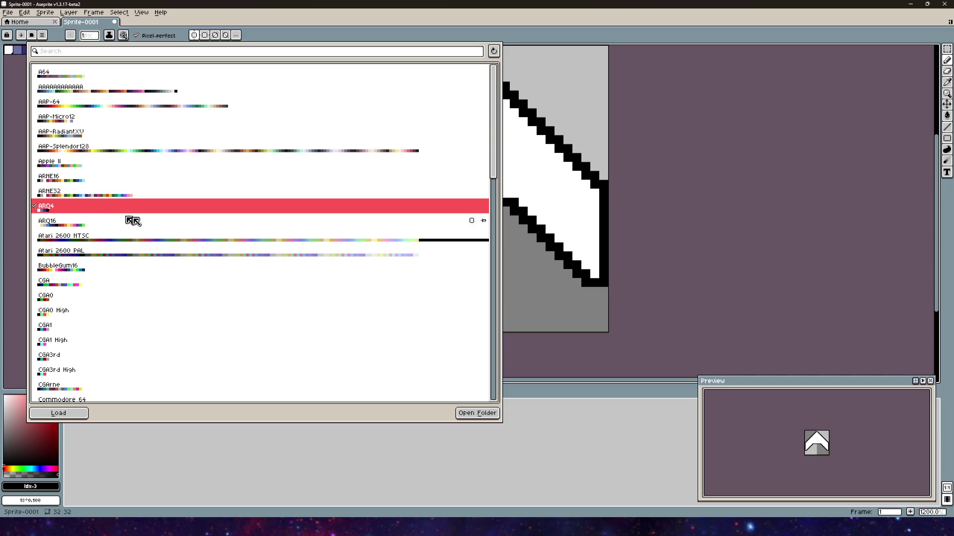
{"action": "scroll", "coordinate": [91, 253], "scroll_direction": "down", "scroll_amount": 1}
{"action": "scroll", "coordinate": [91, 254], "scroll_direction": "down", "scroll_amount": 11}
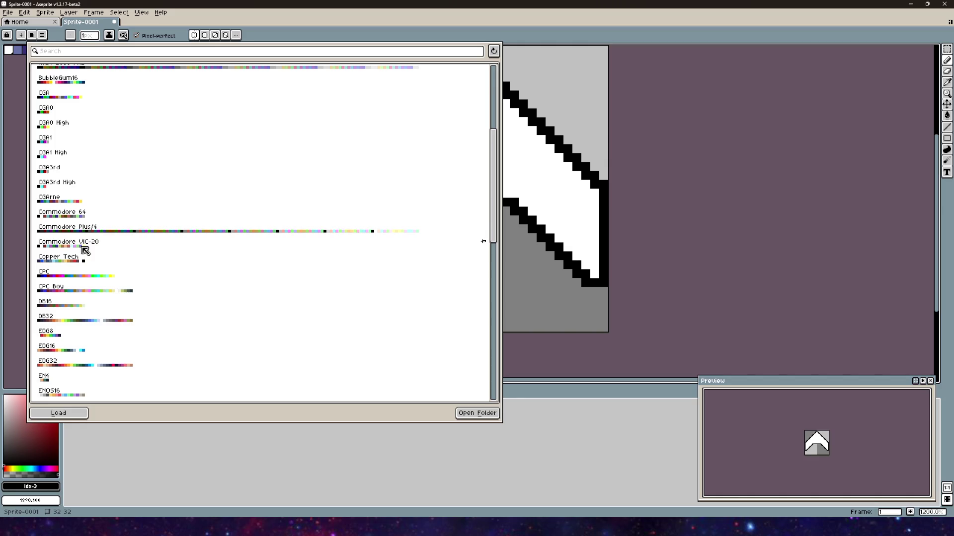
{"action": "scroll", "coordinate": [64, 238], "scroll_direction": "down", "scroll_amount": 20}
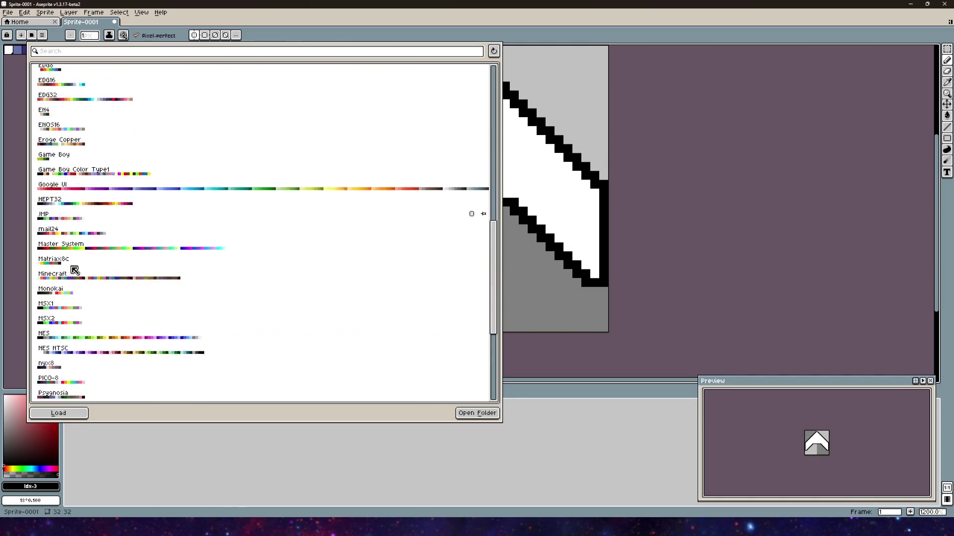
{"action": "scroll", "coordinate": [80, 274], "scroll_direction": "down", "scroll_amount": 8}
{"action": "left_click", "coordinate": [101, 310]}
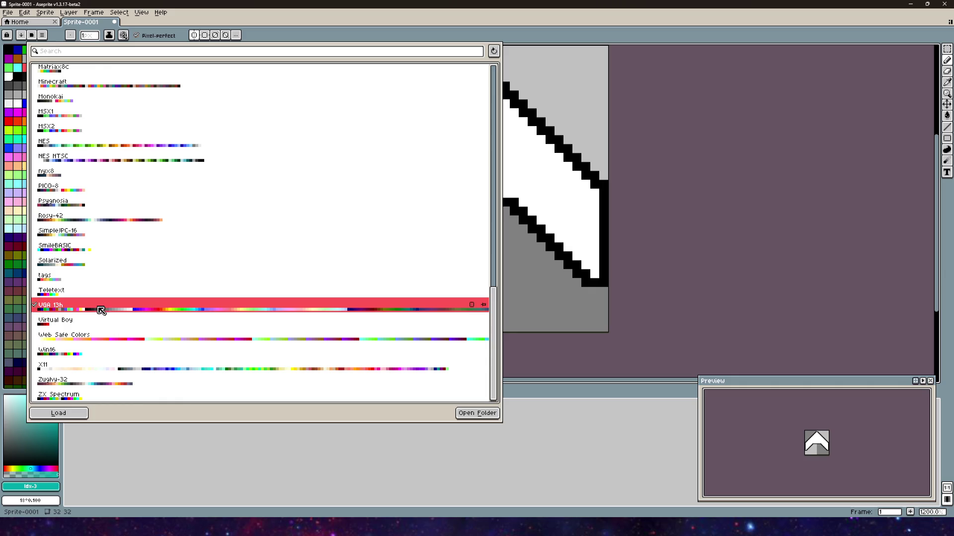
{"action": "left_click", "coordinate": [308, 490]}
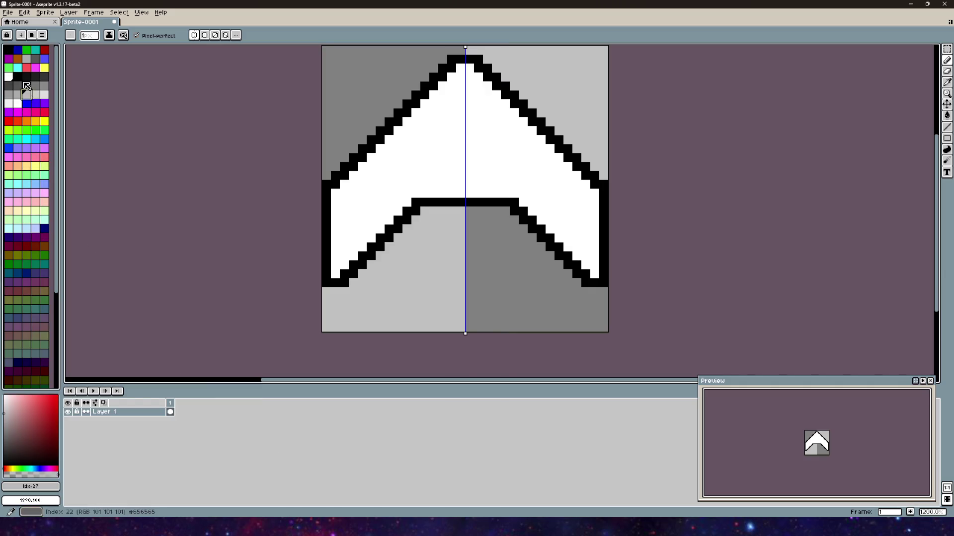
- Zoom in and paint mirrored mid-grey stepped columns inside the chevron's wings
{"action": "left_click_drag", "start_coordinate": [441, 175], "coordinate": [451, 234]}
{"action": "scroll", "coordinate": [409, 272], "scroll_direction": "up", "scroll_amount": 3}
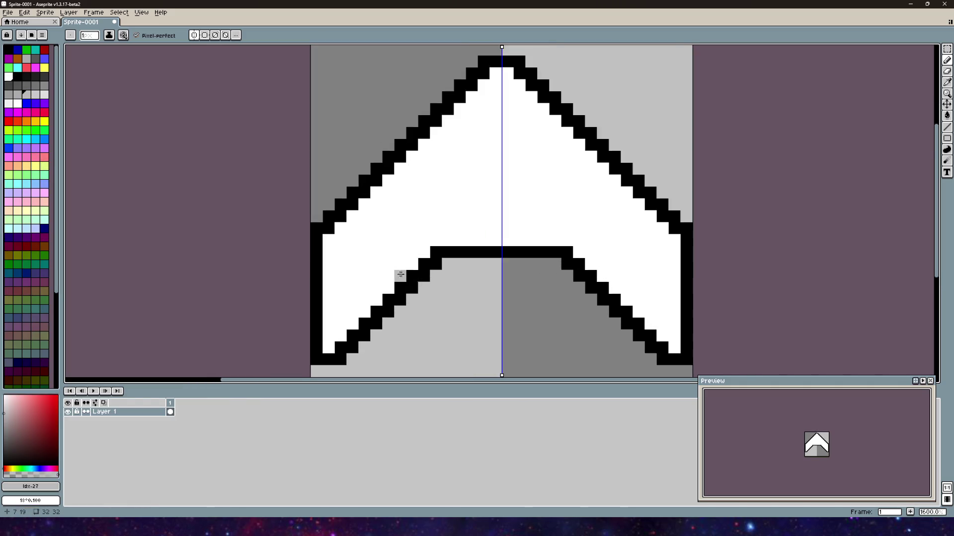
{"action": "left_click_drag", "start_coordinate": [334, 256], "coordinate": [368, 205]}
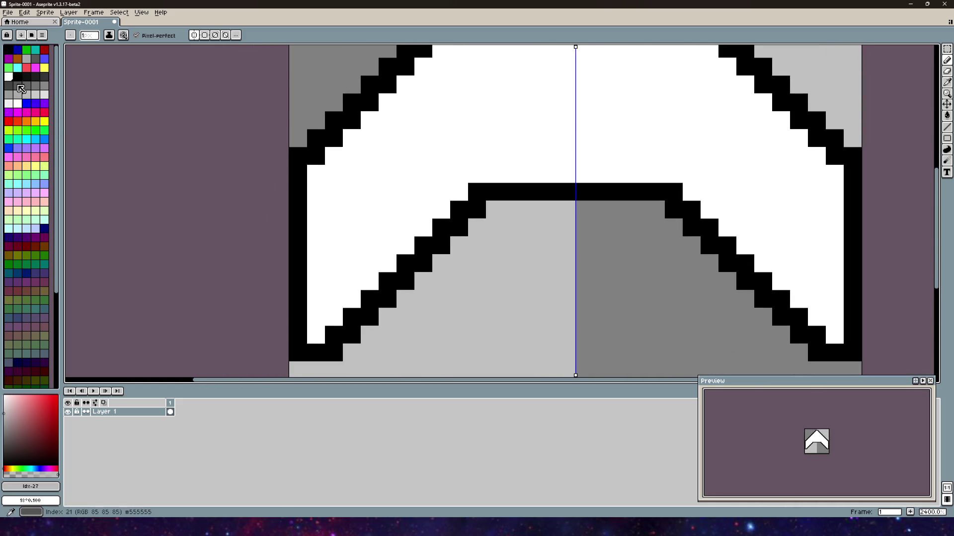
{"action": "left_click", "coordinate": [18, 94]}
{"action": "left_click_drag", "start_coordinate": [335, 196], "coordinate": [334, 268]}
{"action": "left_click_drag", "start_coordinate": [345, 182], "coordinate": [348, 269]}
{"action": "mouse_move", "coordinate": [369, 154]}
{"action": "left_mouse_down"}
{"action": "mouse_move", "coordinate": [367, 243]}
{"action": "mouse_move", "coordinate": [334, 281]}
{"action": "left_mouse_up"}
{"action": "left_click_drag", "start_coordinate": [387, 144], "coordinate": [388, 231]}
{"action": "left_click_drag", "start_coordinate": [406, 119], "coordinate": [405, 209]}
{"action": "scroll", "coordinate": [406, 209], "scroll_direction": "down", "scroll_amount": 5}
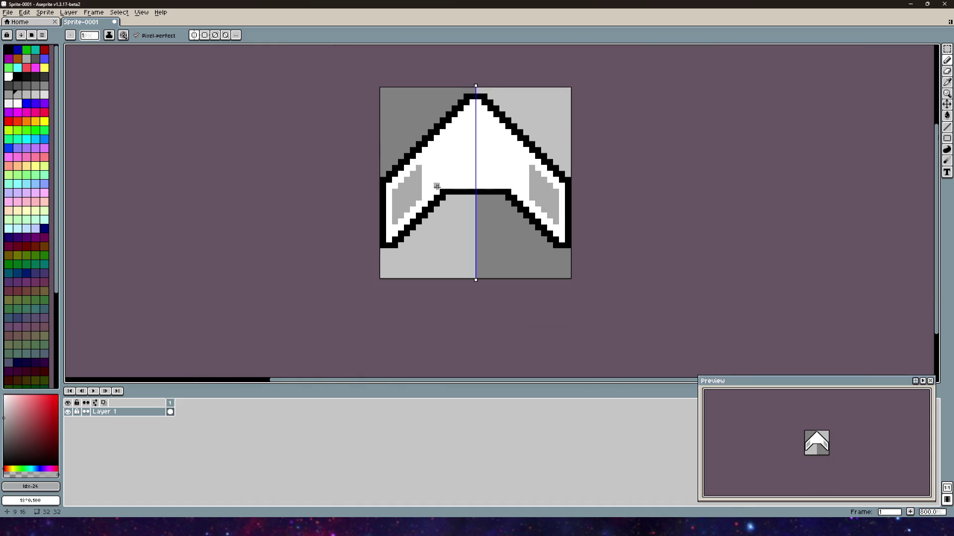
{"action": "scroll", "coordinate": [388, 209], "scroll_direction": "up", "scroll_amount": 3}
{"action": "left_click_drag", "start_coordinate": [350, 233], "coordinate": [361, 185]}
- Fill the grey side panels with a lighter grey using the Paint Bucket
{"action": "key", "text": "bracketright"}
{"action": "key", "text": "bracketright"}
{"action": "key", "text": "bracketright"}
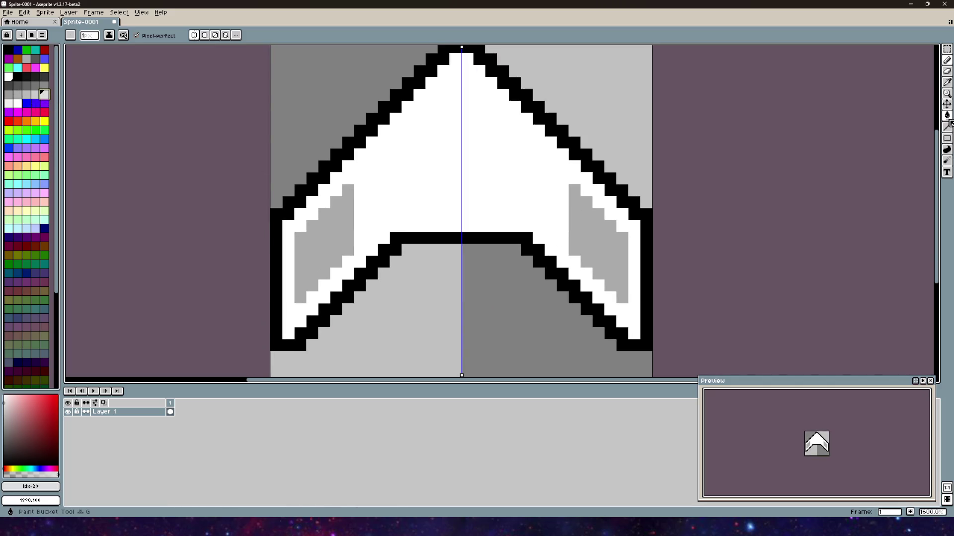
{"action": "left_click", "coordinate": [946, 115]}
{"action": "left_click", "coordinate": [313, 237]}
{"action": "mouse_move", "coordinate": [382, 235]}
{"action": "left_mouse_down"}
{"action": "mouse_move", "coordinate": [460, 188]}
{"action": "mouse_move", "coordinate": [411, 221]}
{"action": "left_mouse_up"}
{"action": "left_click", "coordinate": [947, 60]}
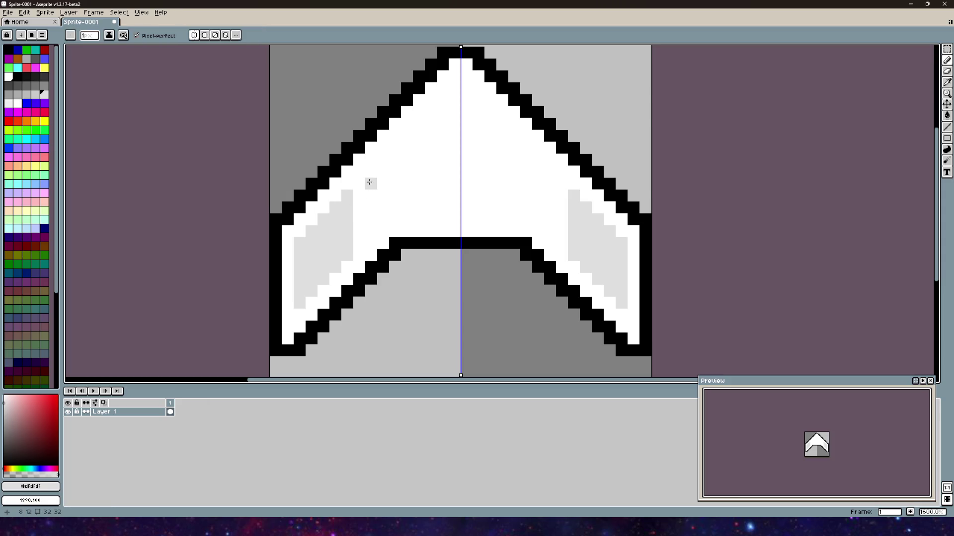
- Paint light-grey vertical columns in the wings, stepping toward the centre
{"action": "left_click_drag", "start_coordinate": [381, 158], "coordinate": [381, 216]}
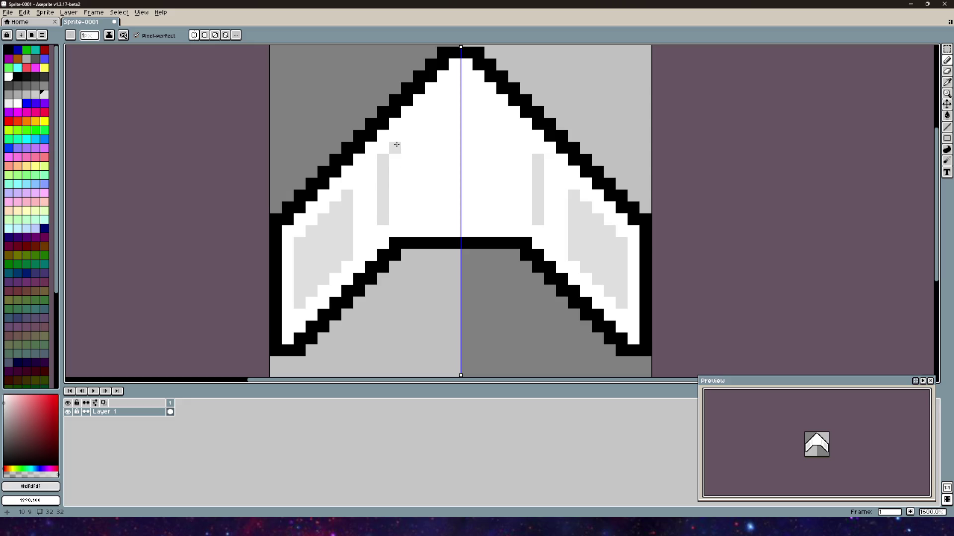
{"action": "left_click_drag", "start_coordinate": [395, 148], "coordinate": [395, 221]}
{"action": "key", "text": "ctrl+z"}
{"action": "left_click_drag", "start_coordinate": [394, 147], "coordinate": [391, 216]}
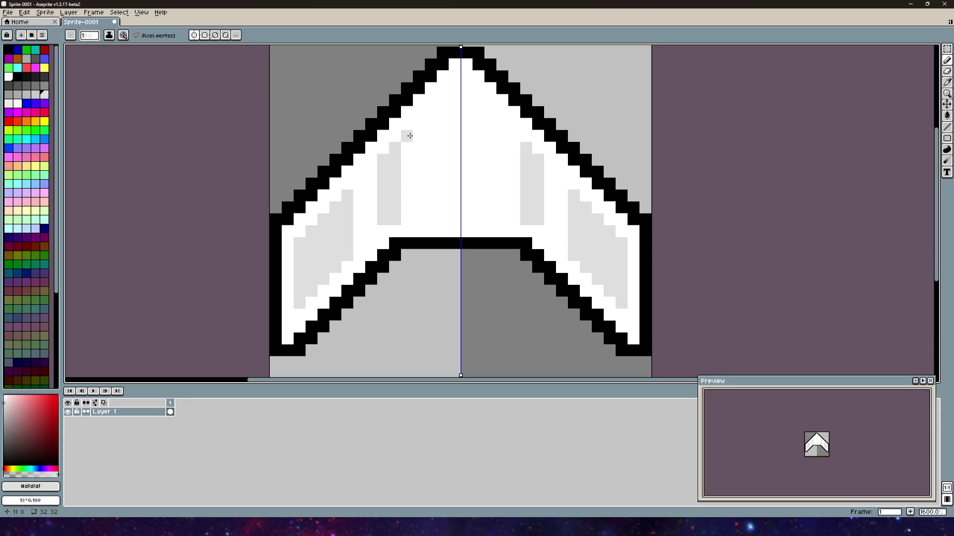
{"action": "left_click_drag", "start_coordinate": [407, 135], "coordinate": [405, 206]}
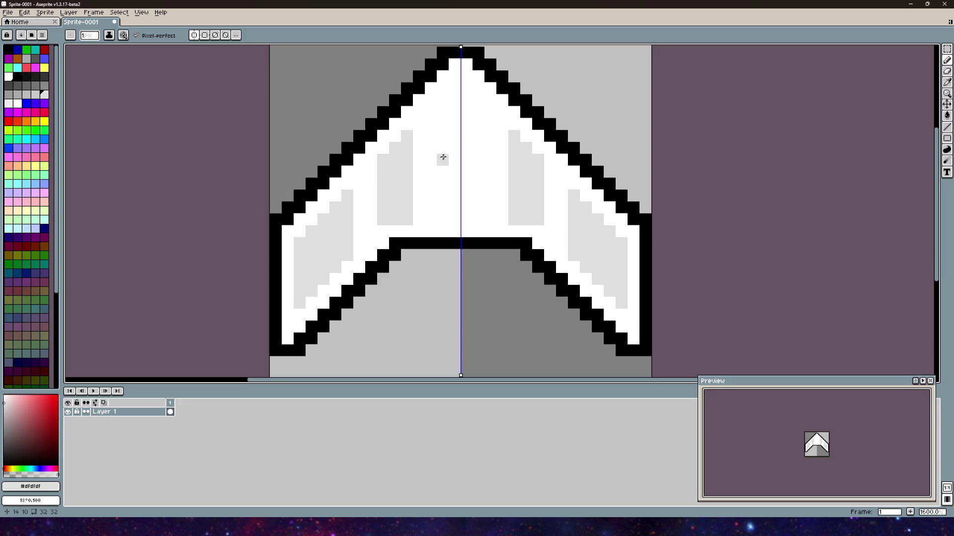
{"action": "left_click_drag", "start_coordinate": [430, 166], "coordinate": [397, 182]}
{"action": "left_click_drag", "start_coordinate": [388, 140], "coordinate": [387, 224]}
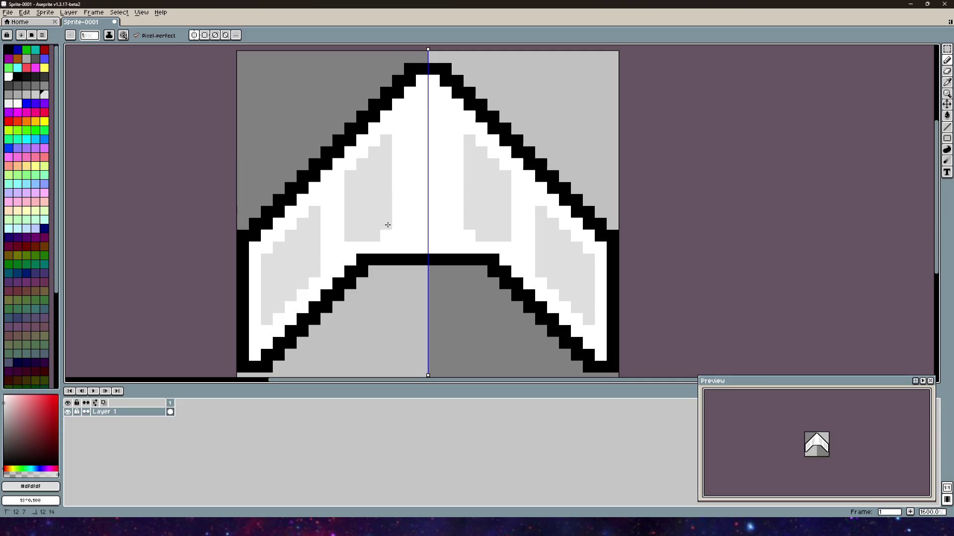
{"action": "left_click_drag", "start_coordinate": [397, 141], "coordinate": [394, 225]}
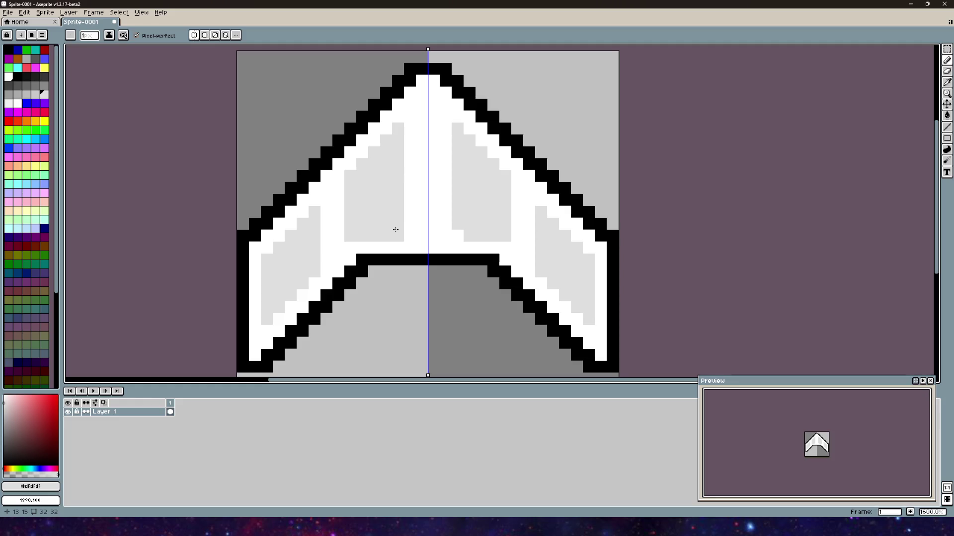
- Paint light-grey pixels into the white centre column, then undo them
{"action": "scroll", "coordinate": [470, 202], "scroll_direction": "down", "scroll_amount": 3}
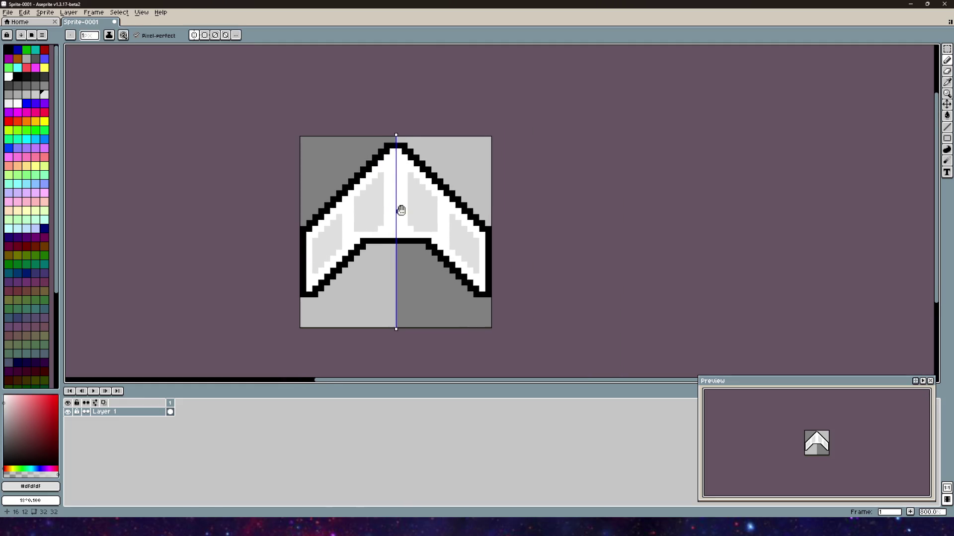
{"action": "scroll", "coordinate": [411, 212], "scroll_direction": "up", "scroll_amount": 3}
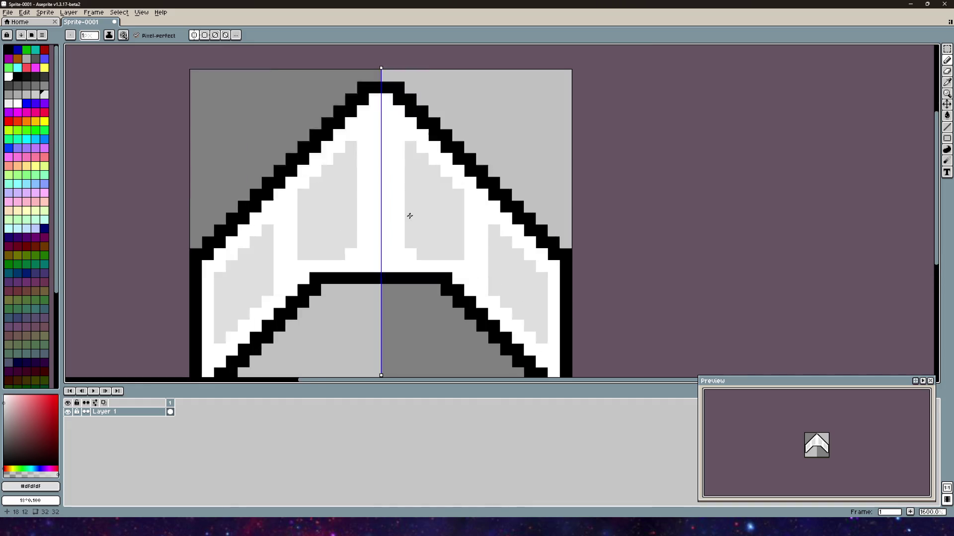
{"action": "mouse_move", "coordinate": [324, 271]}
{"action": "left_mouse_down"}
{"action": "mouse_move", "coordinate": [358, 74]}
{"action": "mouse_move", "coordinate": [357, 269]}
{"action": "mouse_move", "coordinate": [424, 178]}
{"action": "mouse_move", "coordinate": [390, 155]}
{"action": "mouse_move", "coordinate": [390, 228]}
{"action": "mouse_move", "coordinate": [377, 175]}
{"action": "mouse_move", "coordinate": [369, 256]}
{"action": "mouse_move", "coordinate": [374, 155]}
{"action": "left_mouse_up"}
{"action": "scroll", "coordinate": [357, 258], "scroll_direction": "down", "scroll_amount": 4}
{"action": "scroll", "coordinate": [402, 183], "scroll_direction": "up", "scroll_amount": 3}
{"action": "key", "text": "ctrl+z"}
{"action": "scroll", "coordinate": [464, 179], "scroll_direction": "down", "scroll_amount": 3}
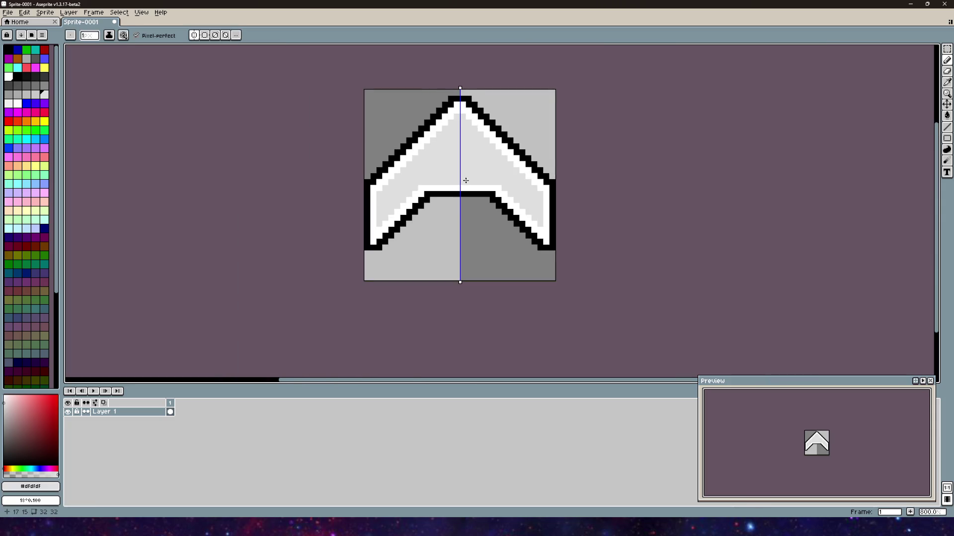
{"action": "left_click_drag", "start_coordinate": [466, 180], "coordinate": [425, 193]}
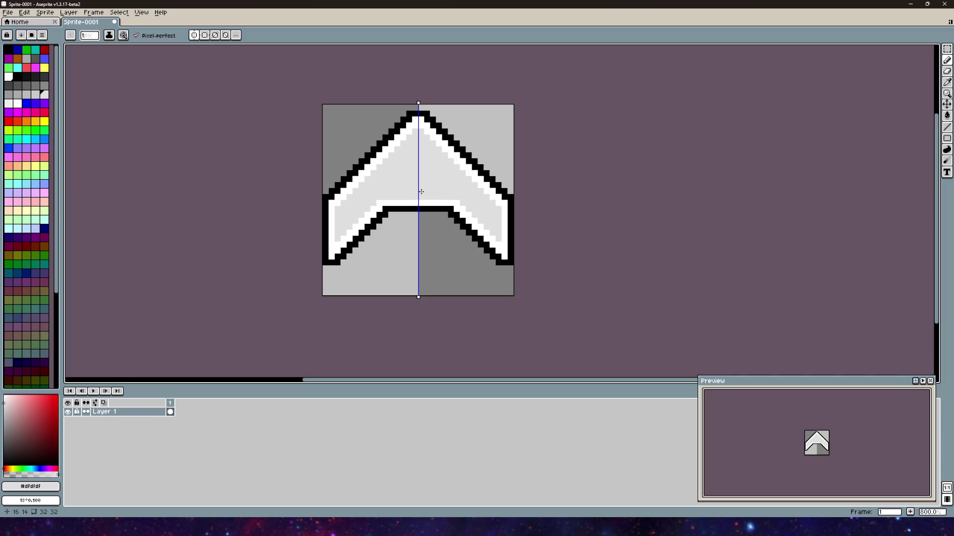
- Pick white from the sprite and paint white back into the wing and left of centre
{"action": "left_click", "coordinate": [332, 202], "text": "alt"}
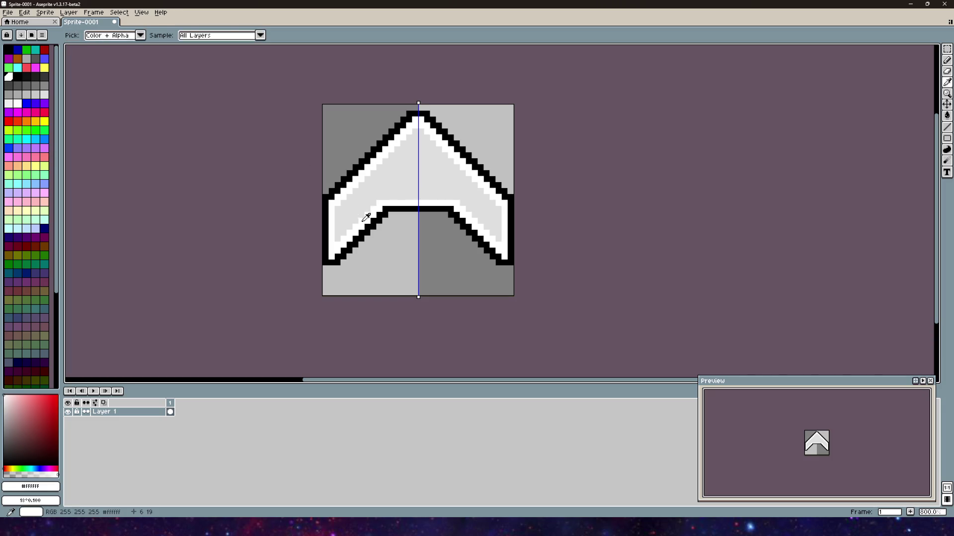
{"action": "scroll", "coordinate": [343, 206], "scroll_direction": "up", "scroll_amount": 5}
{"action": "mouse_move", "coordinate": [356, 209]}
{"action": "left_mouse_down"}
{"action": "mouse_move", "coordinate": [352, 229]}
{"action": "mouse_move", "coordinate": [374, 189]}
{"action": "mouse_move", "coordinate": [392, 189]}
{"action": "mouse_move", "coordinate": [411, 152]}
{"action": "mouse_move", "coordinate": [434, 144]}
{"action": "mouse_move", "coordinate": [485, 81]}
{"action": "mouse_move", "coordinate": [490, 132]}
{"action": "mouse_move", "coordinate": [495, 124]}
{"action": "left_mouse_up"}
{"action": "mouse_move", "coordinate": [495, 124]}
{"action": "left_mouse_down"}
{"action": "mouse_move", "coordinate": [393, 193]}
{"action": "mouse_move", "coordinate": [400, 144]}
{"action": "mouse_move", "coordinate": [400, 204]}
{"action": "mouse_move", "coordinate": [419, 117]}
{"action": "mouse_move", "coordinate": [422, 200]}
{"action": "left_mouse_up"}
{"action": "mouse_move", "coordinate": [452, 99]}
{"action": "left_mouse_down"}
{"action": "mouse_move", "coordinate": [441, 204]}
{"action": "mouse_move", "coordinate": [451, 107]}
{"action": "left_mouse_up"}
- Turn the light-grey centre column, upper row and the wing's inner grey line white
{"action": "scroll", "coordinate": [492, 136], "scroll_direction": "down", "scroll_amount": 5}
{"action": "left_click_drag", "start_coordinate": [489, 146], "coordinate": [420, 182]}
{"action": "scroll", "coordinate": [419, 182], "scroll_direction": "up", "scroll_amount": 2}
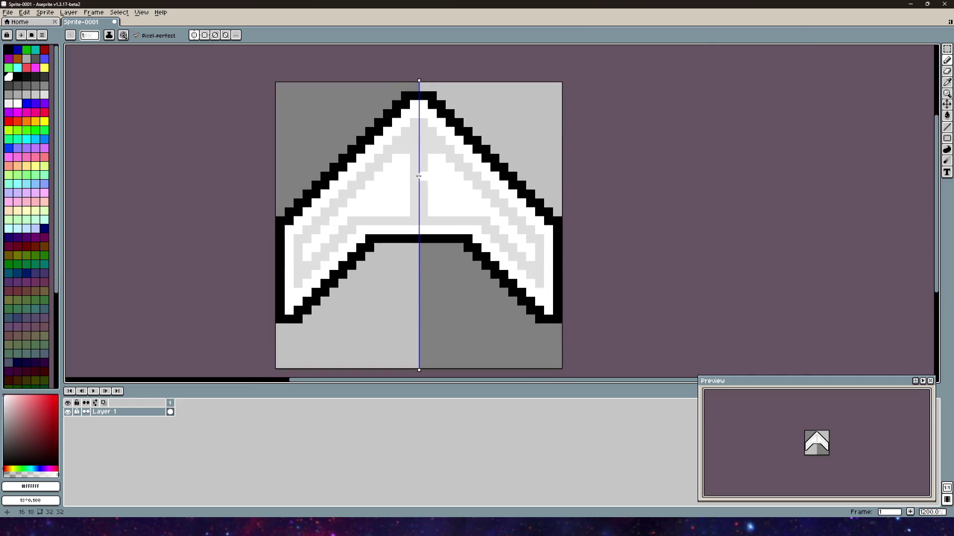
{"action": "left_click_drag", "start_coordinate": [418, 125], "coordinate": [420, 218]}
{"action": "scroll", "coordinate": [430, 152], "scroll_direction": "down", "scroll_amount": 2}
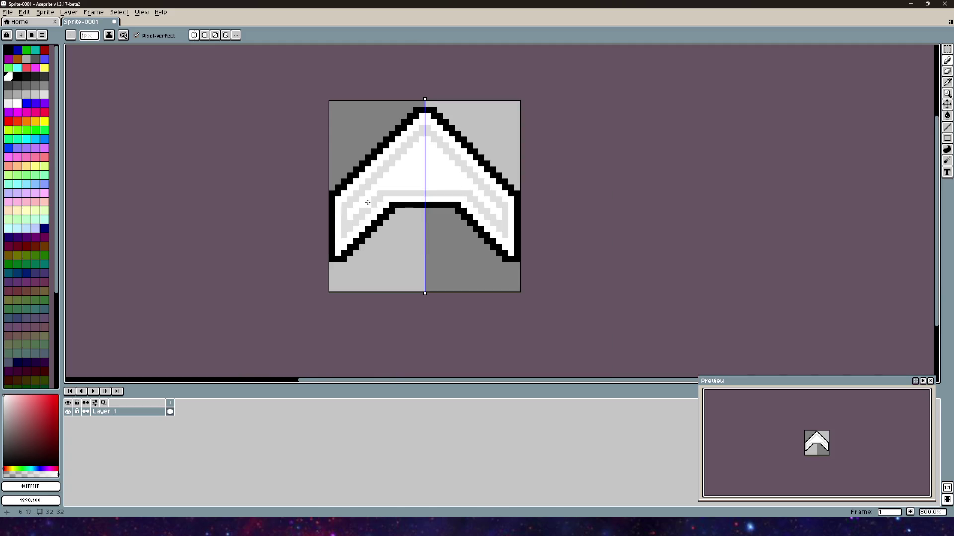
{"action": "scroll", "coordinate": [362, 215], "scroll_direction": "up", "scroll_amount": 2}
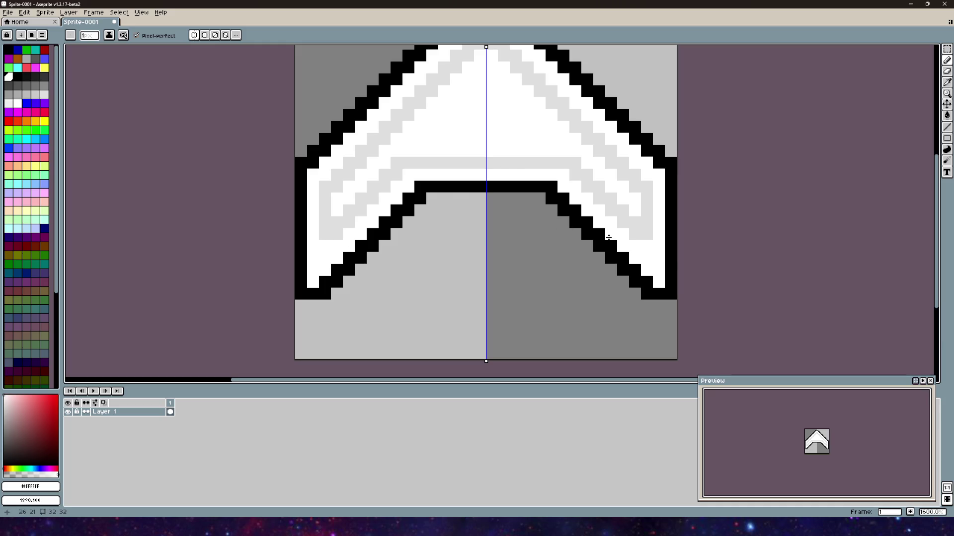
{"action": "scroll", "coordinate": [347, 186], "scroll_direction": "down", "scroll_amount": 3}
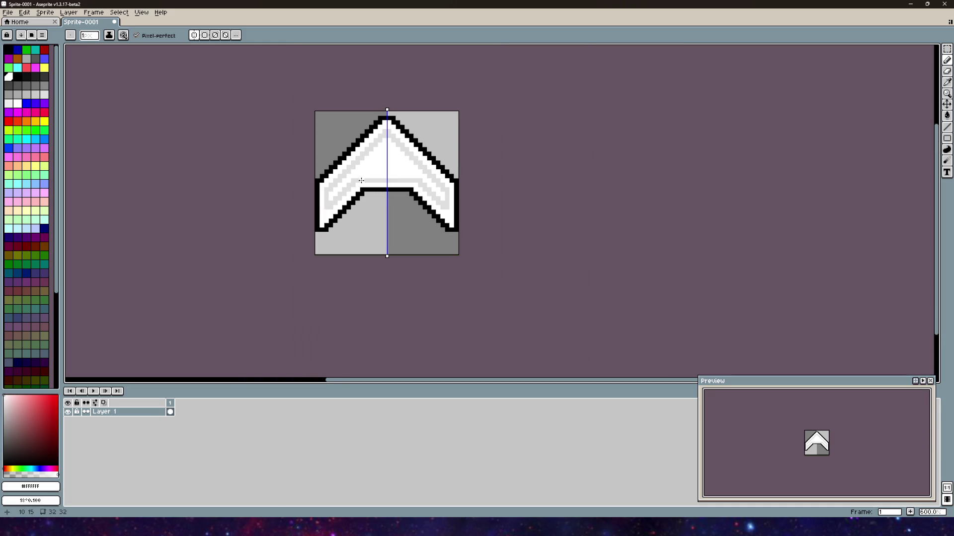
{"action": "left_click_drag", "start_coordinate": [358, 180], "coordinate": [397, 179]}
{"action": "mouse_move", "coordinate": [359, 194]}
{"action": "left_mouse_down"}
{"action": "mouse_move", "coordinate": [351, 184]}
{"action": "mouse_move", "coordinate": [326, 206]}
{"action": "mouse_move", "coordinate": [343, 197]}
{"action": "mouse_move", "coordinate": [334, 201]}
{"action": "left_mouse_up"}
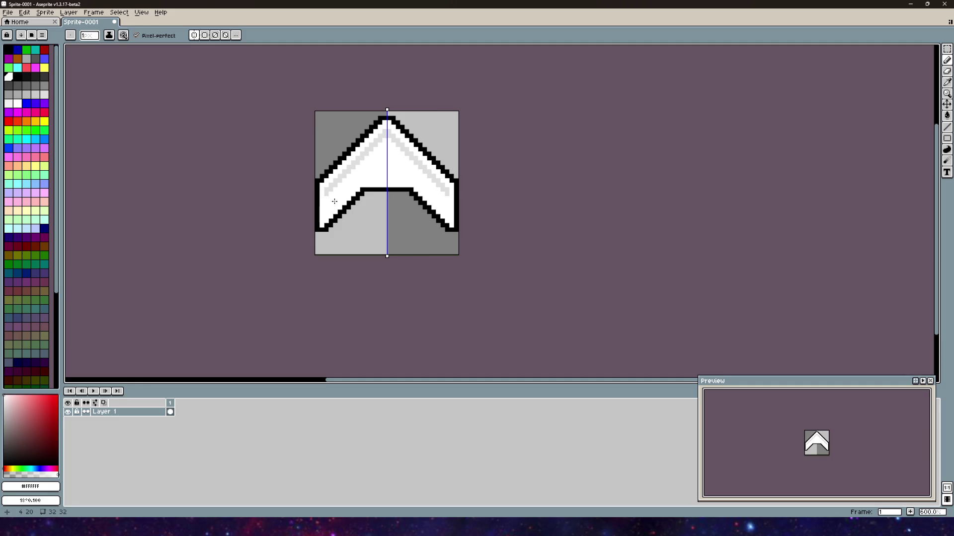
- Paint a light-grey #dfdfdf staircase and row in the wing, with white edge pixels
{"action": "left_click", "coordinate": [347, 172], "text": "alt"}
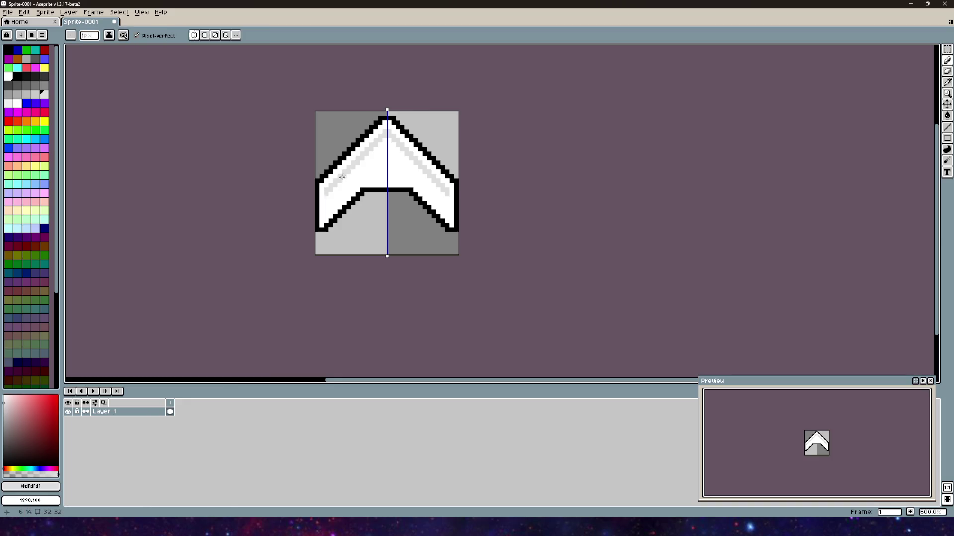
{"action": "scroll", "coordinate": [320, 211], "scroll_direction": "up", "scroll_amount": 4}
{"action": "left_click", "coordinate": [320, 213], "text": "shift"}
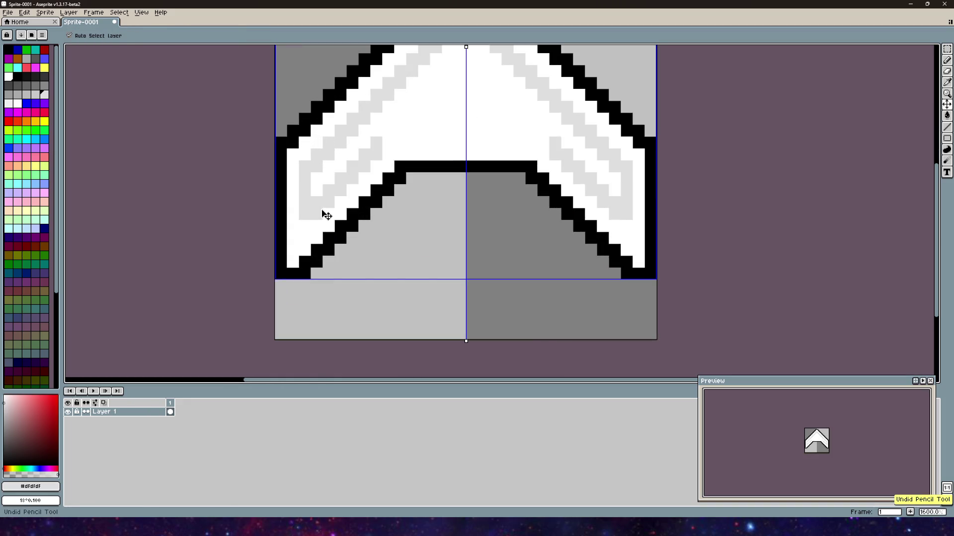
{"action": "left_click", "coordinate": [307, 184], "text": "alt"}
{"action": "left_click_drag", "start_coordinate": [307, 184], "coordinate": [305, 215]}
{"action": "left_click", "coordinate": [317, 202]}
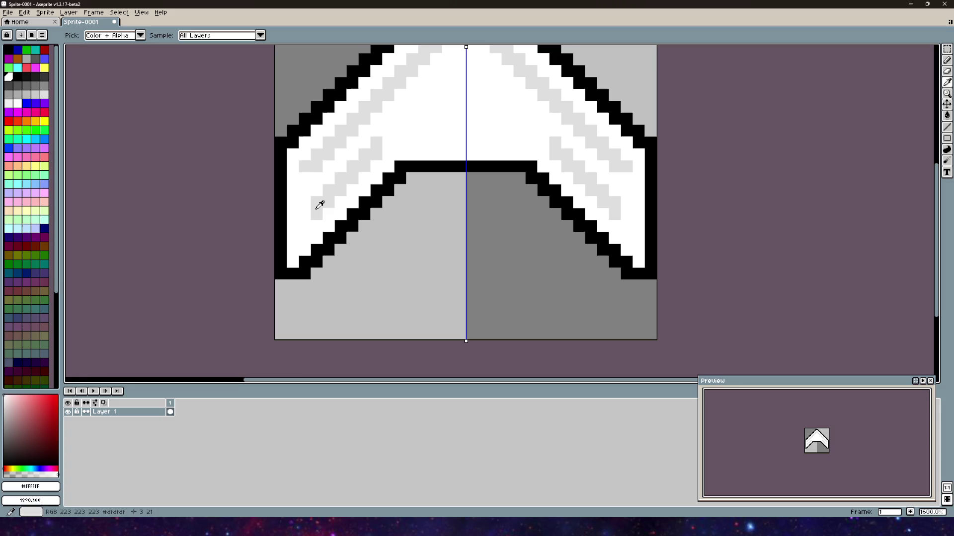
{"action": "left_click", "coordinate": [315, 203], "text": "alt"}
{"action": "left_click", "coordinate": [305, 213]}
{"action": "left_click", "coordinate": [391, 154]}
{"action": "left_click", "coordinate": [391, 144]}
{"action": "left_click", "coordinate": [502, 141], "text": "shift"}
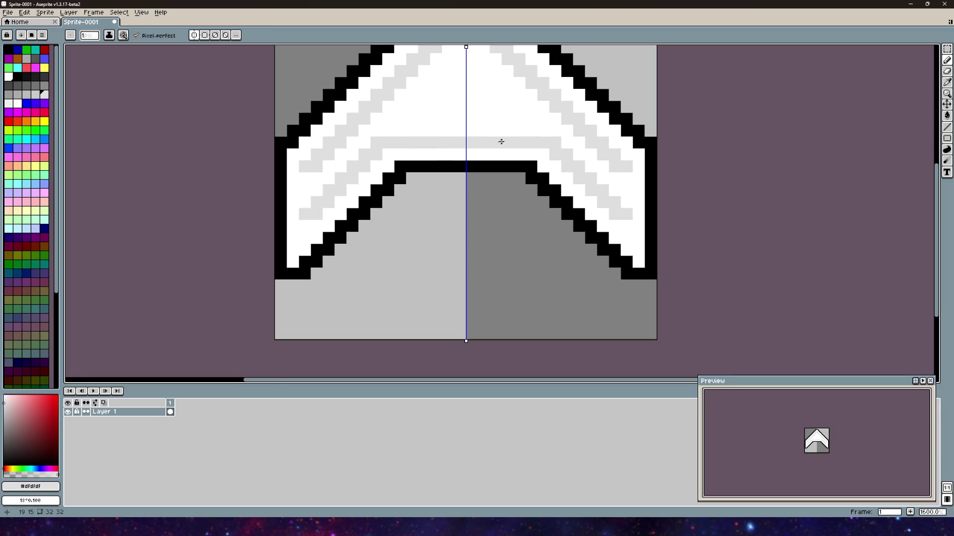
- Add another light-grey row across the wing above the existing one
{"action": "scroll", "coordinate": [496, 144], "scroll_direction": "down", "scroll_amount": 3}
{"action": "scroll", "coordinate": [447, 199], "scroll_direction": "up", "scroll_amount": 5}
{"action": "scroll", "coordinate": [425, 195], "scroll_direction": "down", "scroll_amount": 1}
{"action": "scroll", "coordinate": [271, 132], "scroll_direction": "down", "scroll_amount": 2}
{"action": "left_click", "coordinate": [263, 127]}
{"action": "left_click", "coordinate": [255, 124]}
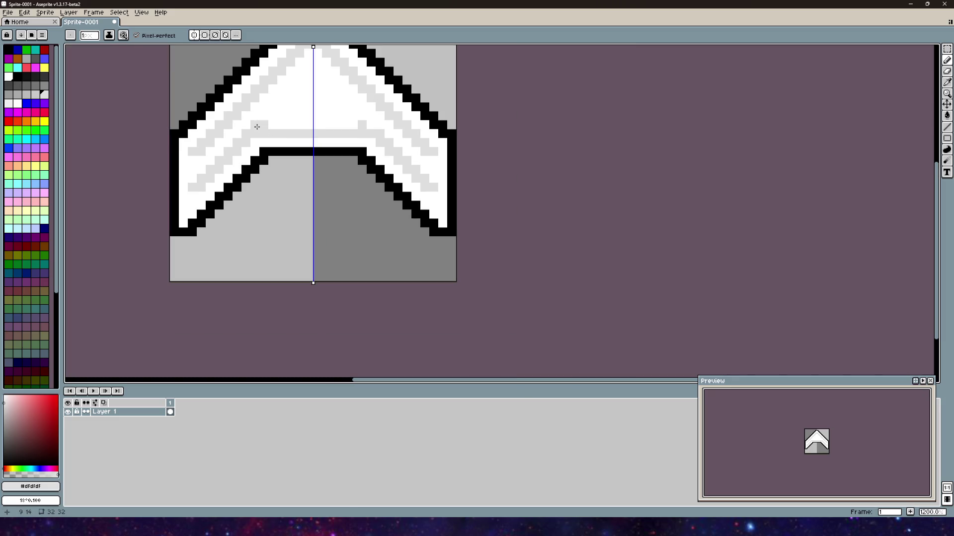
{"action": "left_click", "coordinate": [326, 124], "text": "shift"}
{"action": "mouse_move", "coordinate": [338, 131]}
{"action": "left_mouse_down"}
{"action": "mouse_move", "coordinate": [464, 198]}
{"action": "mouse_move", "coordinate": [447, 200]}
{"action": "left_mouse_up"}
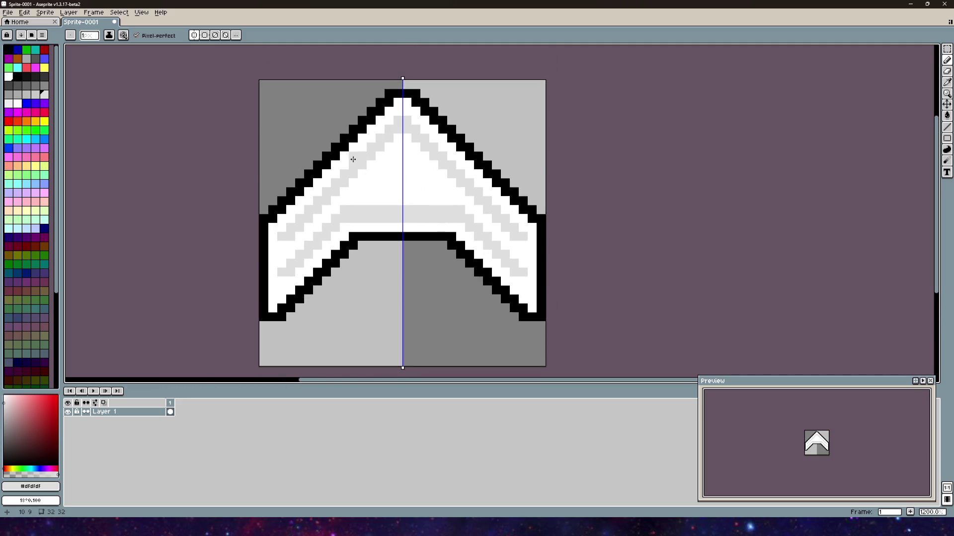
- Undo the last three pencil strokes and open the File menu
{"action": "scroll", "coordinate": [379, 164], "scroll_direction": "down", "scroll_amount": 3}
{"action": "key", "text": "ctrl+z"}
{"action": "key", "text": "ctrl+y"}
{"action": "key", "text": "ctrl+z"}
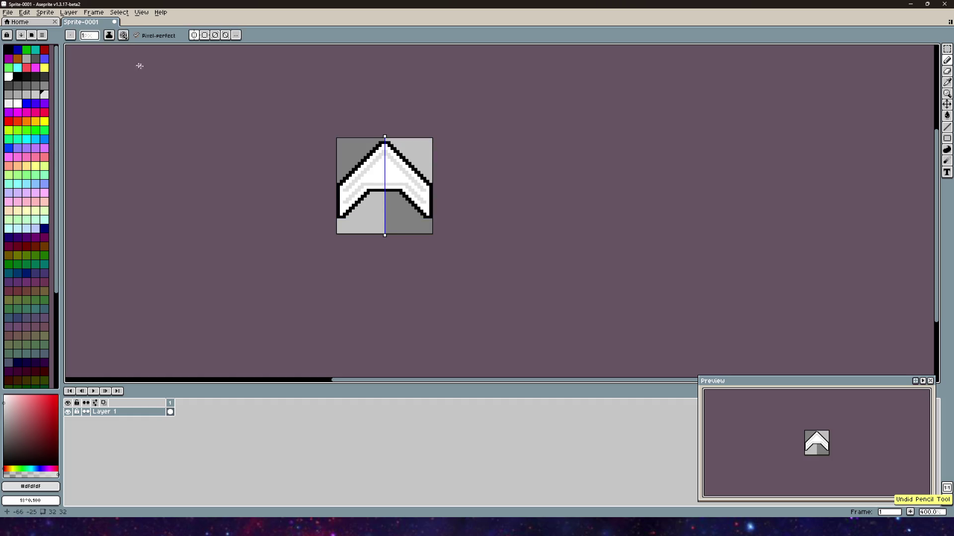
{"action": "left_click", "coordinate": [8, 12]}
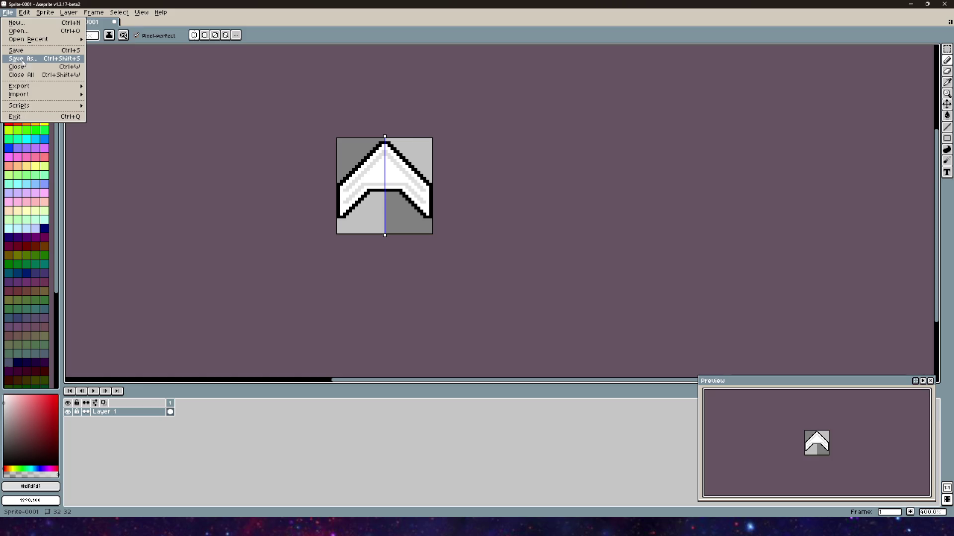
- Save the sprite as interface_enemypath_chevron in the project's Assets/Images/Sprites folder
{"action": "left_click", "coordinate": [23, 59]}
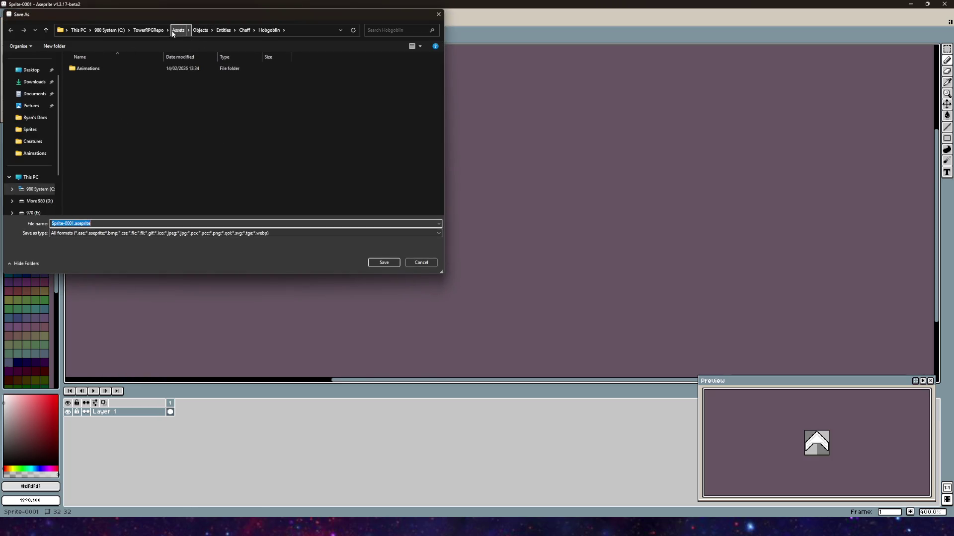
{"action": "left_click", "coordinate": [178, 30]}
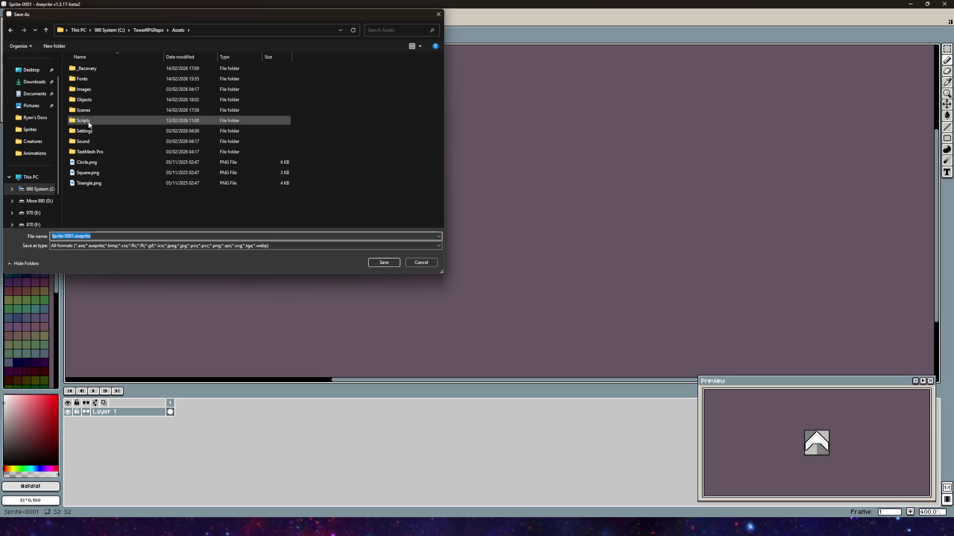
{"action": "double_click", "coordinate": [84, 90]}
{"action": "left_click", "coordinate": [93, 68]}
{"action": "double_click", "coordinate": [93, 68]}
{"action": "left_click_drag", "start_coordinate": [74, 236], "coordinate": [46, 241]}
{"action": "type", "text": "trail"}
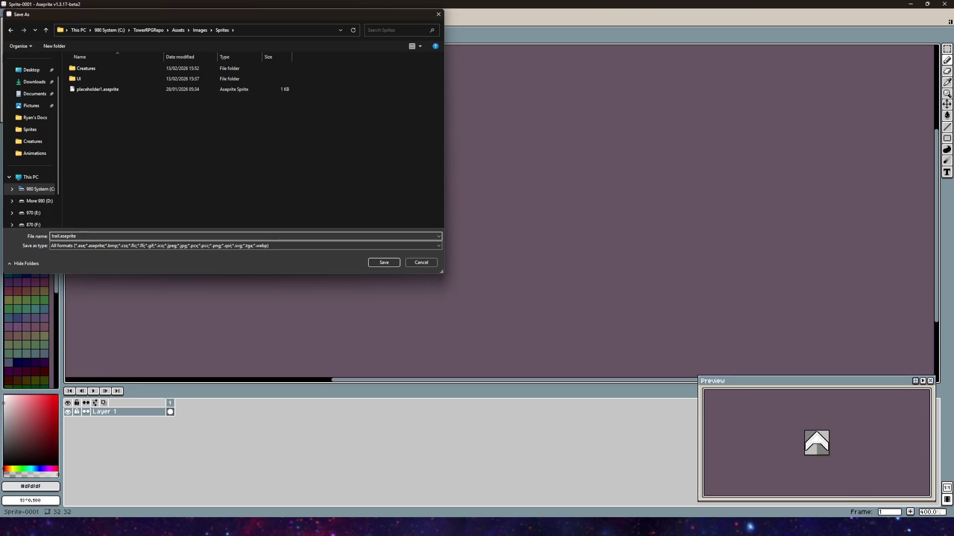
{"action": "type", "text": "inte"}
{"action": "type", "text": "rface_en"}
{"action": "type", "text": "emypath_c"}
{"action": "type", "text": "hev"}
{"action": "type", "text": "ron"}
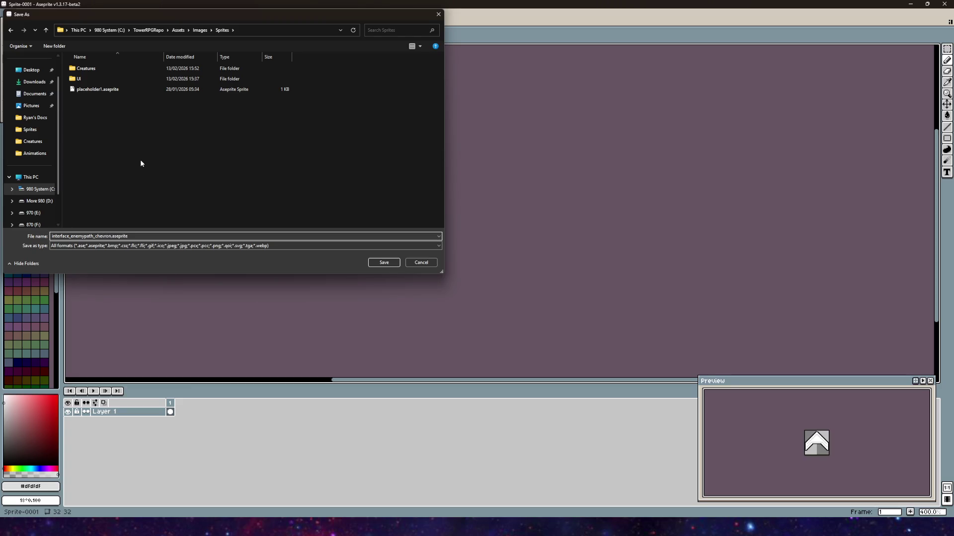
{"action": "left_click", "coordinate": [374, 262]}
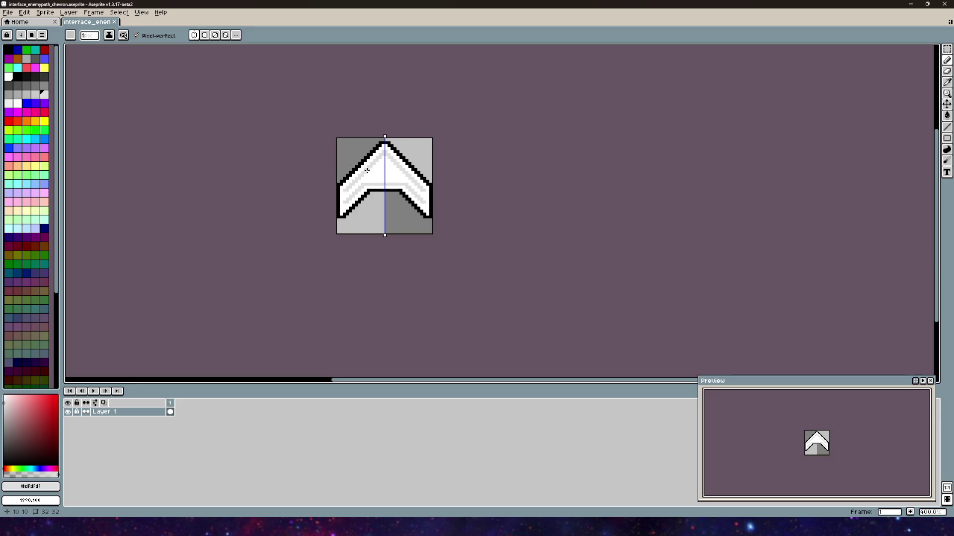
- Export the chevron sprite to an image file, then open Unity's Assets/Objects folder
{"action": "mouse_move", "coordinate": [275, 528]}
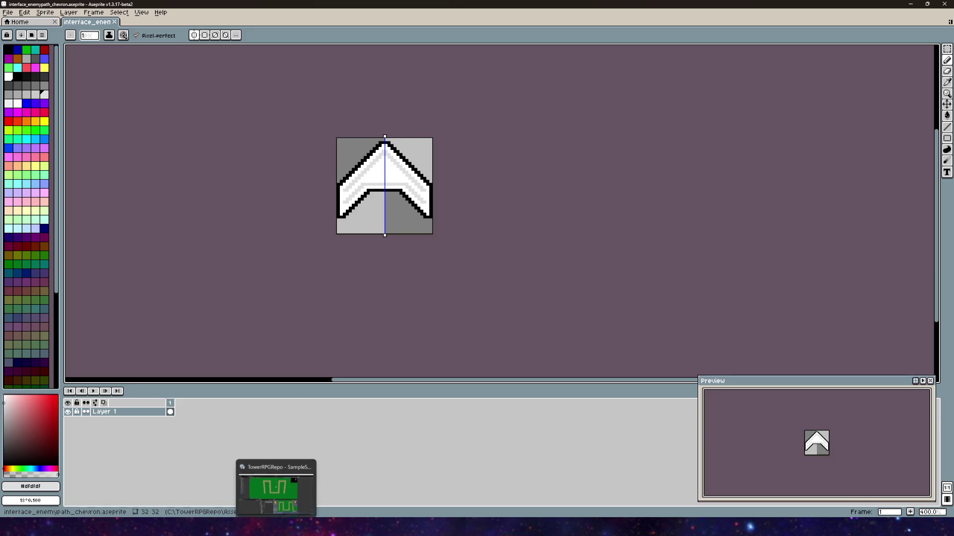
{"action": "left_click", "coordinate": [275, 489]}
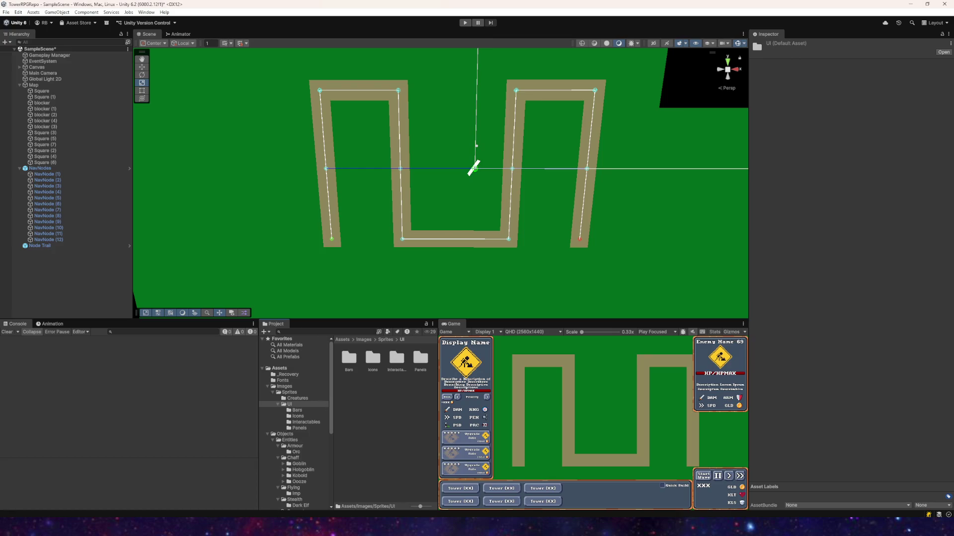
{"action": "key", "text": "alt+Tab"}
{"action": "left_click", "coordinate": [10, 13]}
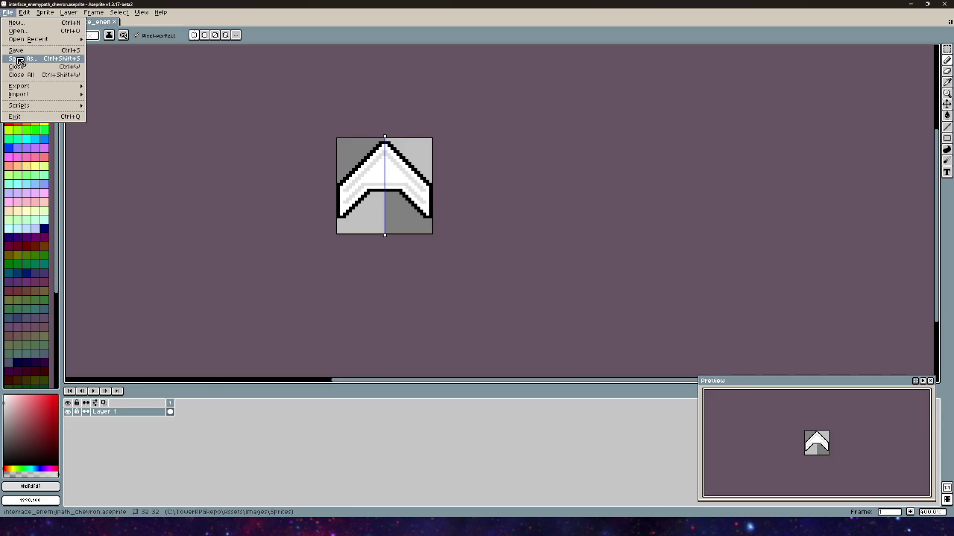
{"action": "mouse_move", "coordinate": [20, 86]}
{"action": "left_click", "coordinate": [100, 86]}
{"action": "left_click", "coordinate": [9, 13]}
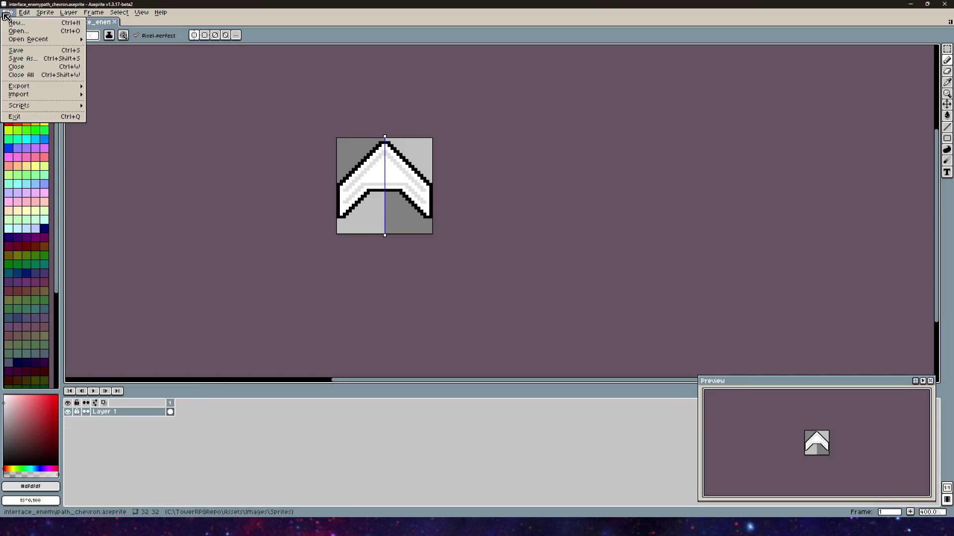
{"action": "left_click", "coordinate": [111, 90]}
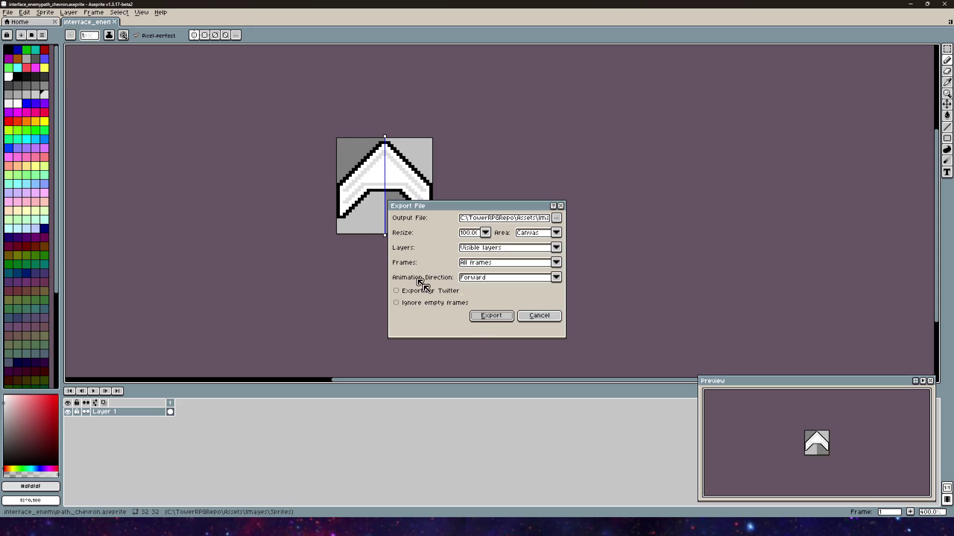
{"action": "left_click", "coordinate": [491, 316]}
{"action": "key", "text": "alt+Tab"}
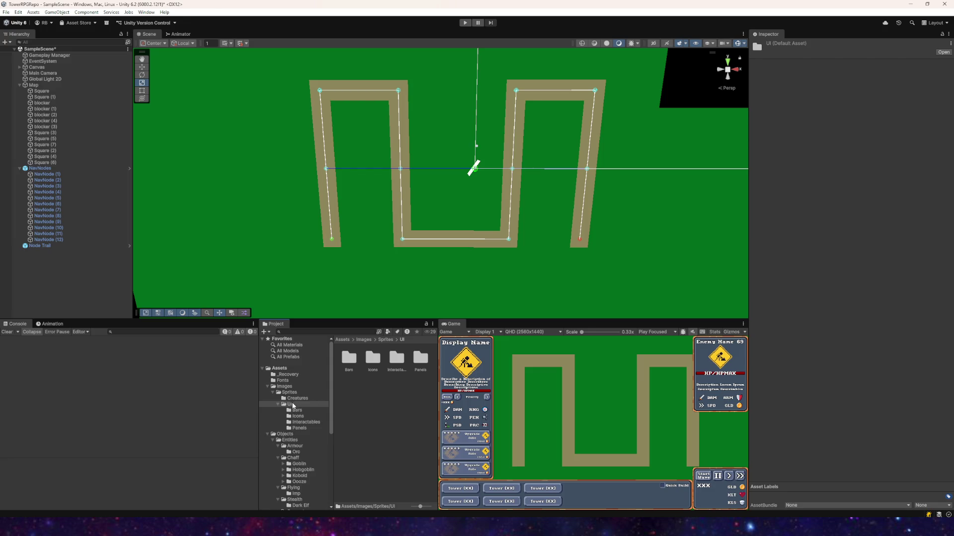
{"action": "left_click", "coordinate": [296, 433]}
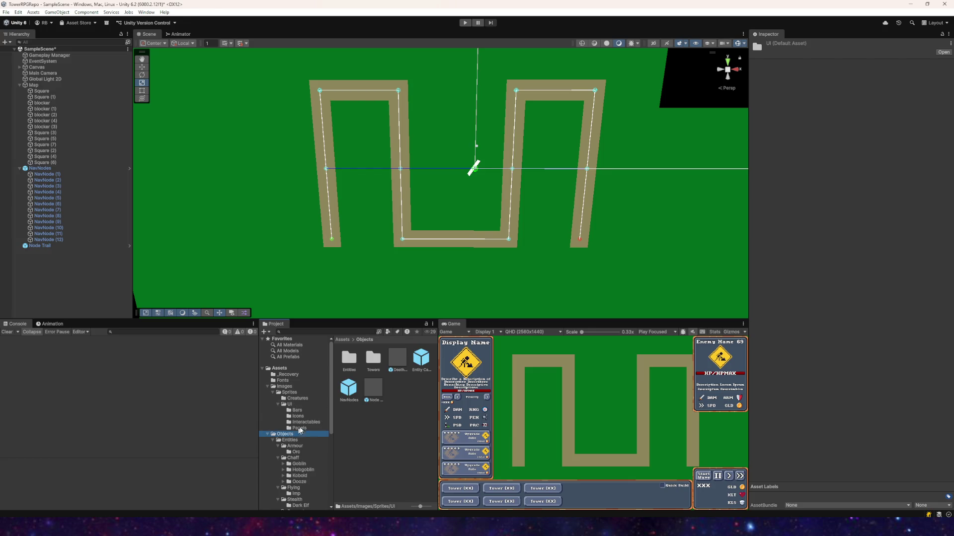
- Select the chevron sprite in Sprites and set Pixels Per Unit 32 with Full Rect mesh
{"action": "left_click", "coordinate": [288, 392]}
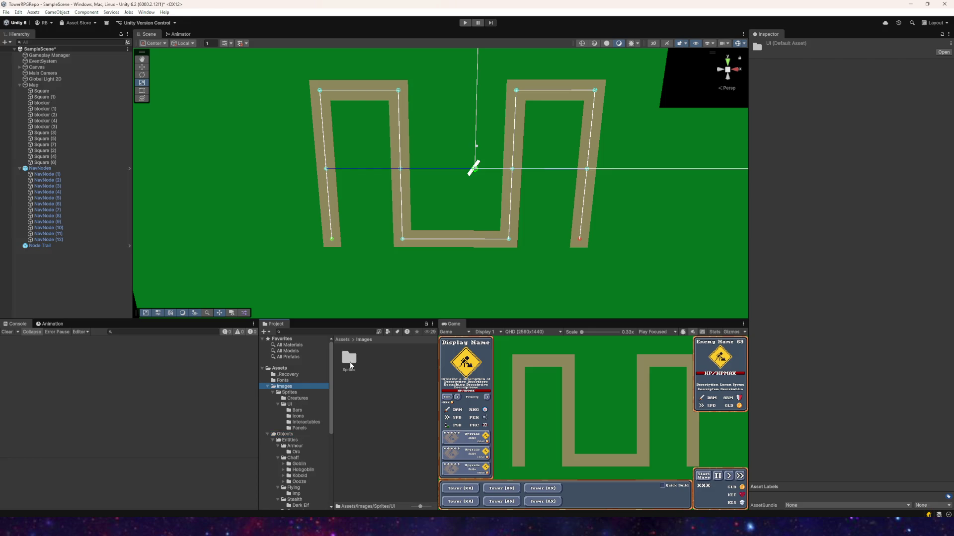
{"action": "left_click", "coordinate": [422, 359]}
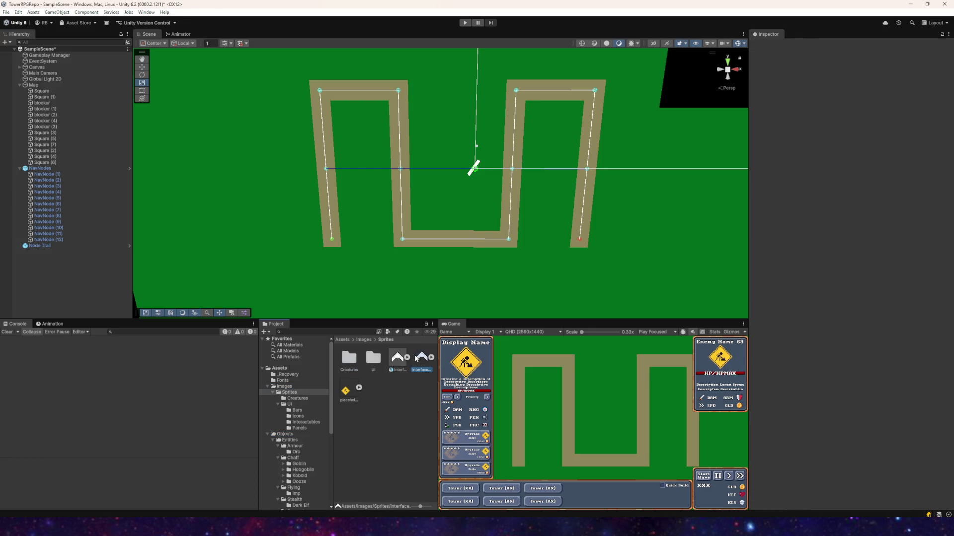
{"action": "double_click", "coordinate": [851, 93]}
{"action": "type", "text": "32"}
{"action": "left_click", "coordinate": [854, 101]}
{"action": "left_click", "coordinate": [856, 109]}
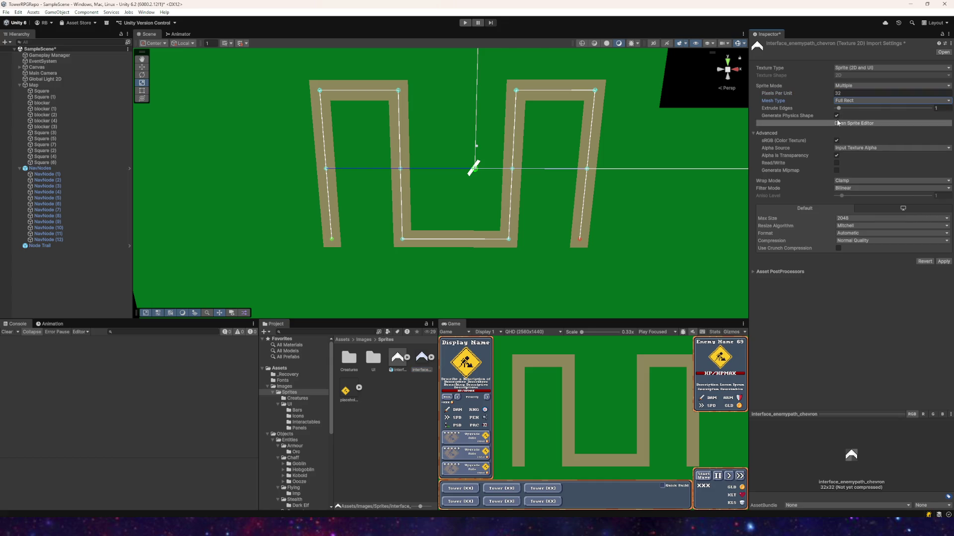
- Keep Clamp wrap, set Point filtering and no compression, and apply the import settings
{"action": "left_click", "coordinate": [849, 181]}
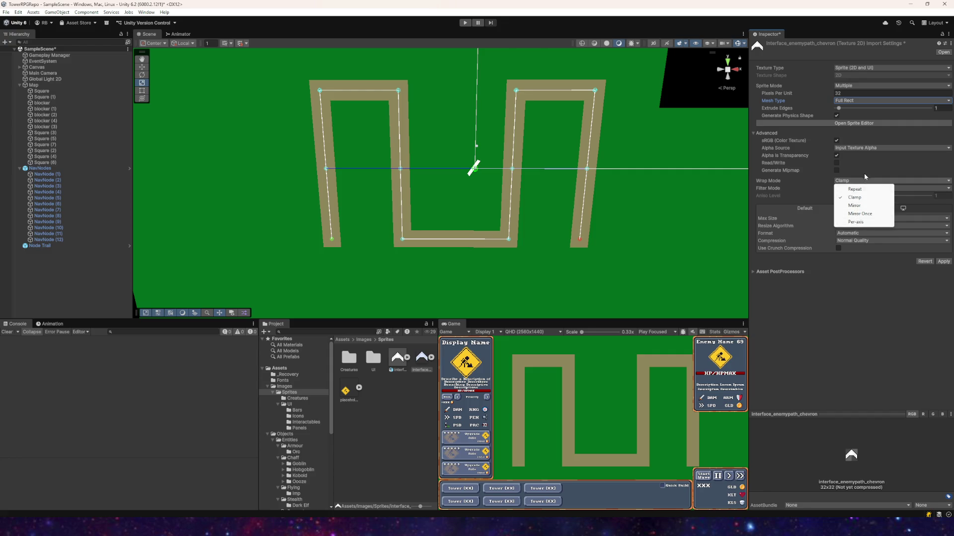
{"action": "left_click", "coordinate": [855, 197]}
{"action": "left_click", "coordinate": [853, 188]}
{"action": "left_click", "coordinate": [853, 196]}
{"action": "left_click", "coordinate": [845, 241]}
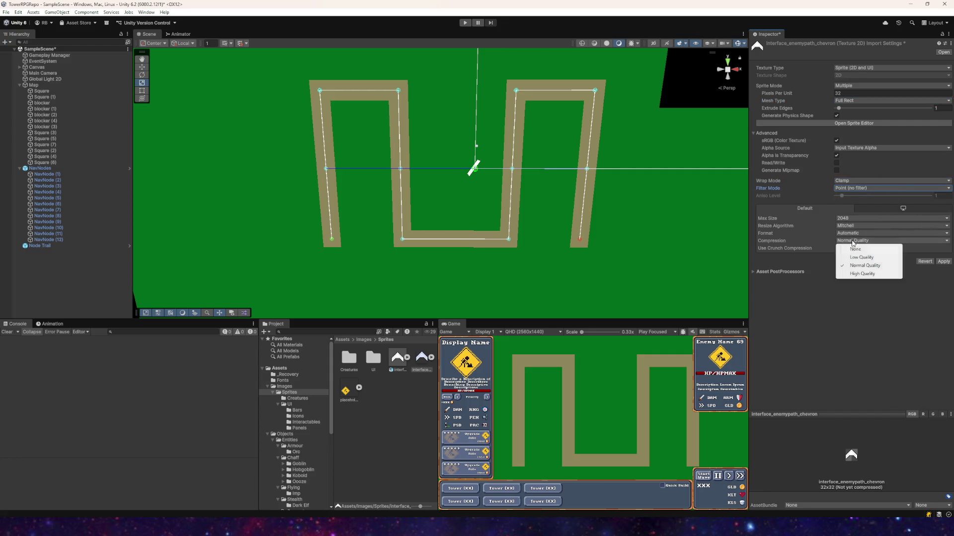
{"action": "left_click", "coordinate": [854, 248]}
{"action": "left_click", "coordinate": [941, 253]}
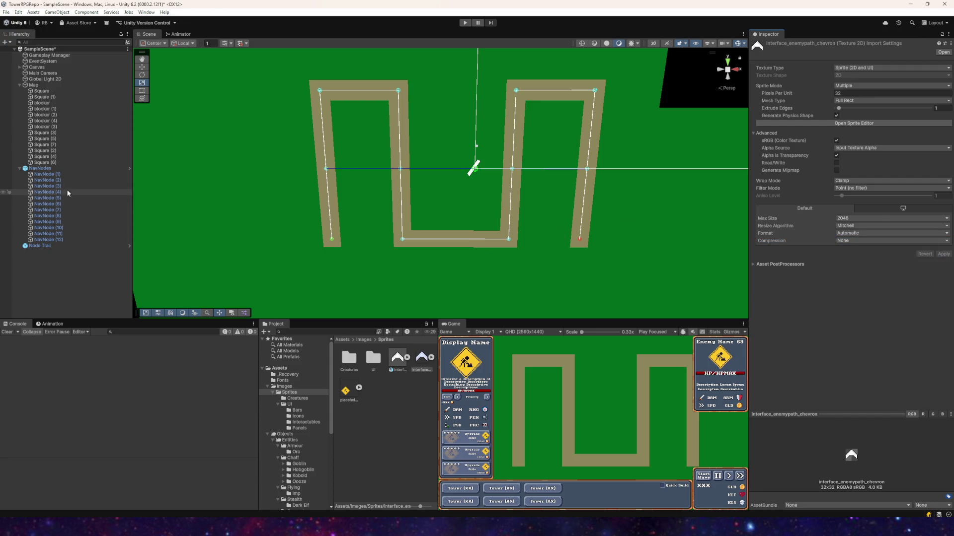
{"action": "left_click", "coordinate": [406, 401]}
- Create a new material named Enemy Path Trail in the Sprites folder
{"action": "right_click", "coordinate": [406, 400]}
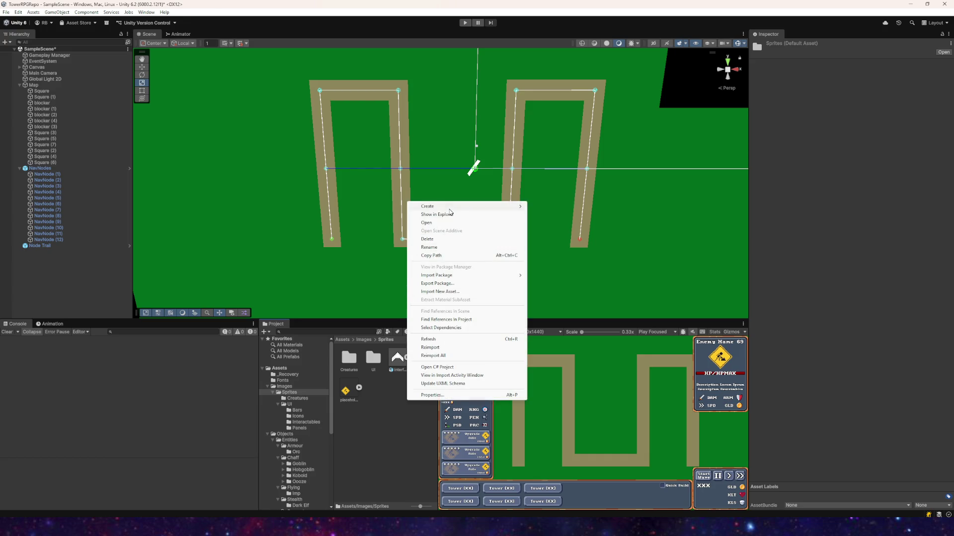
{"action": "mouse_move", "coordinate": [451, 207]}
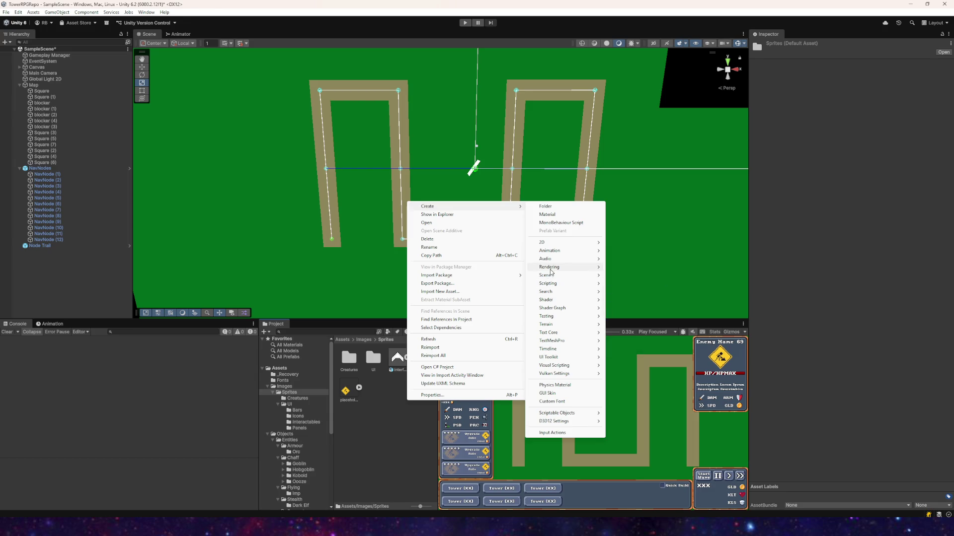
{"action": "key", "text": "Right"}
{"action": "key", "text": "Return"}
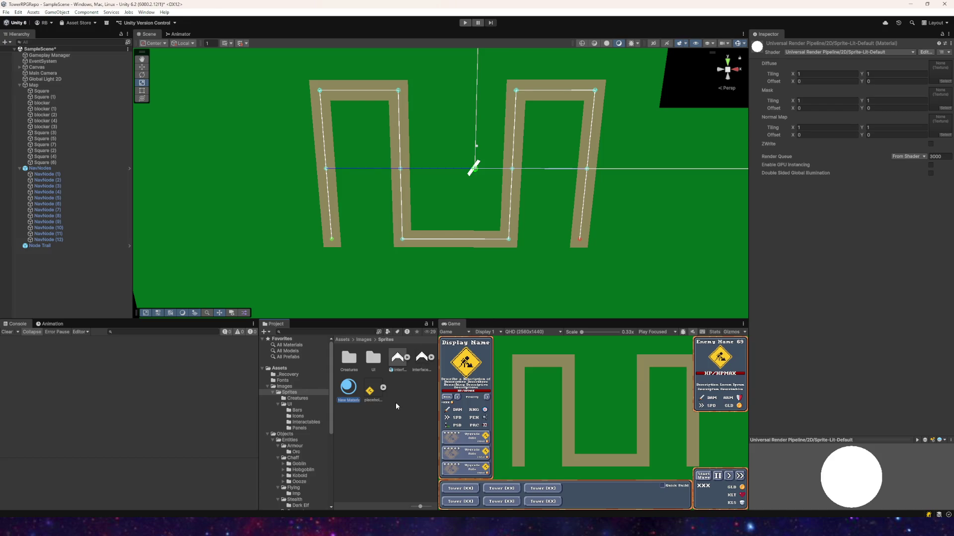
{"action": "type", "text": "Tra"}
{"action": "type", "text": "Enem"}
{"action": "type", "text": "th Trail"}
{"action": "key", "text": "Return"}
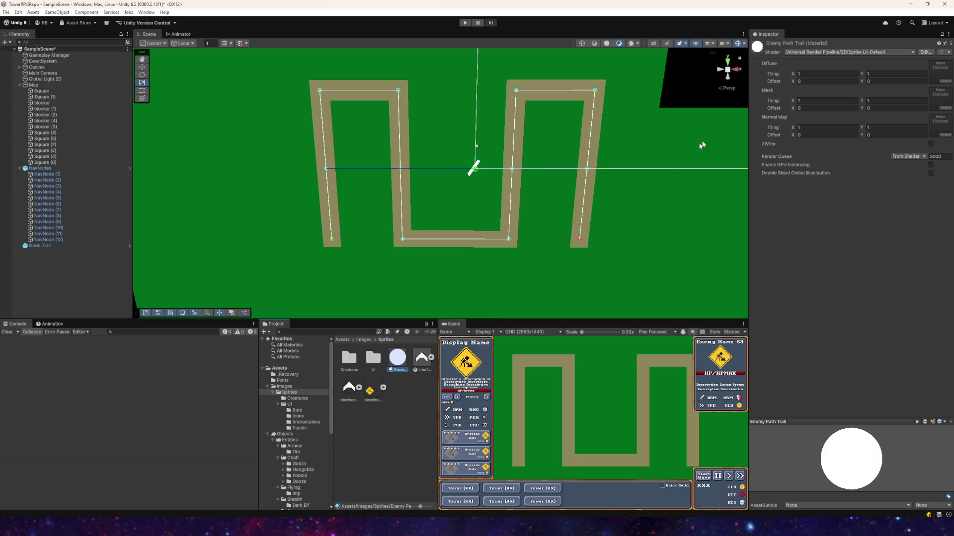
- Drop the chevron sprite into the material's Diffuse slot, then select and frame Node Trail
{"action": "mouse_move", "coordinate": [346, 398]}
{"action": "left_mouse_down"}
{"action": "mouse_move", "coordinate": [820, 174]}
{"action": "mouse_move", "coordinate": [940, 72]}
{"action": "left_mouse_up"}
{"action": "scroll", "coordinate": [419, 238], "scroll_direction": "up", "scroll_amount": 3}
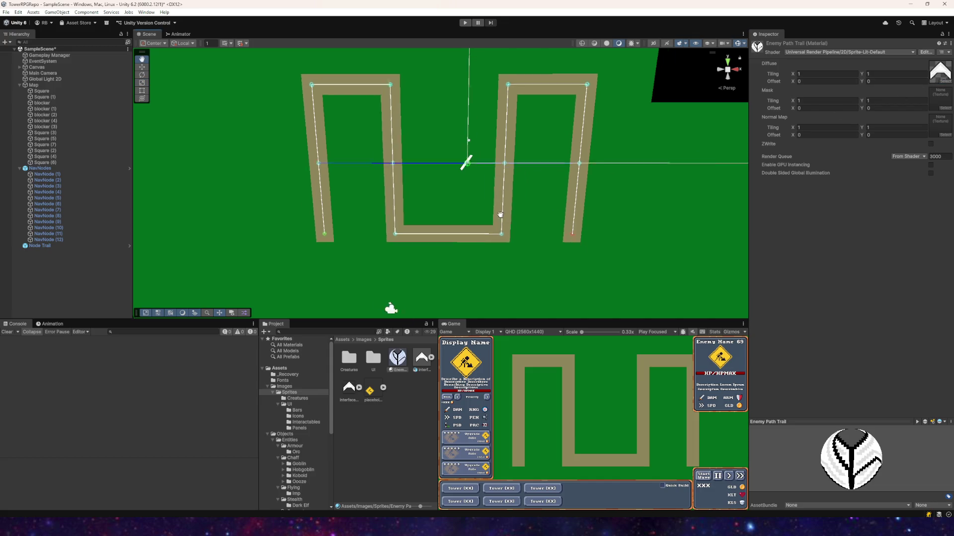
{"action": "left_click_drag", "start_coordinate": [419, 237], "coordinate": [541, 239]}
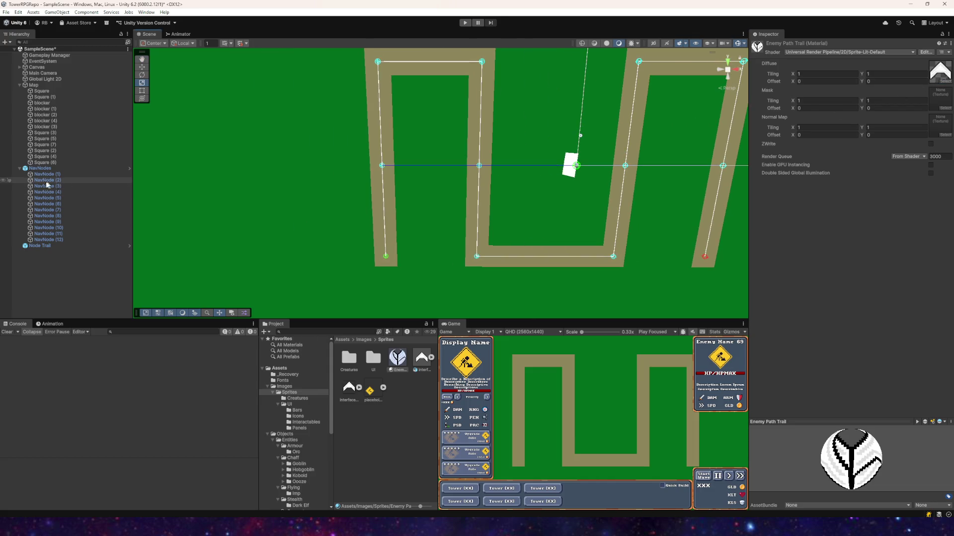
{"action": "left_click", "coordinate": [46, 248]}
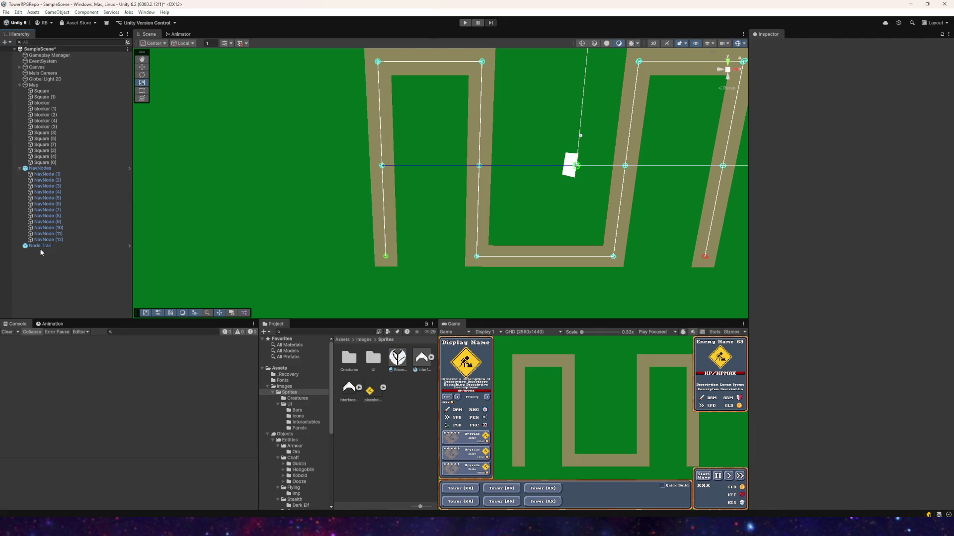
{"action": "double_click", "coordinate": [43, 247]}
- In 2D view, test-move Node Trail right and left and check the prefab Overrides
{"action": "mouse_move", "coordinate": [298, 209]}
{"action": "left_mouse_down"}
{"action": "mouse_move", "coordinate": [425, 180]}
{"action": "mouse_move", "coordinate": [418, 157]}
{"action": "left_mouse_up"}
{"action": "left_click", "coordinate": [654, 43]}
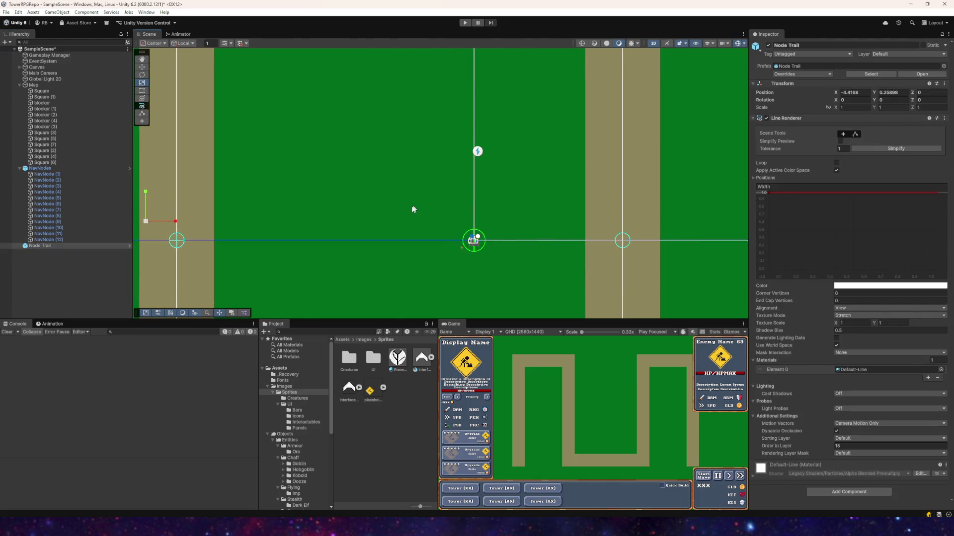
{"action": "key", "text": "f"}
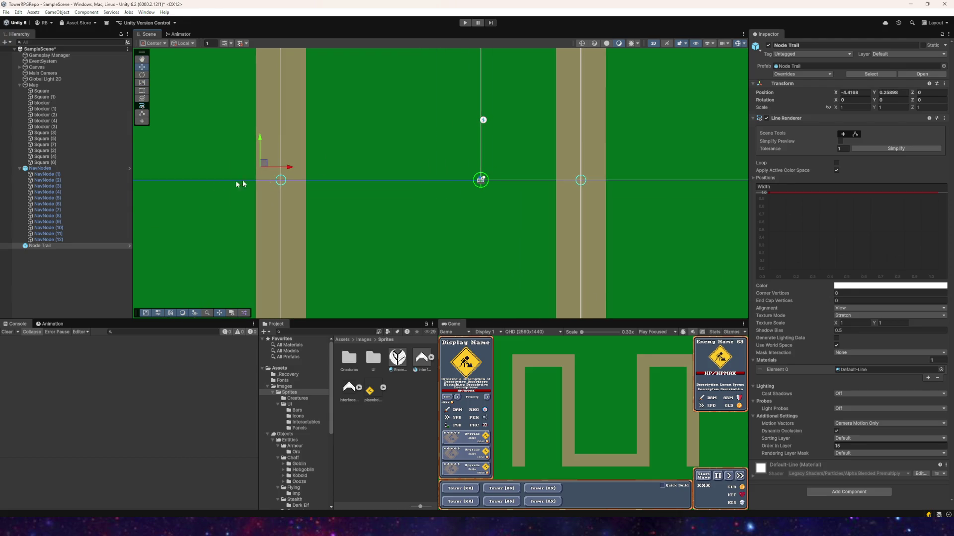
{"action": "mouse_move", "coordinate": [264, 164]}
{"action": "left_mouse_down"}
{"action": "mouse_move", "coordinate": [343, 128]}
{"action": "mouse_move", "coordinate": [439, 111]}
{"action": "mouse_move", "coordinate": [362, 181]}
{"action": "mouse_move", "coordinate": [351, 157]}
{"action": "left_mouse_up"}
{"action": "key", "text": "f"}
{"action": "left_click", "coordinate": [793, 75]}
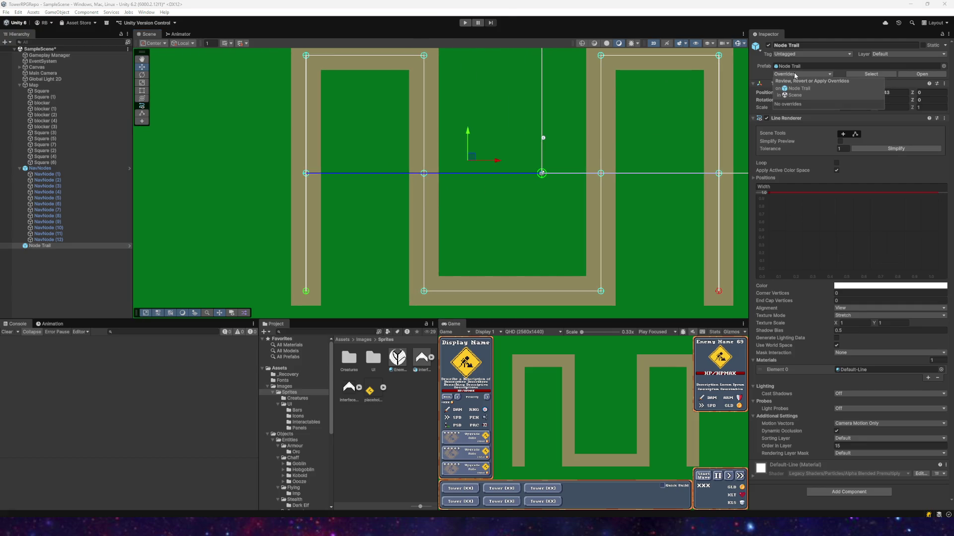
{"action": "left_click_drag", "start_coordinate": [478, 161], "coordinate": [421, 166]}
- Back in 3D, restore Node Trail to its original position and delete it
{"action": "left_click", "coordinate": [654, 44]}
{"action": "left_click_drag", "start_coordinate": [510, 170], "coordinate": [506, 185]}
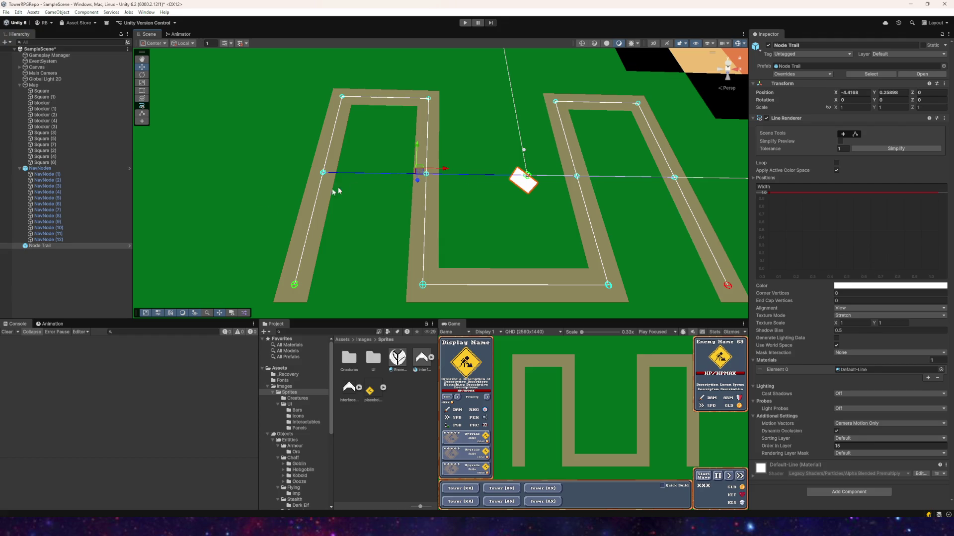
{"action": "left_click", "coordinate": [46, 246]}
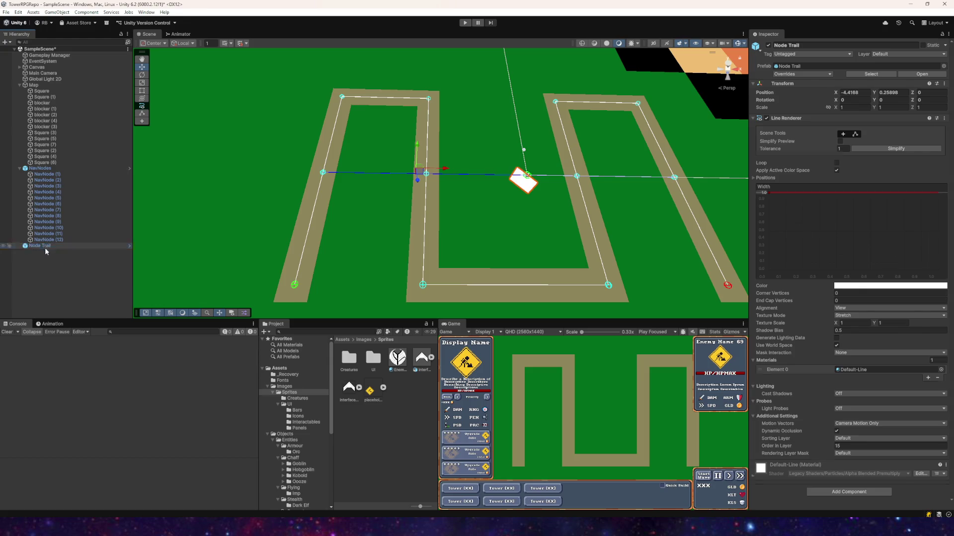
{"action": "key", "text": "Delete"}
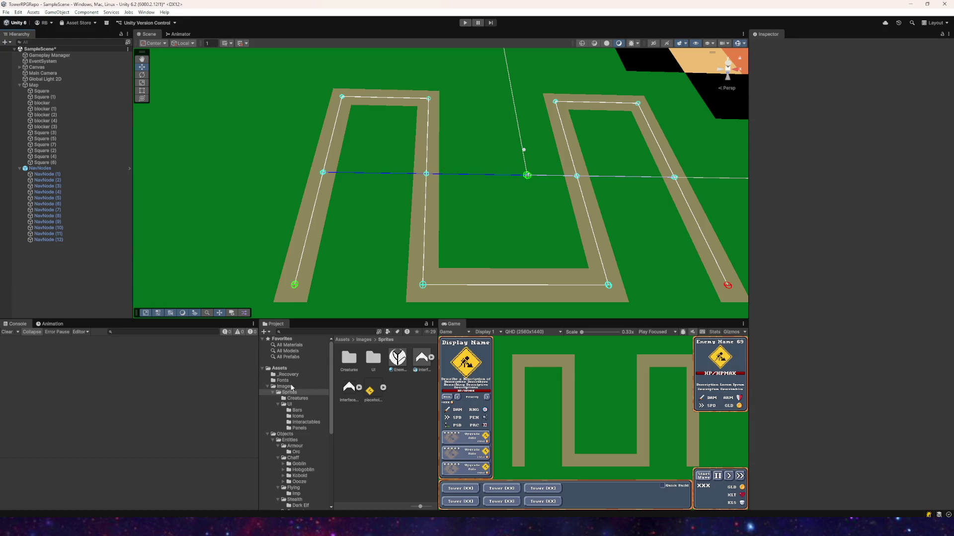
- In Assets/Objects, undo an accidental Node Trail placement and select the Node Trail prefab
{"action": "left_click", "coordinate": [283, 435]}
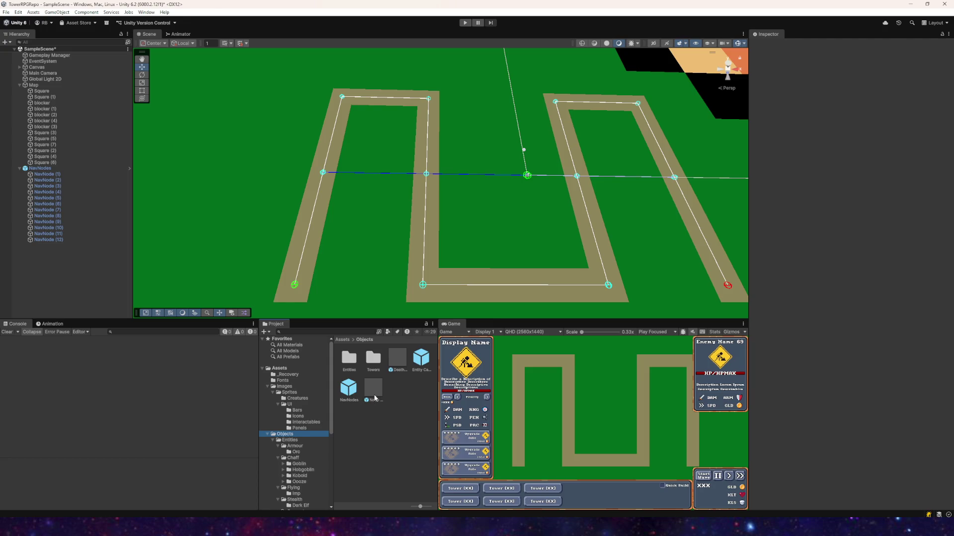
{"action": "mouse_move", "coordinate": [375, 397]}
{"action": "left_mouse_down"}
{"action": "mouse_move", "coordinate": [347, 268]}
{"action": "mouse_move", "coordinate": [354, 252]}
{"action": "mouse_move", "coordinate": [400, 278]}
{"action": "mouse_move", "coordinate": [365, 262]}
{"action": "mouse_move", "coordinate": [391, 246]}
{"action": "left_mouse_up"}
{"action": "key", "text": "ctrl+z"}
{"action": "key", "text": "ctrl+z"}
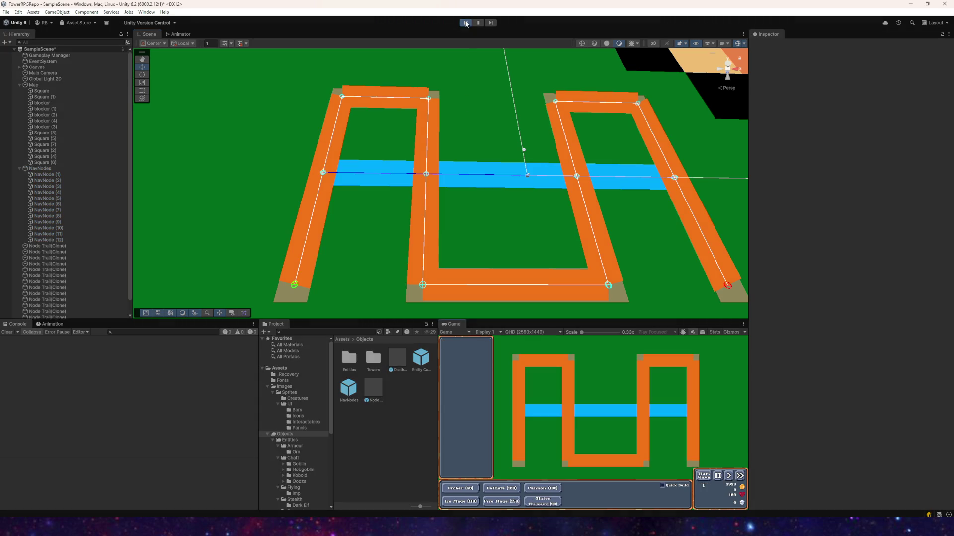
{"action": "left_click", "coordinate": [466, 23]}
{"action": "left_click", "coordinate": [373, 388]}
- Assign Enemy Path Trail as the line's Element 0 material and start Play mode
{"action": "scroll", "coordinate": [794, 258], "scroll_direction": "down", "scroll_amount": 5}
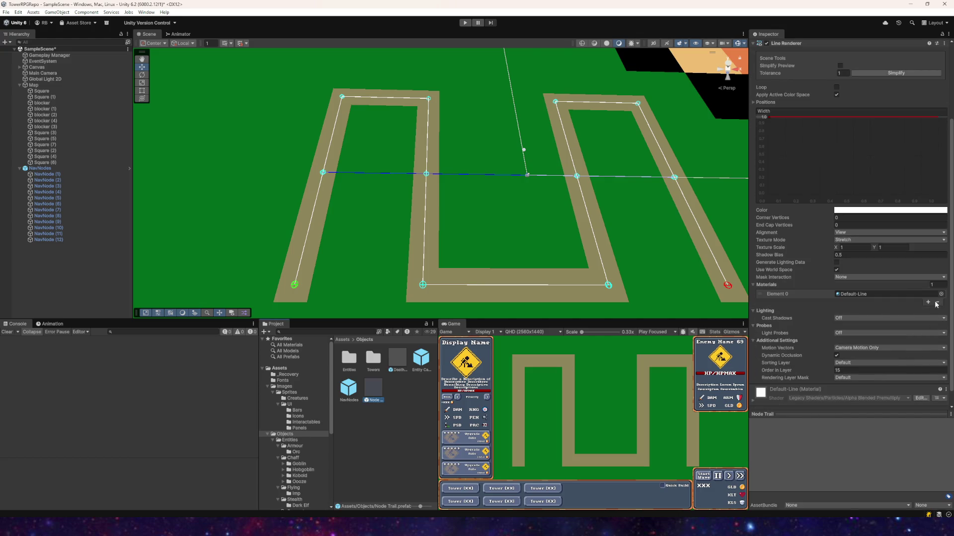
{"action": "left_click", "coordinate": [940, 294]}
{"action": "scroll", "coordinate": [901, 358], "scroll_direction": "up", "scroll_amount": 10}
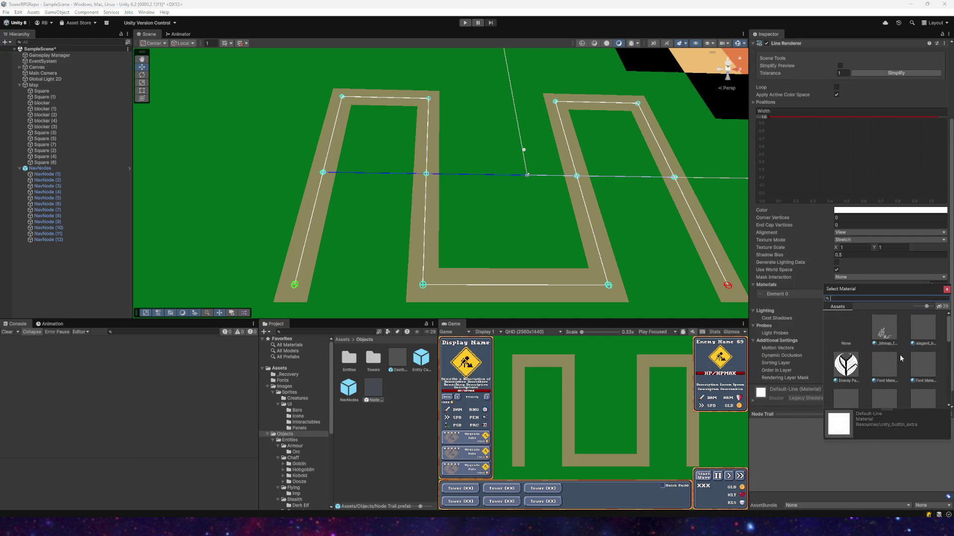
{"action": "double_click", "coordinate": [846, 365]}
{"action": "left_click", "coordinate": [465, 22]}
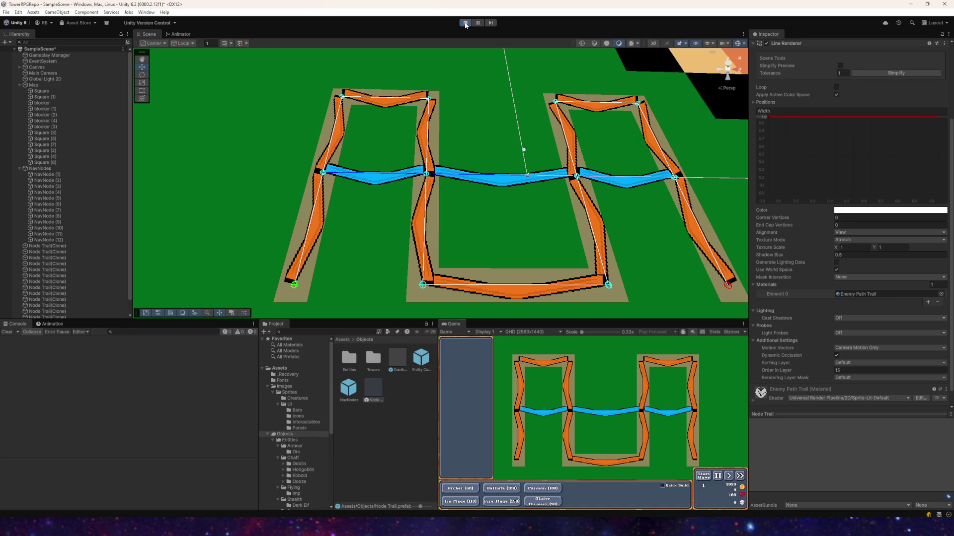
- Stop the game, uncheck Use World Space on the Line Renderer, and play again
{"action": "left_click", "coordinate": [465, 24]}
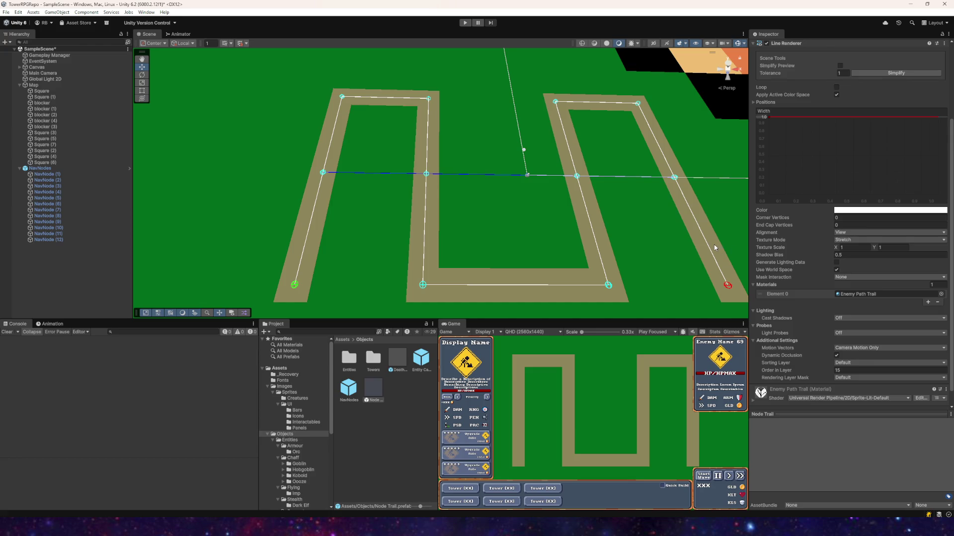
{"action": "left_click", "coordinate": [836, 269]}
{"action": "left_click", "coordinate": [465, 24]}
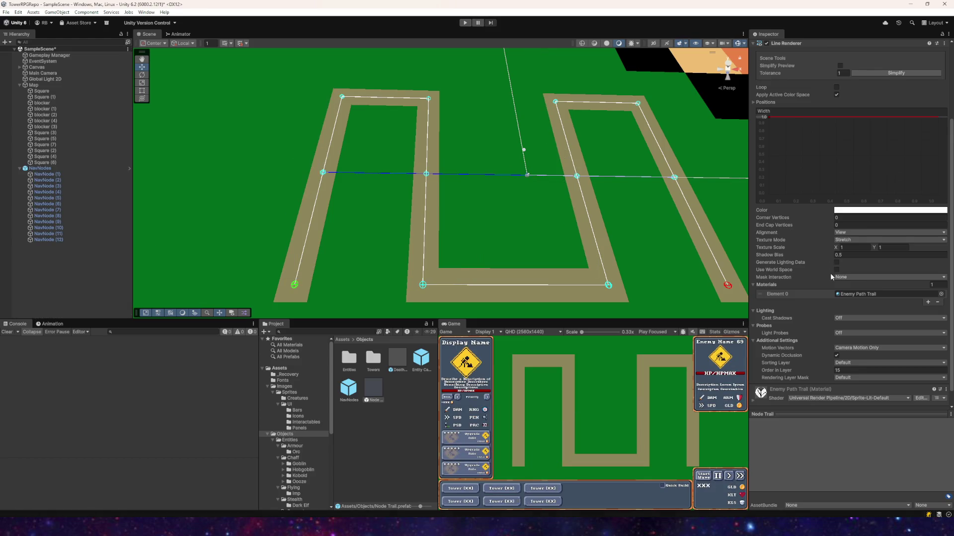
- With Use World Space back on, keep Mask Interaction None and inspect the Enemy Path Trail material
{"action": "left_click", "coordinate": [836, 270]}
{"action": "left_click", "coordinate": [845, 277]}
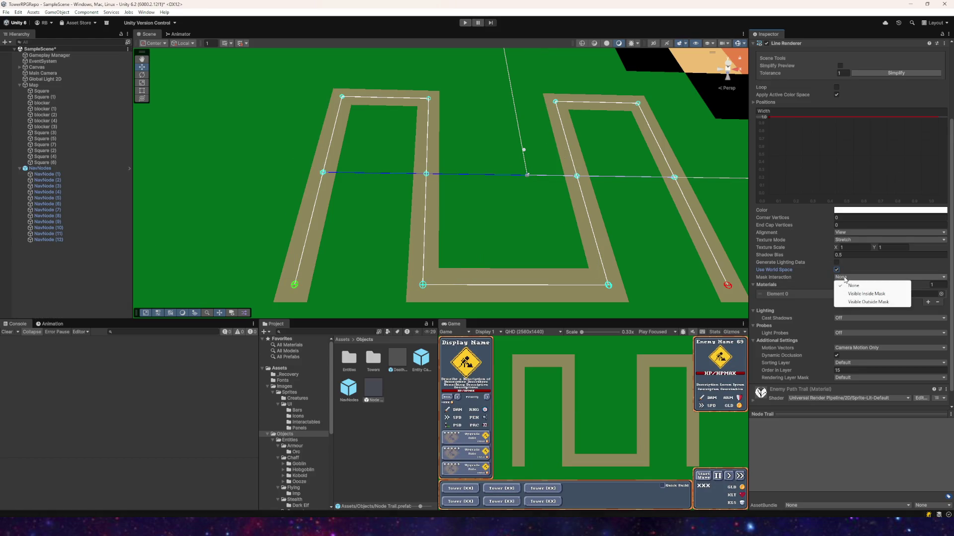
{"action": "left_click", "coordinate": [752, 307]}
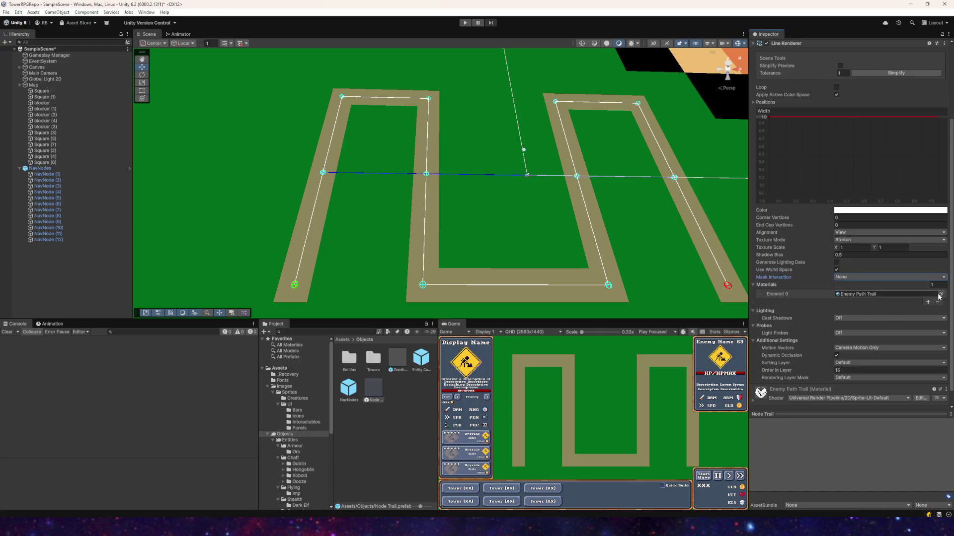
{"action": "left_click", "coordinate": [278, 368]}
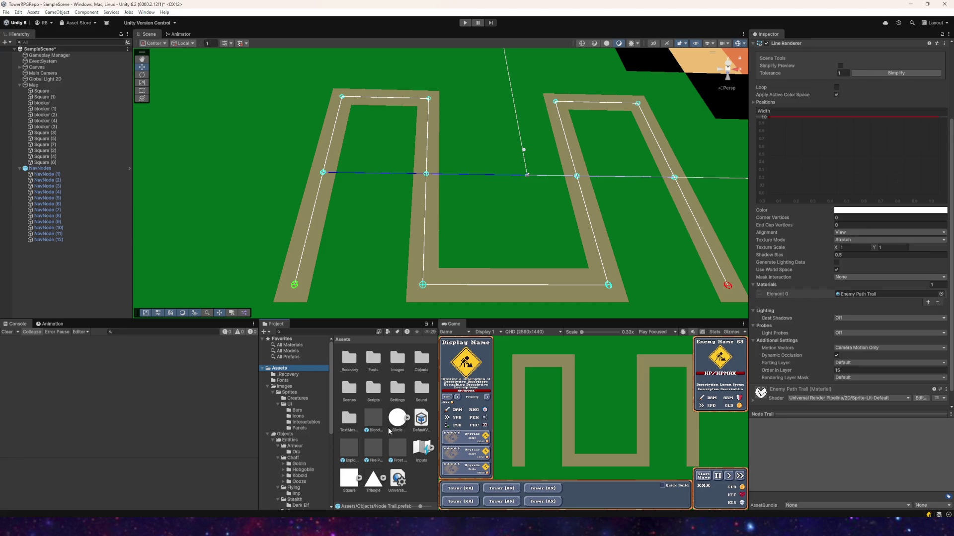
{"action": "left_click", "coordinate": [289, 393]}
{"action": "left_click", "coordinate": [351, 392]}
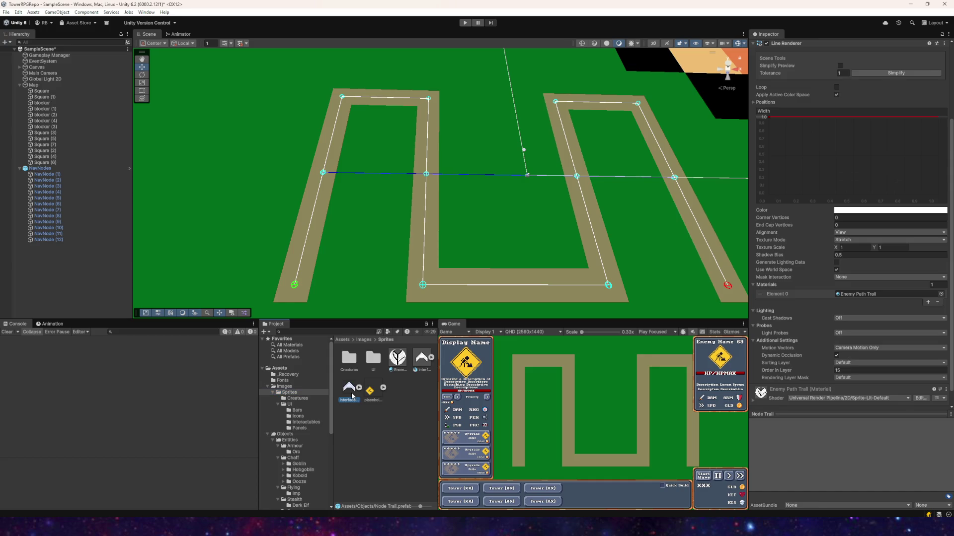
{"action": "left_click", "coordinate": [280, 371]}
{"action": "left_click", "coordinate": [352, 448]}
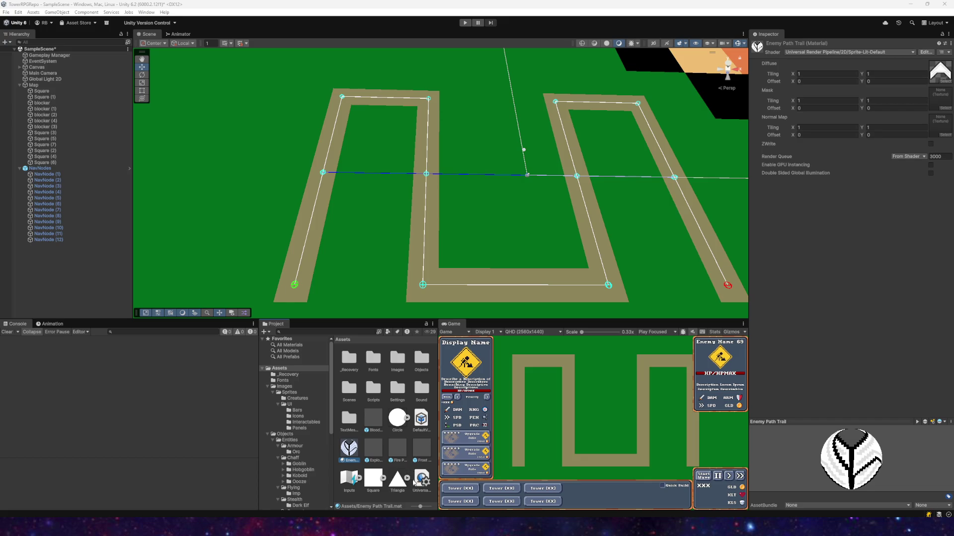
- Select the Node Trail prefab in Objects and scroll to its Line Renderer settings
{"action": "left_click", "coordinate": [284, 434]}
{"action": "left_click", "coordinate": [373, 389]}
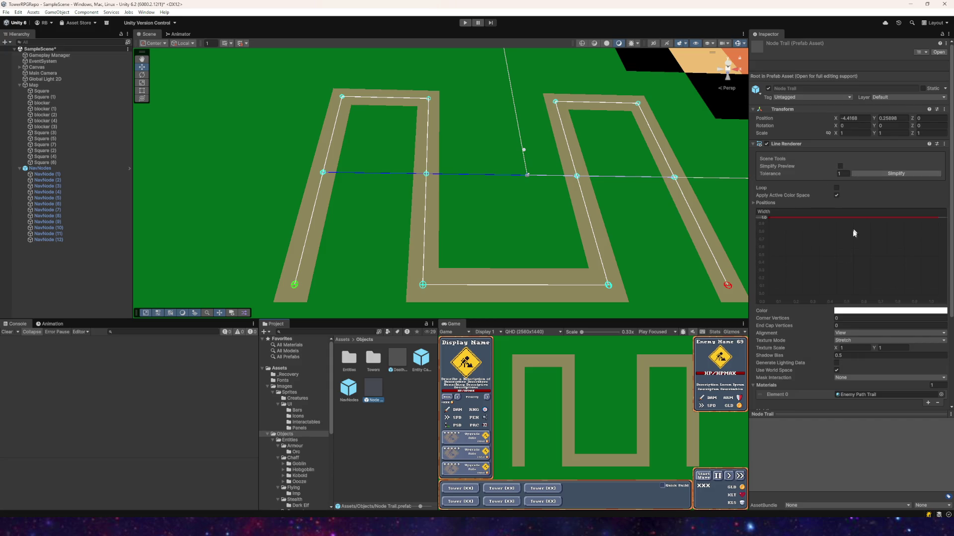
{"action": "scroll", "coordinate": [858, 224], "scroll_direction": "down", "scroll_amount": 4}
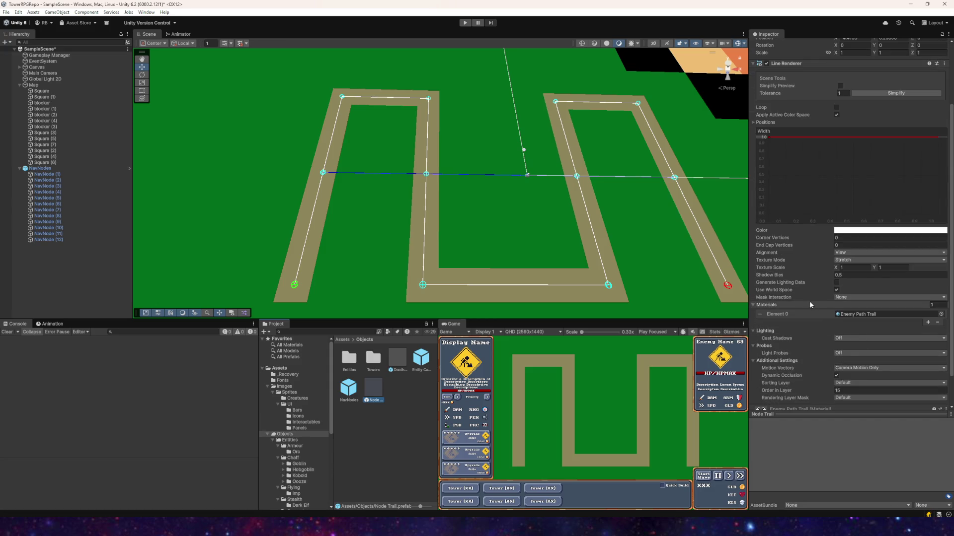
{"action": "scroll", "coordinate": [807, 300], "scroll_direction": "down", "scroll_amount": 2}
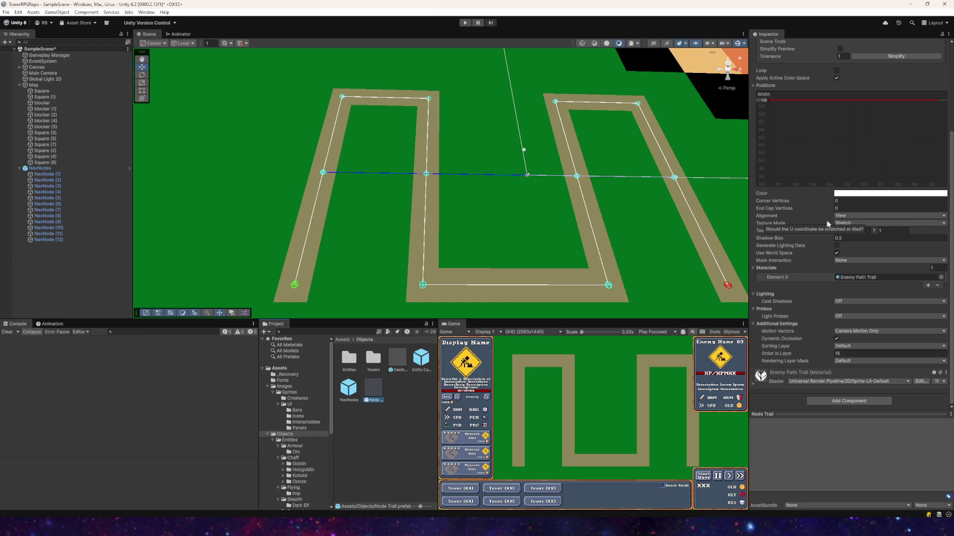
- Set the line's Texture Mode to Distribute Per Segment and test it in Play mode
{"action": "left_click", "coordinate": [855, 223]}
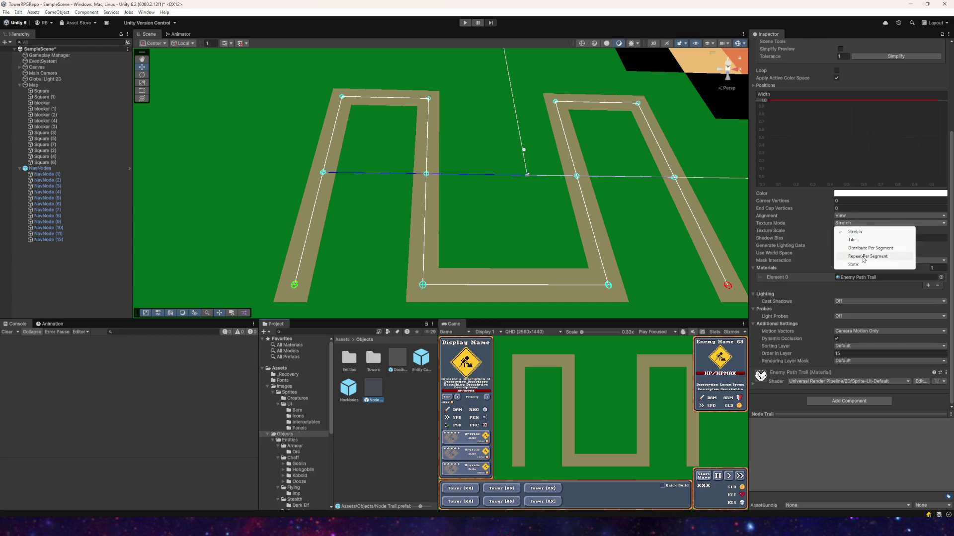
{"action": "left_click", "coordinate": [848, 247]}
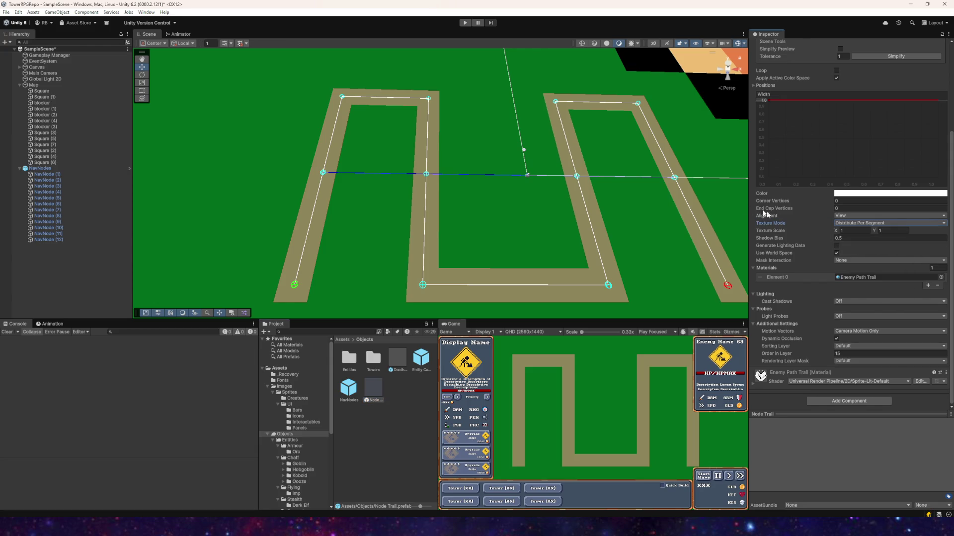
{"action": "left_click", "coordinate": [464, 23]}
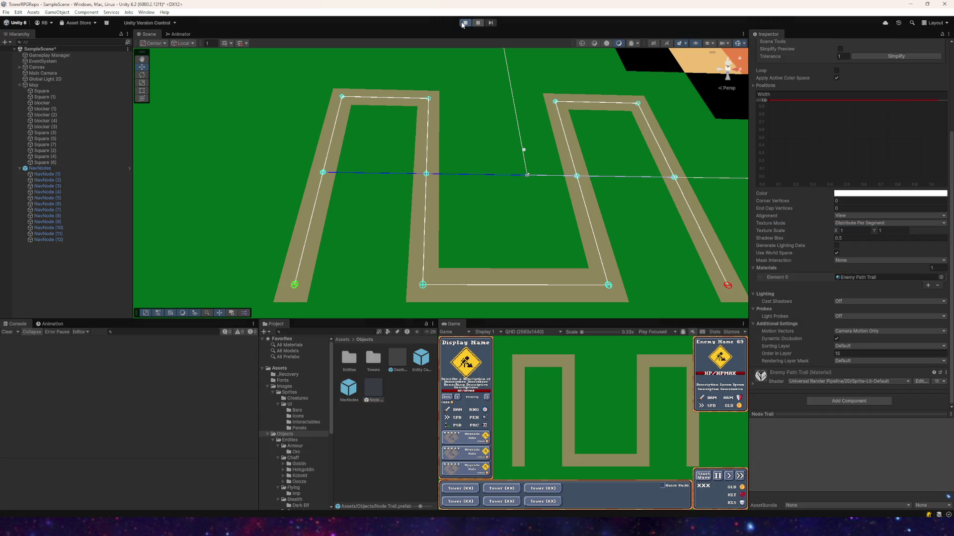
{"action": "left_click", "coordinate": [463, 23]}
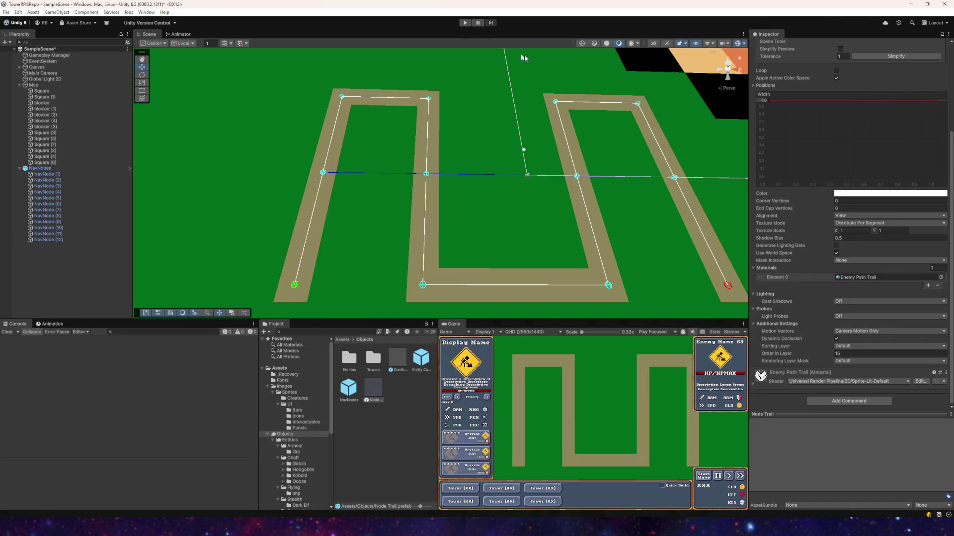
- Switch Texture Mode to Tile and test the repeating chevrons in Play mode
{"action": "left_click", "coordinate": [849, 223]}
{"action": "left_click", "coordinate": [860, 242]}
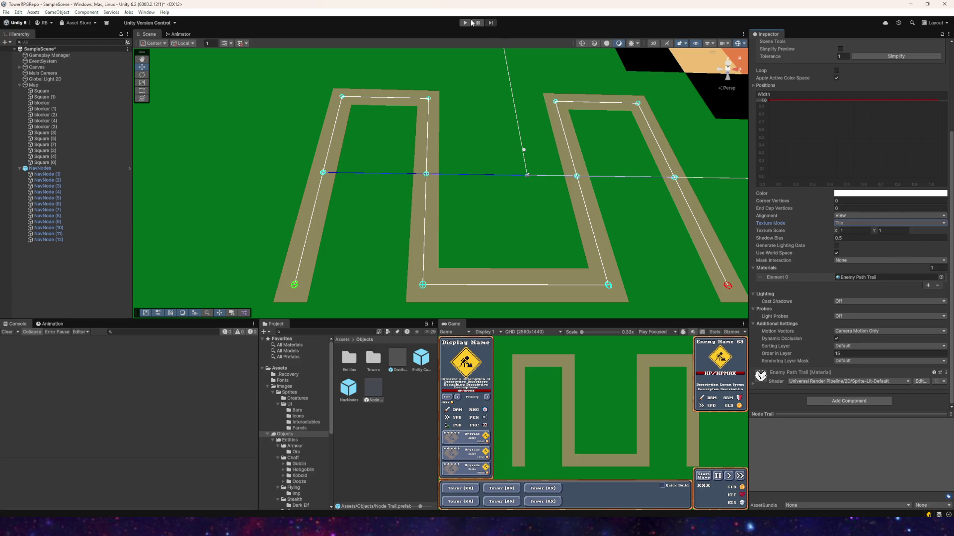
{"action": "left_click", "coordinate": [469, 23]}
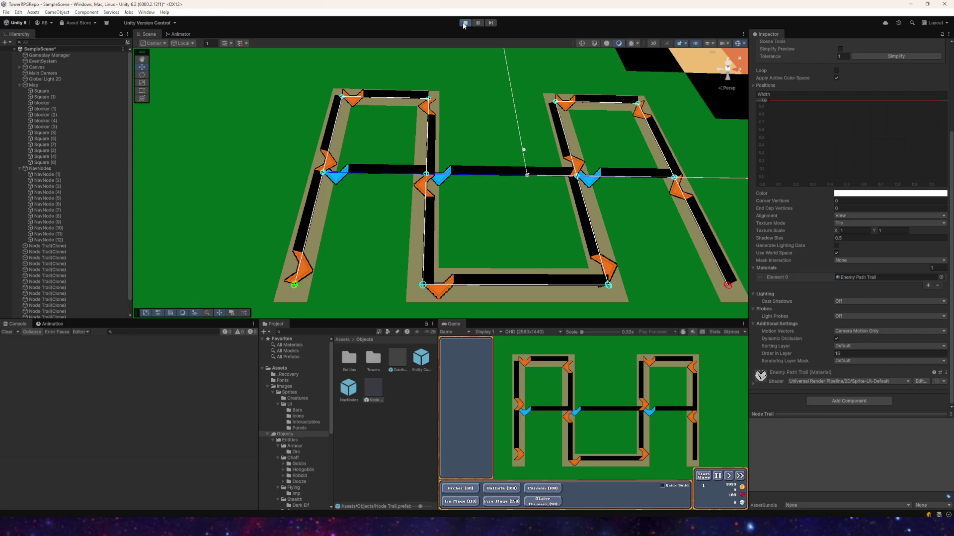
{"action": "left_click", "coordinate": [464, 23]}
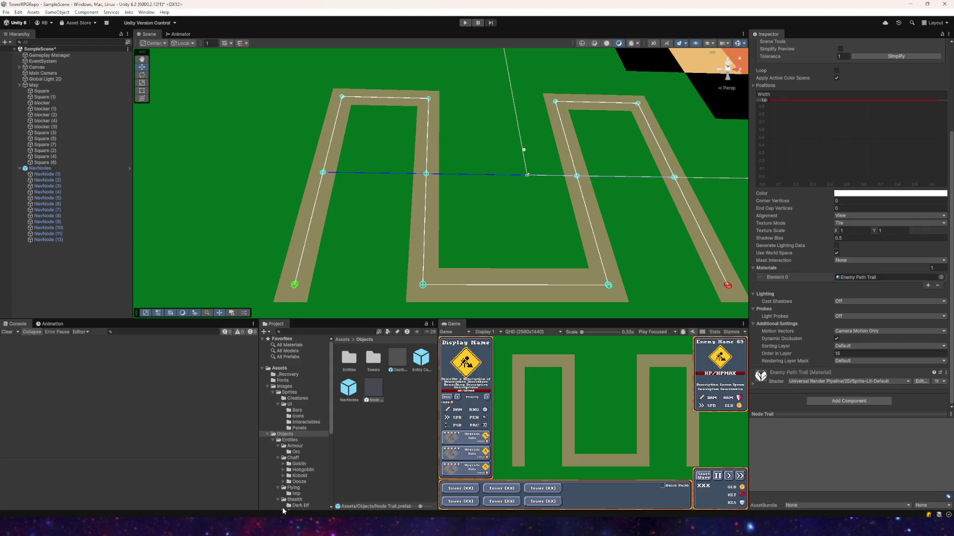
{"action": "key", "text": "alt+Tab"}
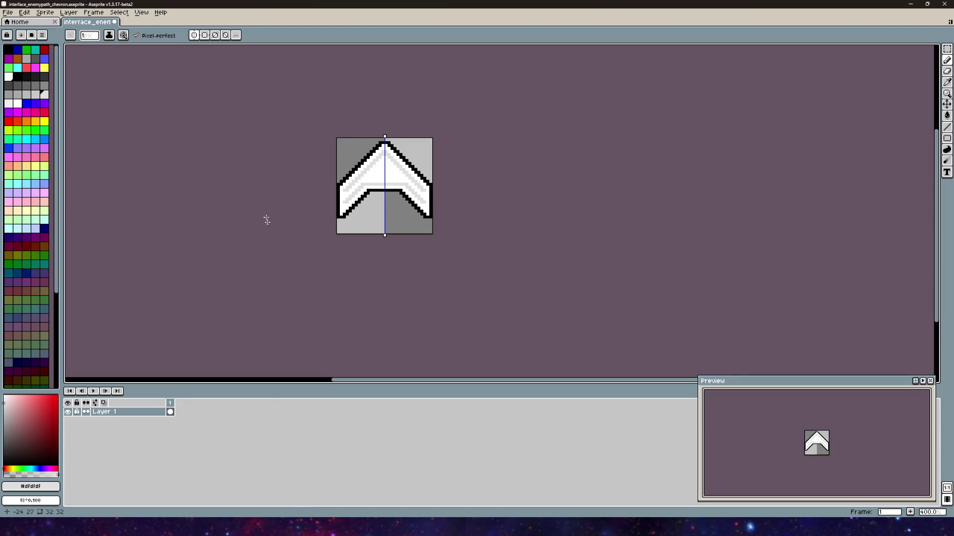
- Select the whole chevron and rotate it 90° so it points right
{"action": "left_click", "coordinate": [947, 49]}
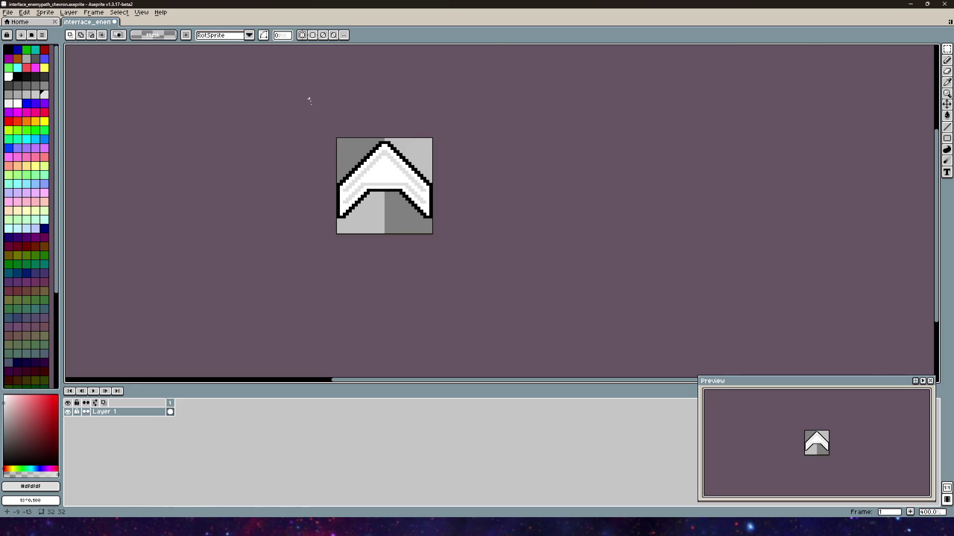
{"action": "left_click_drag", "start_coordinate": [337, 142], "coordinate": [436, 234]}
{"action": "scroll", "coordinate": [440, 129], "scroll_direction": "up", "scroll_amount": 5}
{"action": "scroll", "coordinate": [517, 99], "scroll_direction": "down", "scroll_amount": 2}
{"action": "mouse_move", "coordinate": [506, 79]}
{"action": "left_mouse_down"}
{"action": "mouse_move", "coordinate": [558, 170]}
{"action": "mouse_move", "coordinate": [531, 270]}
{"action": "mouse_move", "coordinate": [507, 284]}
{"action": "left_mouse_up"}
{"action": "left_click", "coordinate": [8, 12]}
- Save the sprite and re-export it, overwriting the existing image file, then return to Unity
{"action": "left_click", "coordinate": [19, 53]}
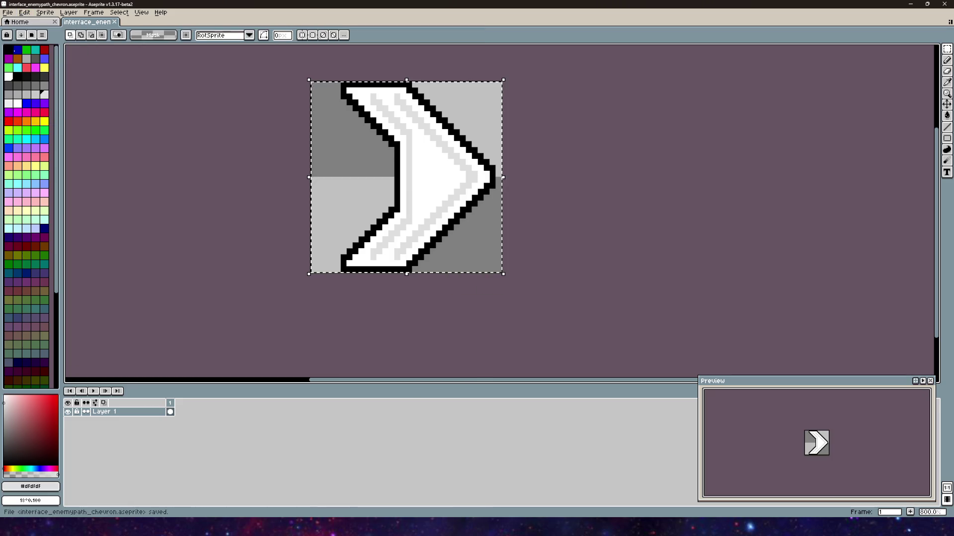
{"action": "left_click", "coordinate": [7, 12]}
{"action": "mouse_move", "coordinate": [12, 88]}
{"action": "left_click", "coordinate": [114, 88]}
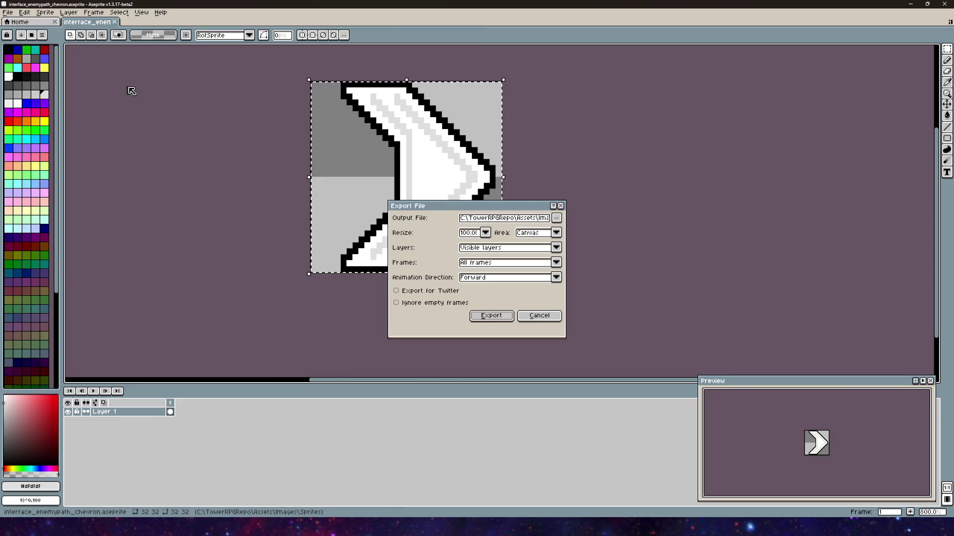
{"action": "left_click", "coordinate": [502, 319]}
{"action": "left_click", "coordinate": [450, 284]}
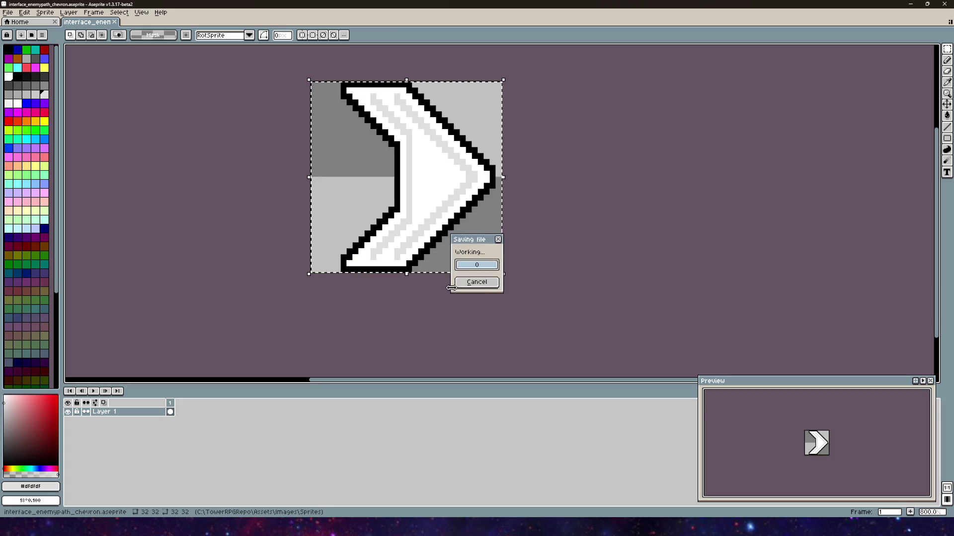
{"action": "key", "text": "alt+Tab"}
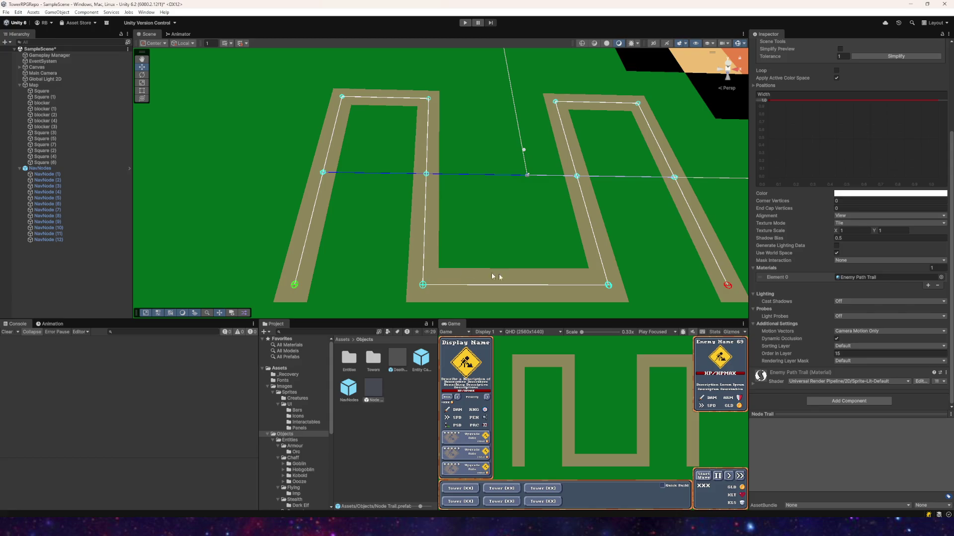
- Run the game, restart it to reload the chevron trails, and switch the Scene view to 2D
{"action": "left_click", "coordinate": [464, 23]}
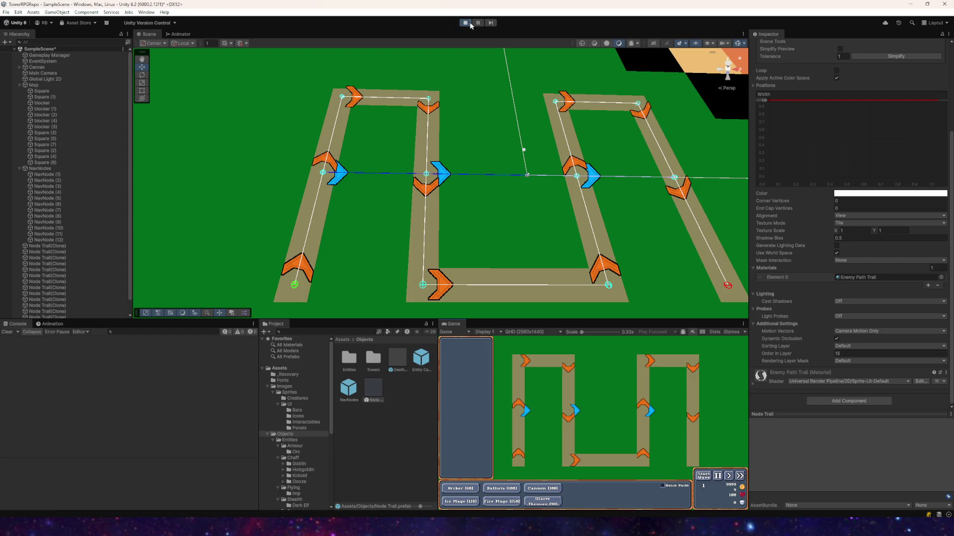
{"action": "left_click", "coordinate": [470, 24]}
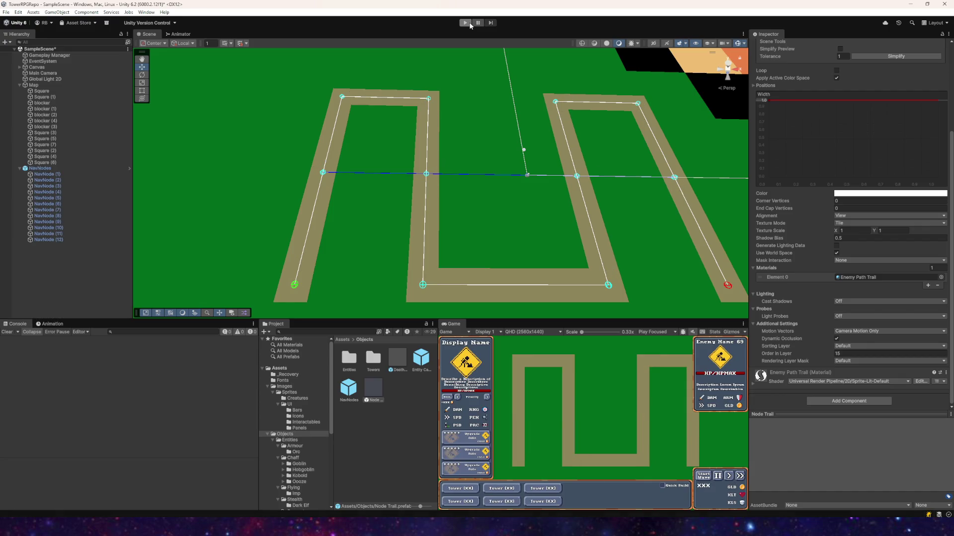
{"action": "left_click", "coordinate": [471, 24]}
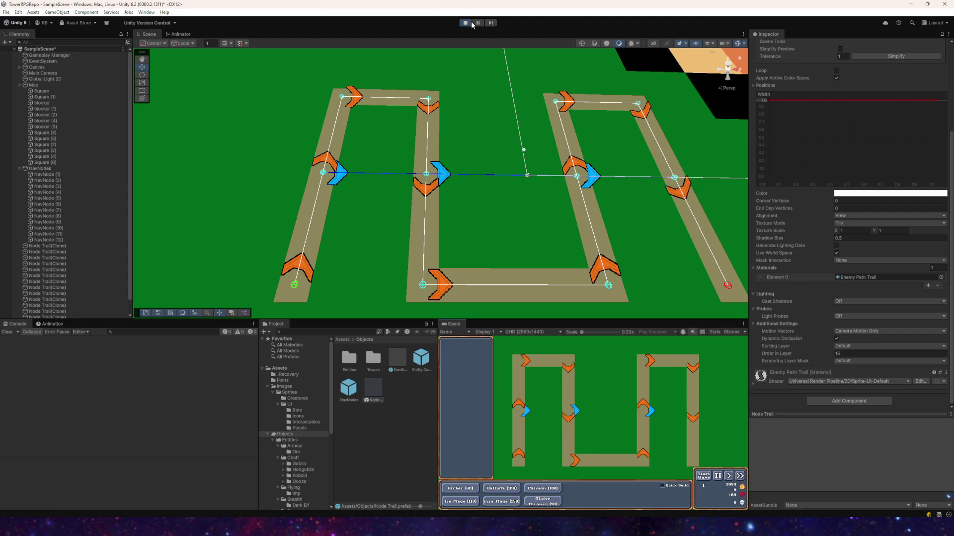
{"action": "left_click", "coordinate": [653, 43]}
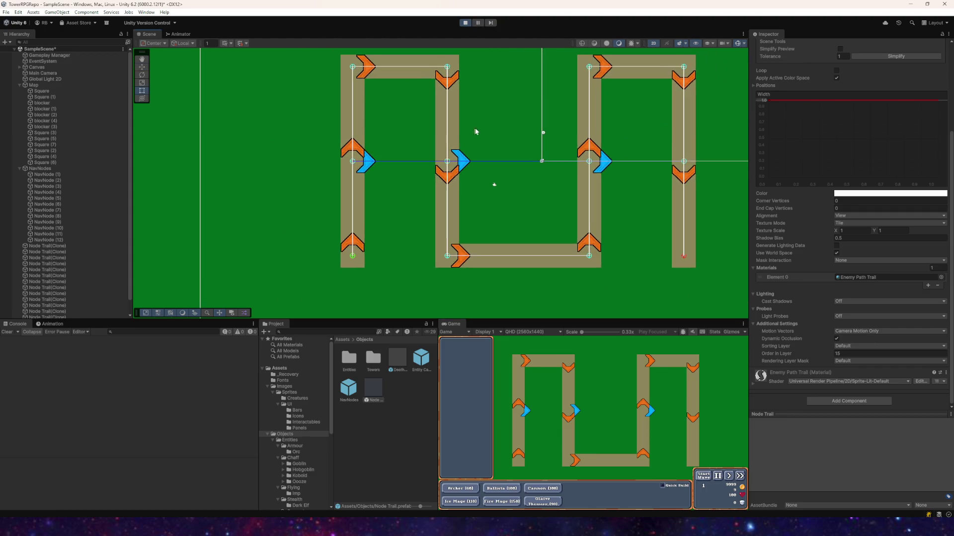
- Set the trail Line Renderer's Texture Mode to Repeat Per Segment
{"action": "left_click_drag", "start_coordinate": [473, 132], "coordinate": [537, 111]}
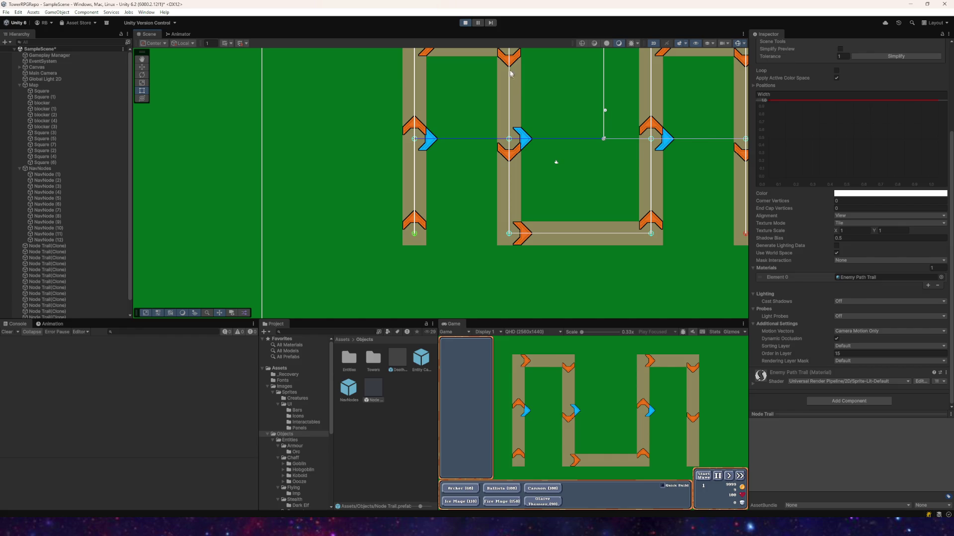
{"action": "left_click", "coordinate": [464, 23]}
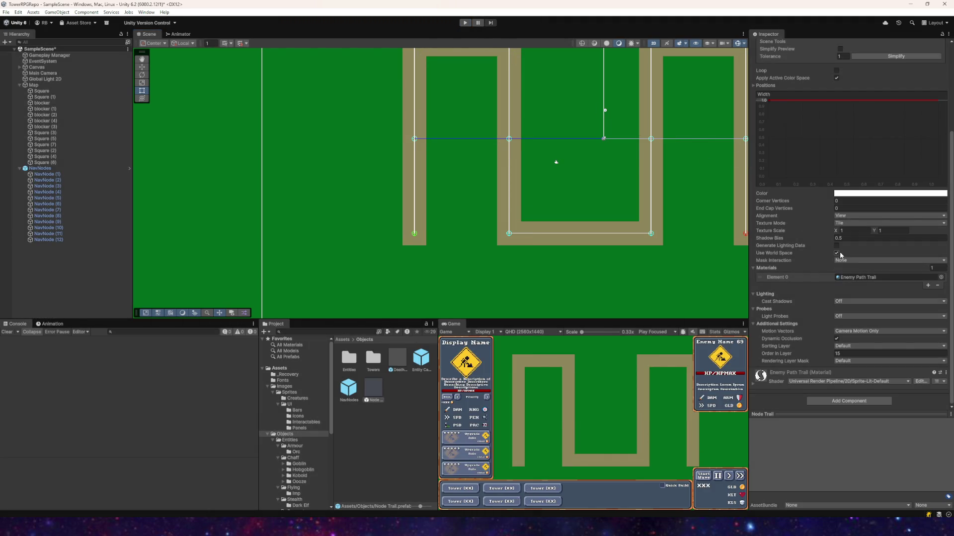
{"action": "left_click", "coordinate": [843, 225]}
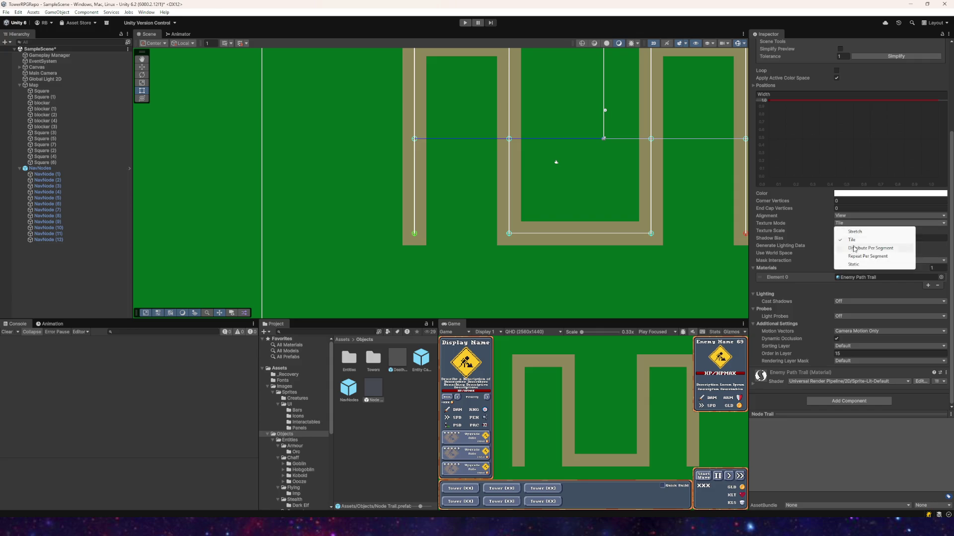
{"action": "left_click", "coordinate": [867, 256]}
- Preview the stretched arrows in play mode, then edit Texture Scale X
{"action": "left_click", "coordinate": [465, 23]}
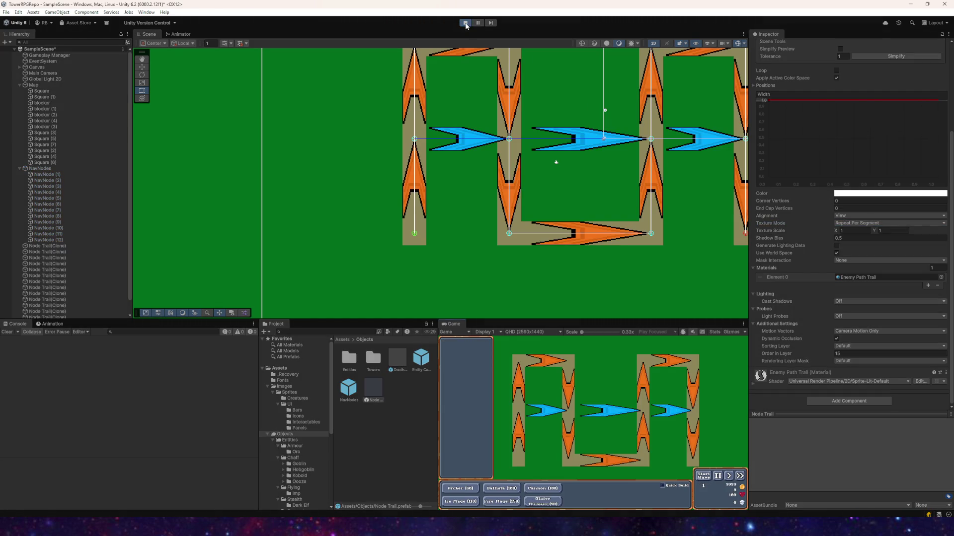
{"action": "left_click", "coordinate": [465, 23]}
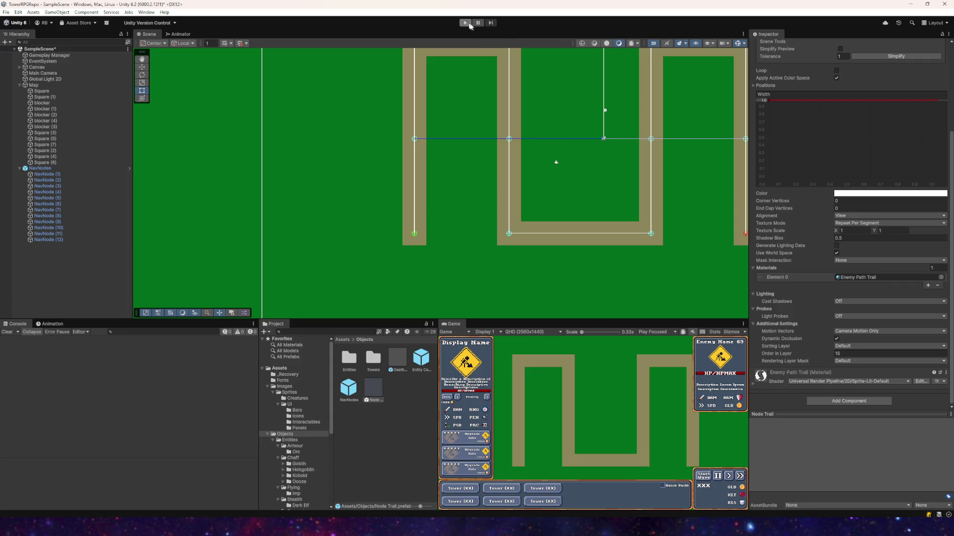
{"action": "left_click", "coordinate": [841, 230]}
{"action": "left_click", "coordinate": [884, 230]}
- Preview the trails in play mode with Texture Scale 0.5, then 2 by 2
{"action": "type", "text": "0.5"}
{"action": "left_click", "coordinate": [464, 22]}
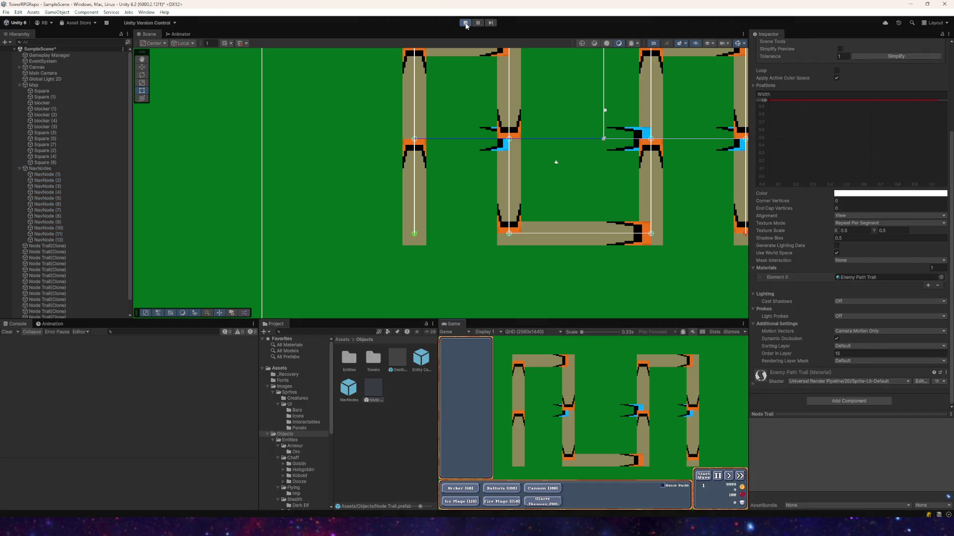
{"action": "left_click", "coordinate": [466, 23]}
{"action": "left_click", "coordinate": [854, 230]}
{"action": "type", "text": "2"}
{"action": "key", "text": "Tab"}
{"action": "type", "text": "2"}
{"action": "left_click", "coordinate": [464, 22]}
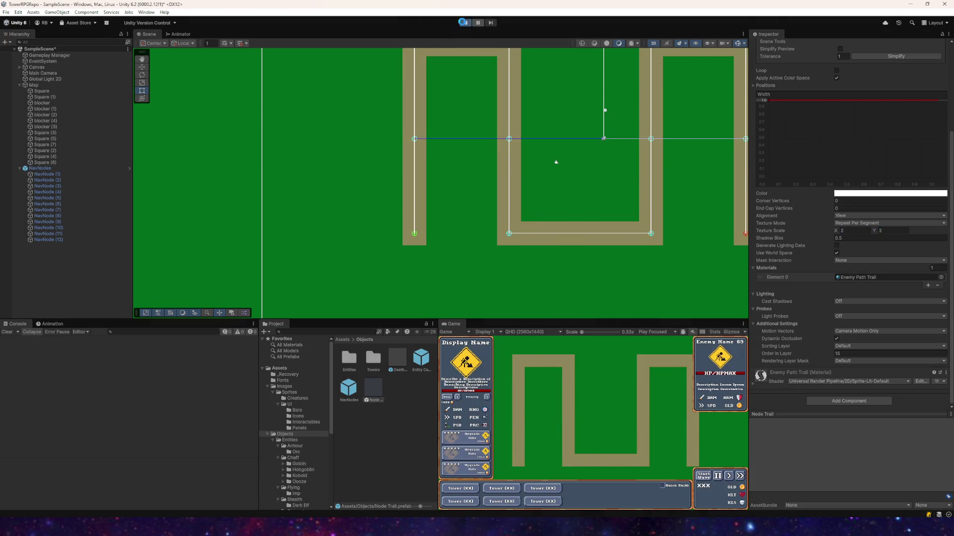
{"action": "left_click", "coordinate": [463, 23]}
- Switch Texture Mode to Tile and preview it at a 1 by 1 texture scale
{"action": "left_click", "coordinate": [855, 223]}
{"action": "left_click", "coordinate": [465, 23]}
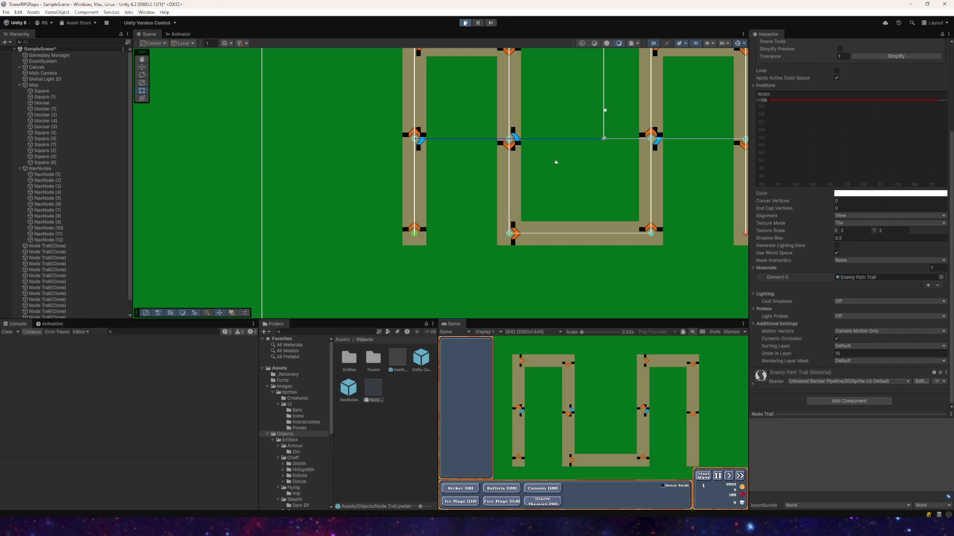
{"action": "left_click", "coordinate": [465, 23]}
{"action": "left_click", "coordinate": [854, 231]}
{"action": "type", "text": "1"}
{"action": "left_click", "coordinate": [893, 232]}
{"action": "type", "text": "1"}
{"action": "left_click", "coordinate": [465, 23]}
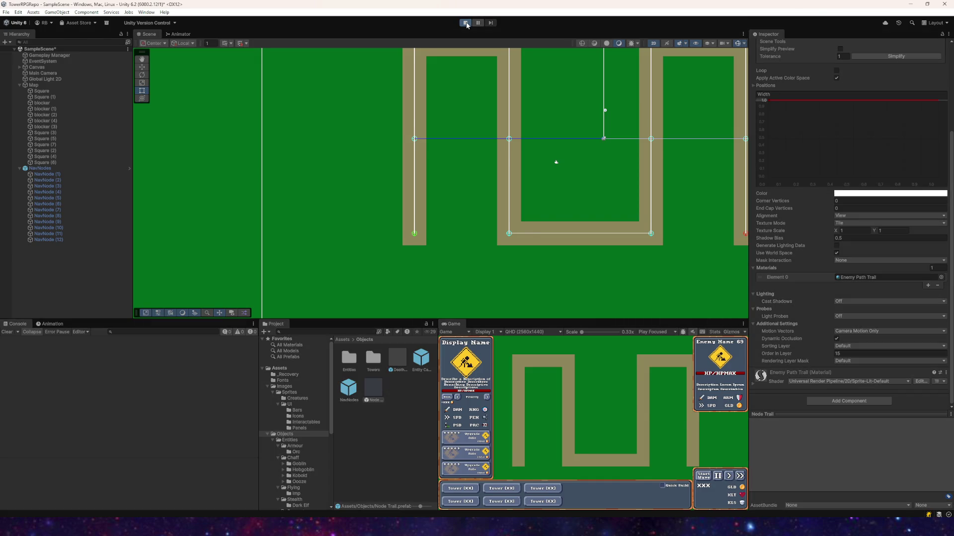
{"action": "left_click", "coordinate": [465, 23]}
- Preview the tiled trail with a 0.5 by 0.5 texture scale
{"action": "left_click", "coordinate": [848, 230]}
{"action": "type", "text": ".5"}
{"action": "key", "text": "Tab"}
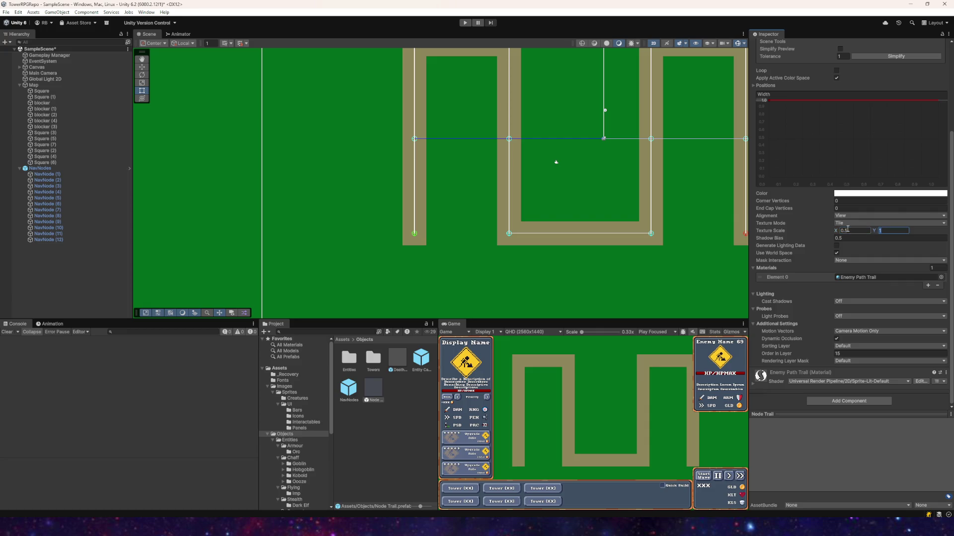
{"action": "type", "text": ".5"}
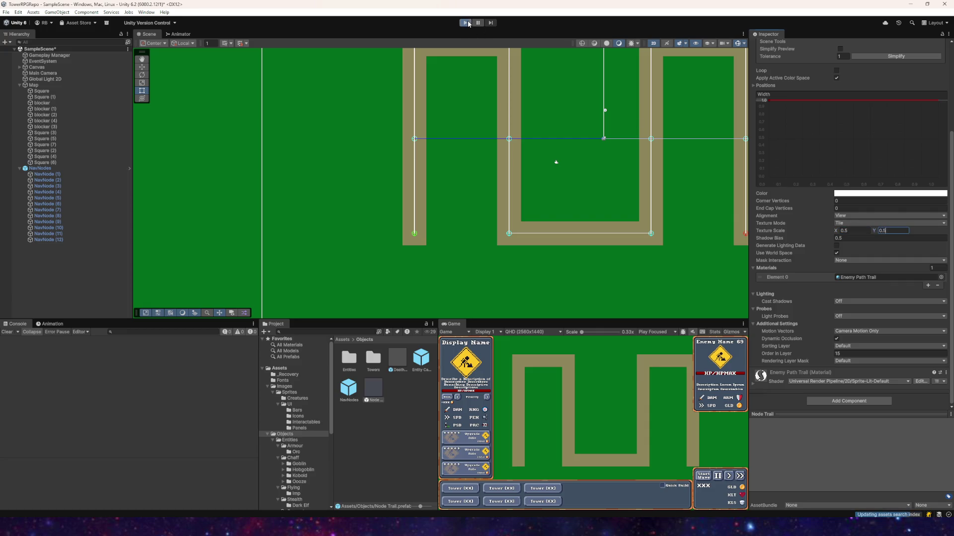
{"action": "left_click", "coordinate": [465, 23]}
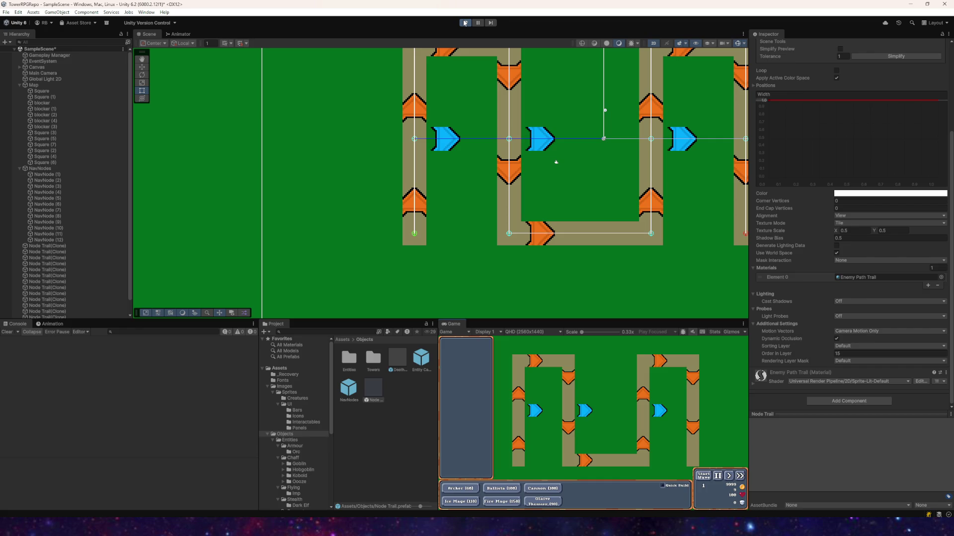
{"action": "left_click", "coordinate": [464, 22]}
- Set the trail's Texture Scale back to 1 by 1
{"action": "left_click", "coordinate": [850, 231]}
{"action": "type", "text": "1"}
{"action": "left_click", "coordinate": [901, 231]}
{"action": "type", "text": "1"}
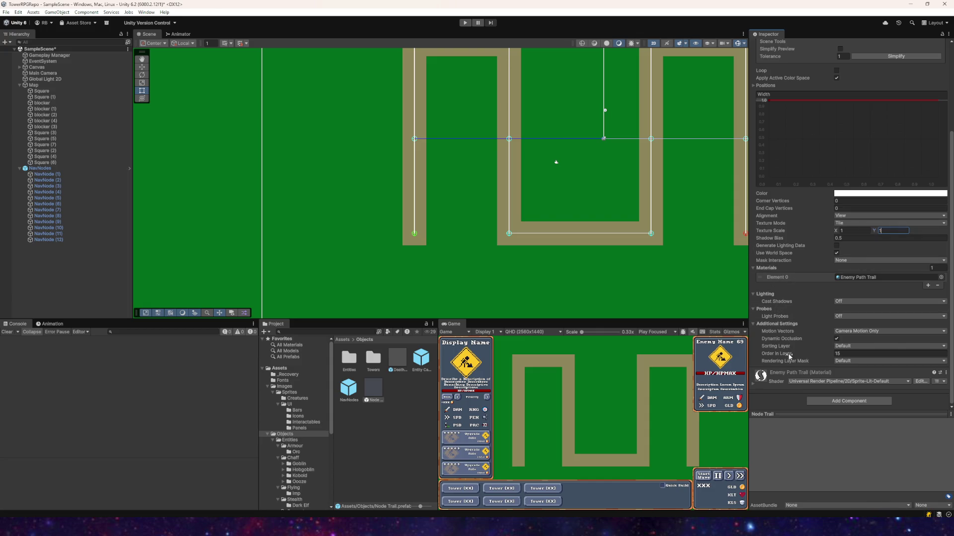
{"action": "scroll", "coordinate": [789, 364], "scroll_direction": "up", "scroll_amount": 2}
{"action": "scroll", "coordinate": [790, 364], "scroll_direction": "up", "scroll_amount": 4}
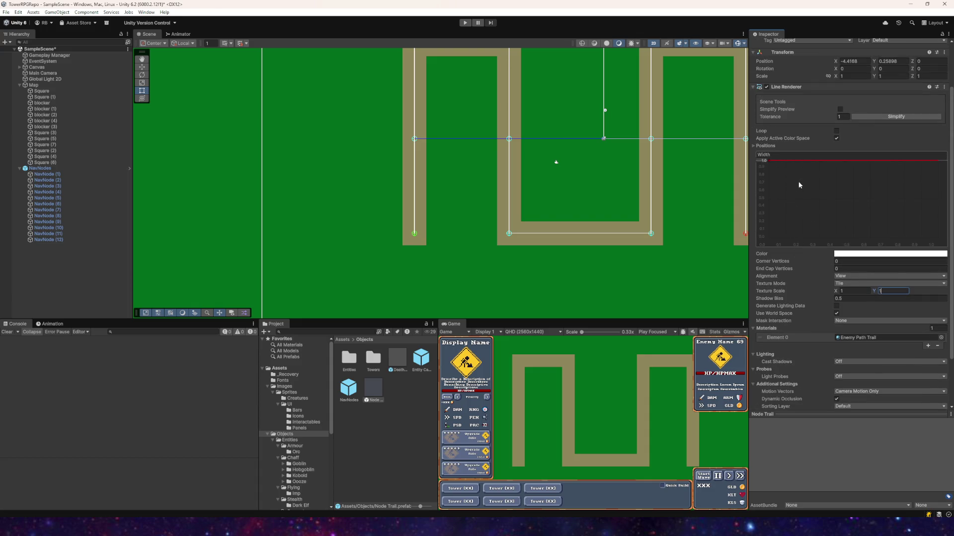
{"action": "left_click", "coordinate": [767, 161]}
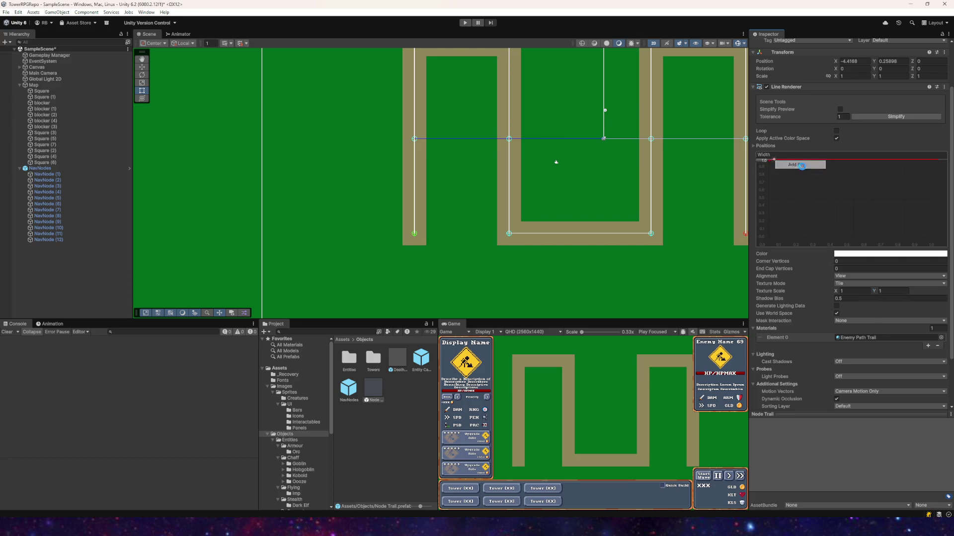
{"action": "left_click_drag", "start_coordinate": [778, 162], "coordinate": [937, 237]}
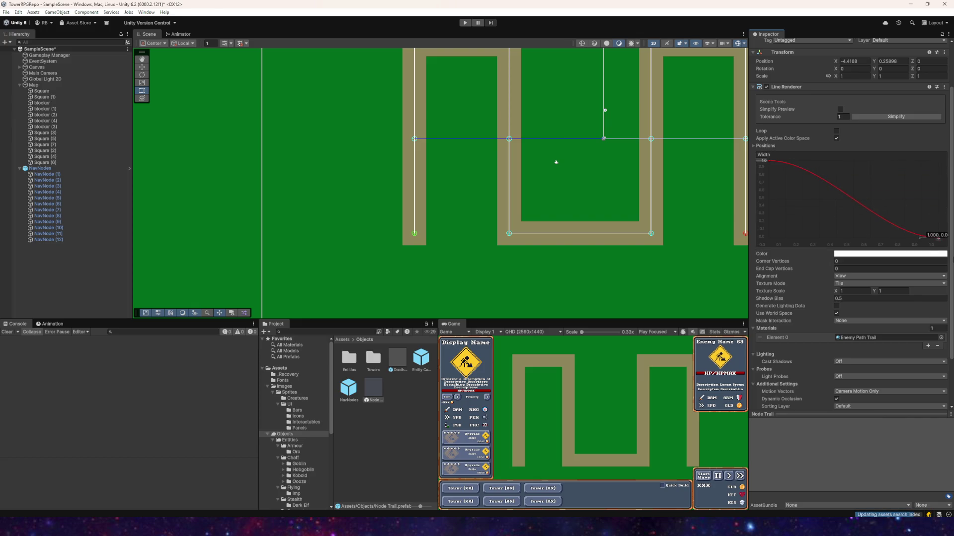
{"action": "left_click", "coordinate": [465, 22]}
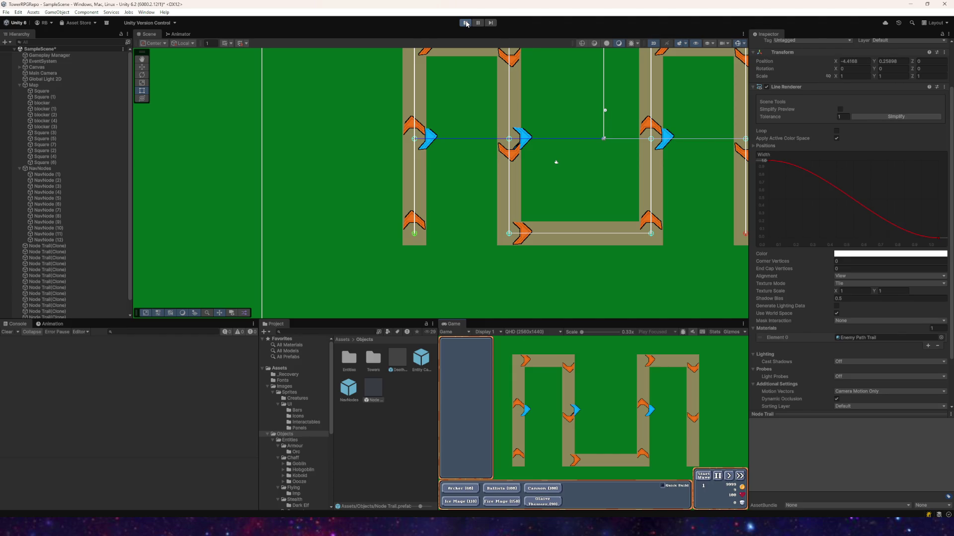
{"action": "left_click", "coordinate": [465, 23]}
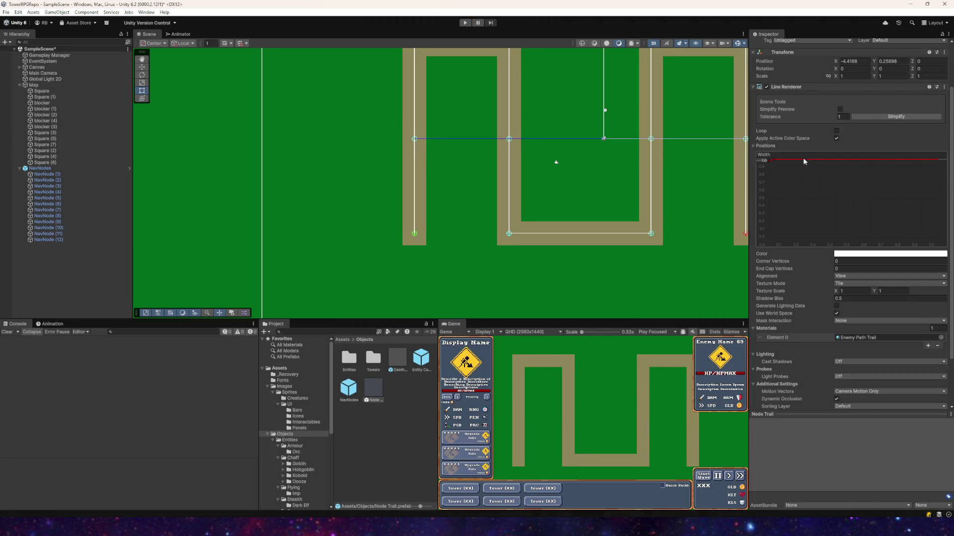
{"action": "left_click", "coordinate": [464, 22]}
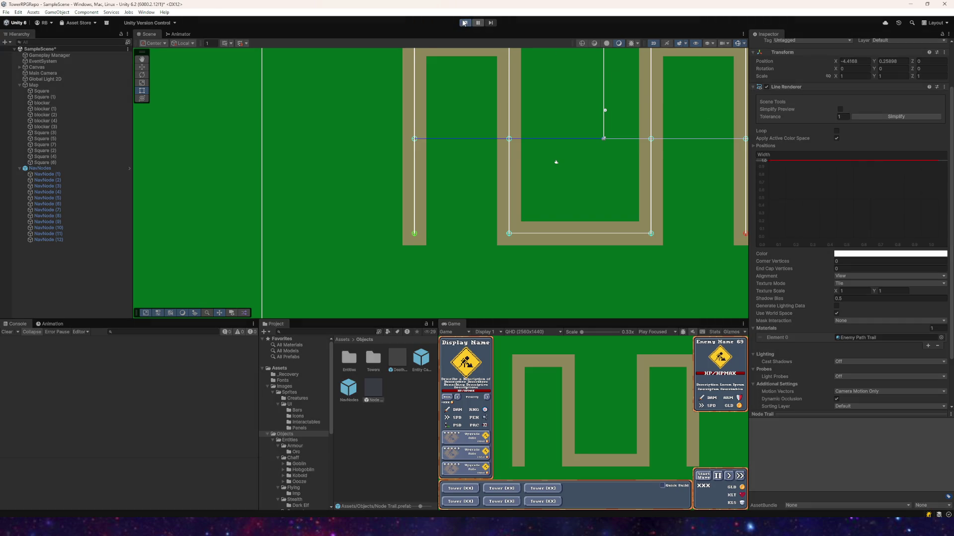
{"action": "left_click", "coordinate": [465, 22]}
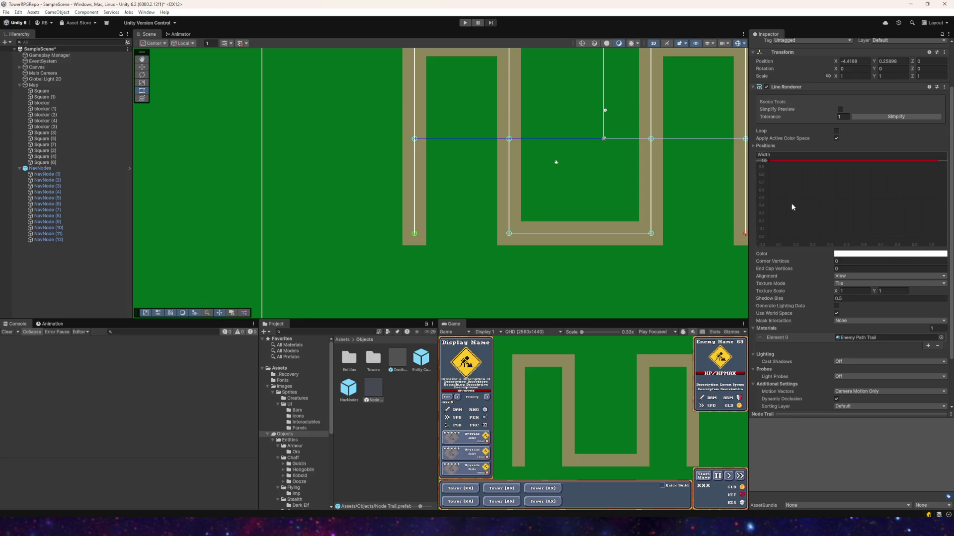
- Set the Line Renderer's Positions Size to 5, then undo it back to 2
{"action": "left_click", "coordinate": [838, 116]}
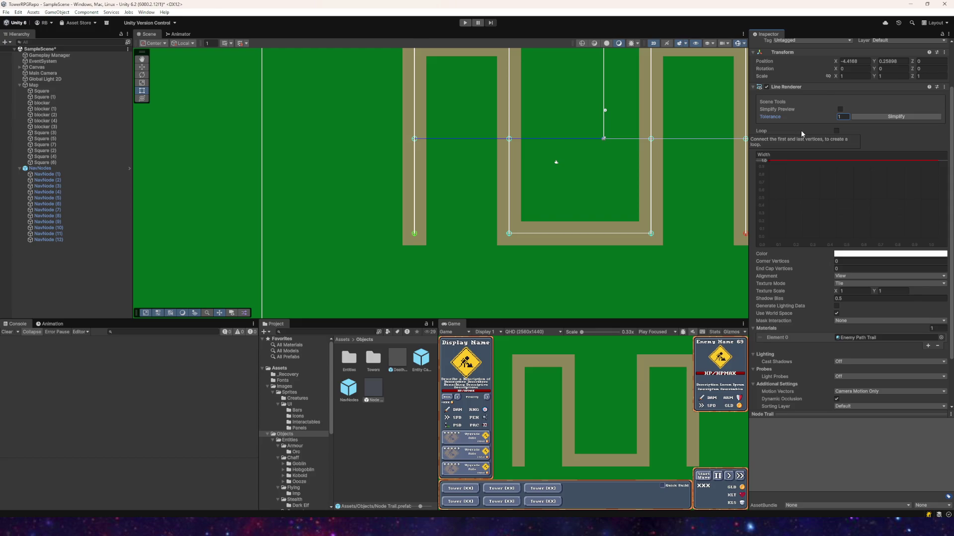
{"action": "left_click", "coordinate": [765, 146]}
{"action": "left_click", "coordinate": [844, 153]}
{"action": "type", "text": "5"}
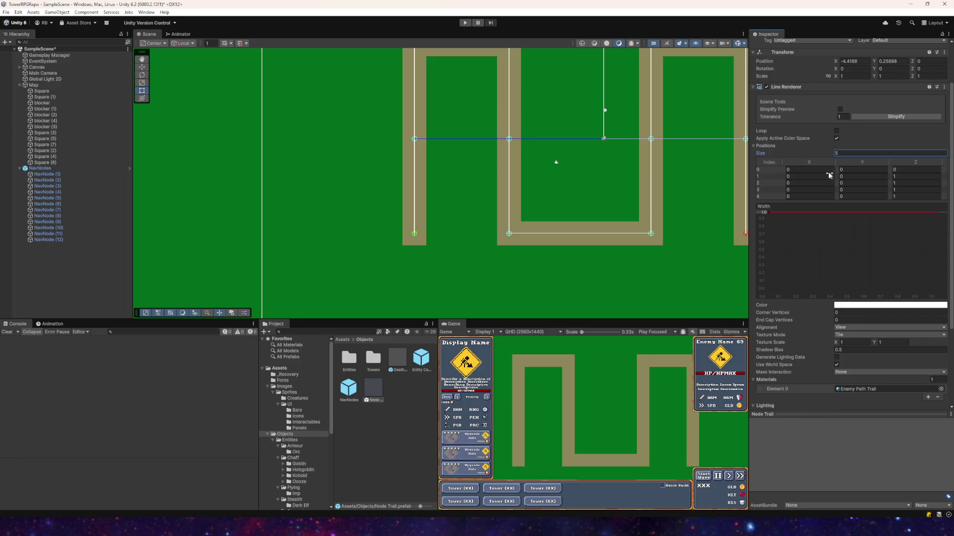
{"action": "key", "text": "Return"}
{"action": "scroll", "coordinate": [861, 176], "scroll_direction": "down", "scroll_amount": 3}
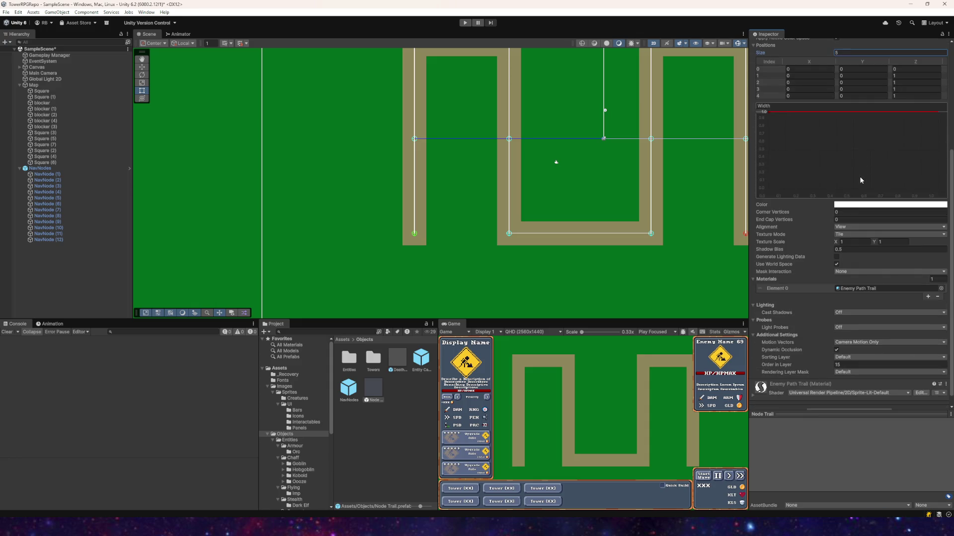
{"action": "key", "text": "ctrl+z"}
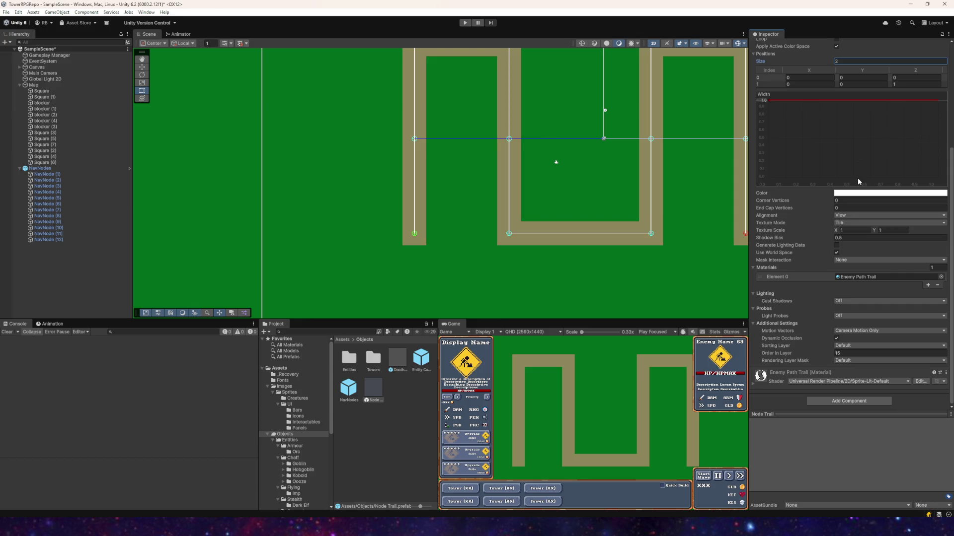
- Align the trail line to Transform Z and play-test it in a tilted 3D Scene view
{"action": "left_click", "coordinate": [848, 217]}
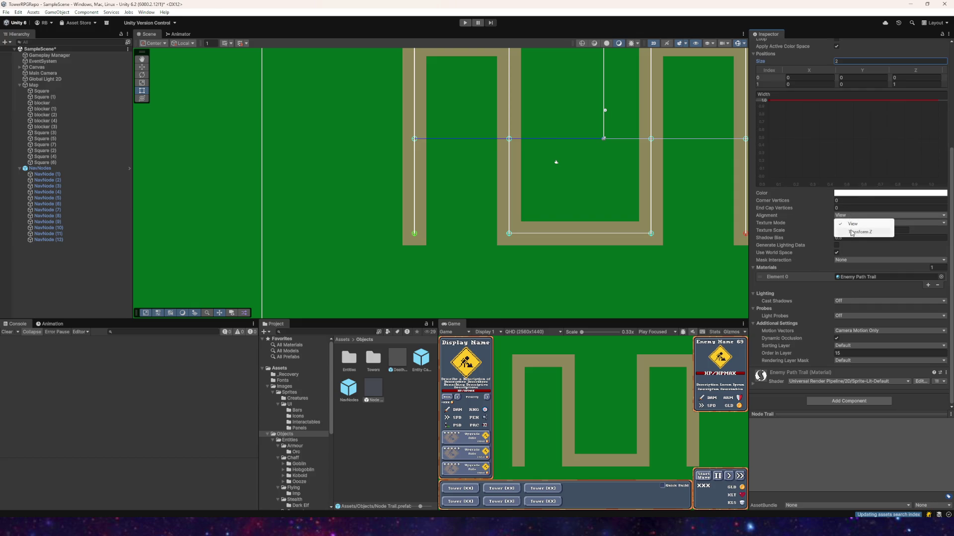
{"action": "left_click", "coordinate": [851, 231]}
{"action": "left_click", "coordinate": [465, 23]}
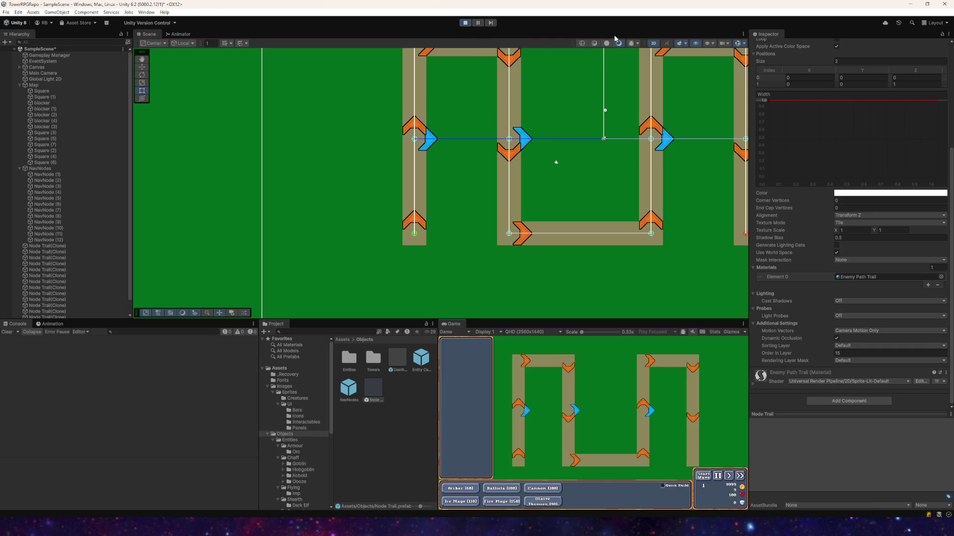
{"action": "left_click", "coordinate": [652, 45]}
{"action": "mouse_move", "coordinate": [652, 47]}
{"action": "left_mouse_down"}
{"action": "mouse_move", "coordinate": [562, 87]}
{"action": "mouse_move", "coordinate": [549, 140]}
{"action": "mouse_move", "coordinate": [655, 103]}
{"action": "mouse_move", "coordinate": [500, 143]}
{"action": "mouse_move", "coordinate": [490, 202]}
{"action": "mouse_move", "coordinate": [502, 183]}
{"action": "mouse_move", "coordinate": [500, 132]}
{"action": "mouse_move", "coordinate": [677, 175]}
{"action": "mouse_move", "coordinate": [632, 153]}
{"action": "mouse_move", "coordinate": [592, 153]}
{"action": "mouse_move", "coordinate": [405, 197]}
{"action": "mouse_move", "coordinate": [441, 187]}
{"action": "mouse_move", "coordinate": [538, 192]}
{"action": "mouse_move", "coordinate": [643, 214]}
{"action": "mouse_move", "coordinate": [448, 185]}
{"action": "mouse_move", "coordinate": [436, 207]}
{"action": "mouse_move", "coordinate": [502, 191]}
{"action": "mouse_move", "coordinate": [495, 144]}
{"action": "left_mouse_up"}
{"action": "left_click", "coordinate": [465, 22]}
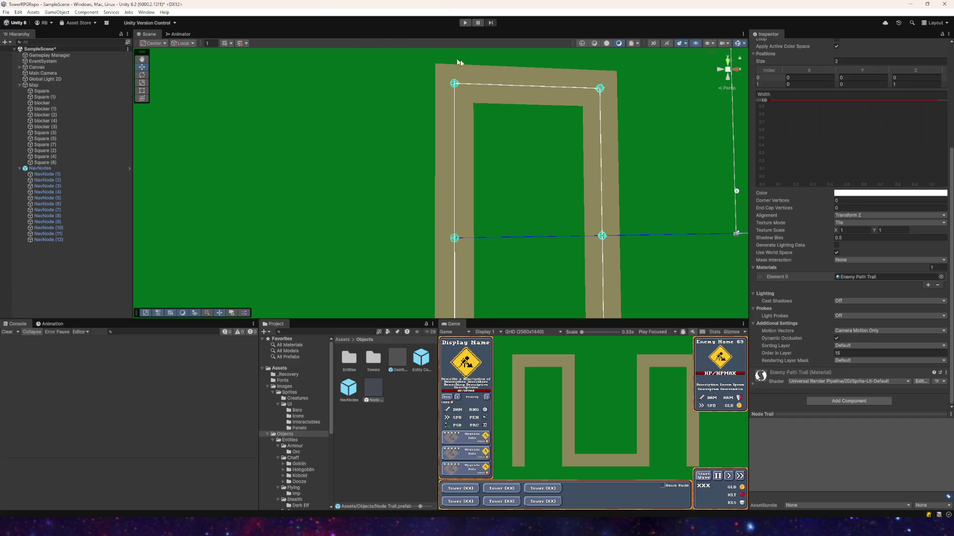
- Replay the game, panning the Scene view to inspect arrows along the path columns
{"action": "scroll", "coordinate": [557, 172], "scroll_direction": "down", "scroll_amount": 2}
{"action": "left_click_drag", "start_coordinate": [557, 172], "coordinate": [393, 105]}
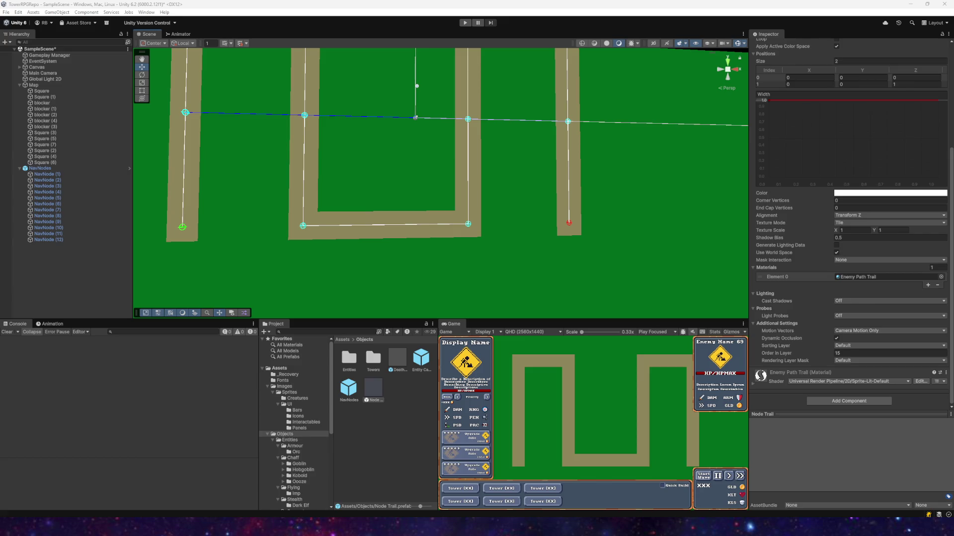
{"action": "left_click", "coordinate": [465, 22]}
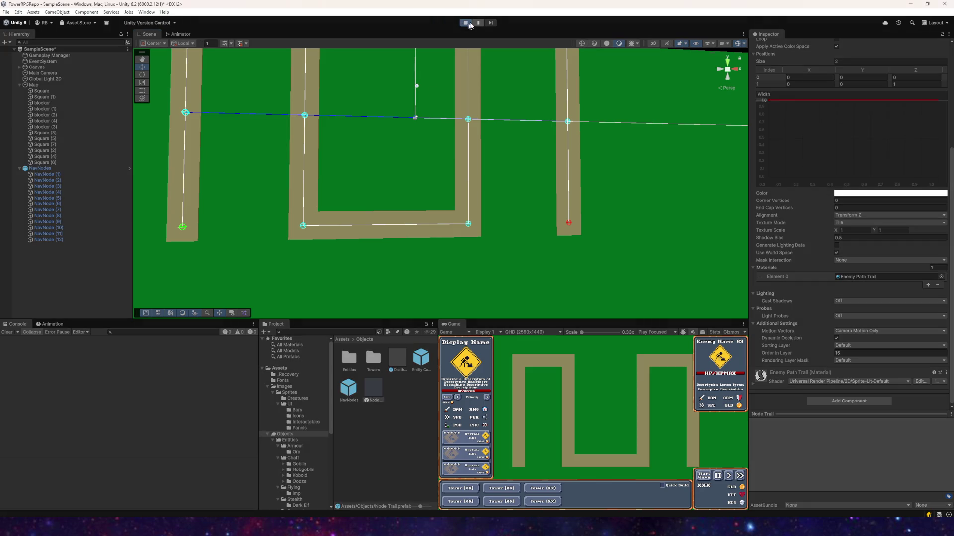
{"action": "mouse_move", "coordinate": [370, 138]}
{"action": "left_mouse_down"}
{"action": "mouse_move", "coordinate": [437, 174]}
{"action": "mouse_move", "coordinate": [425, 192]}
{"action": "mouse_move", "coordinate": [379, 128]}
{"action": "mouse_move", "coordinate": [335, 148]}
{"action": "left_mouse_up"}
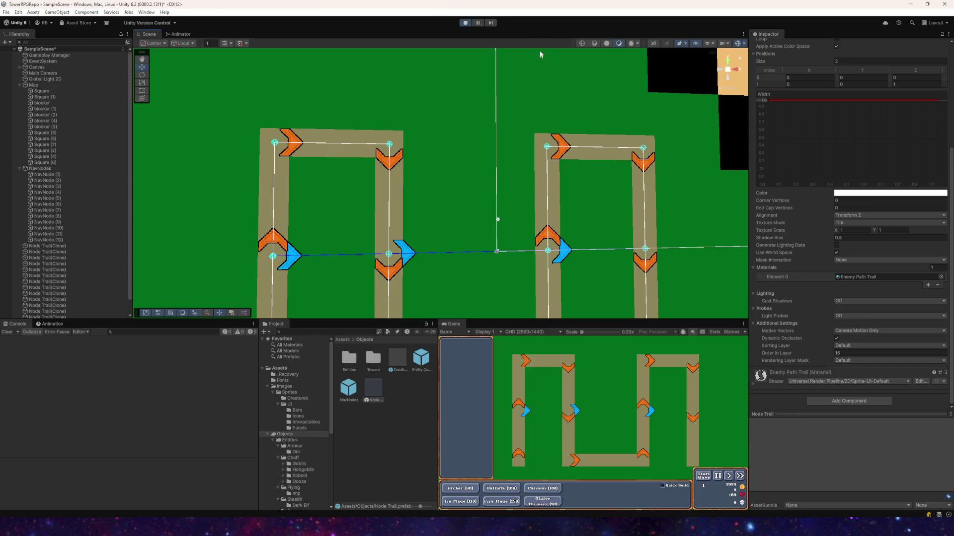
{"action": "left_click", "coordinate": [466, 23]}
- Select Canvas > Roster > Panel, run the game once more, and switch to Visual Studio
{"action": "left_click", "coordinate": [861, 62]}
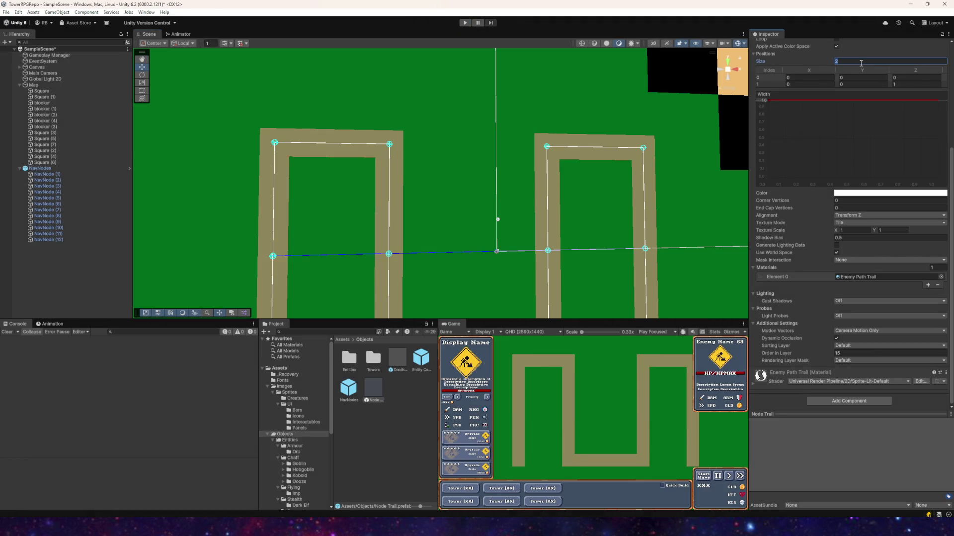
{"action": "left_click", "coordinate": [539, 89]}
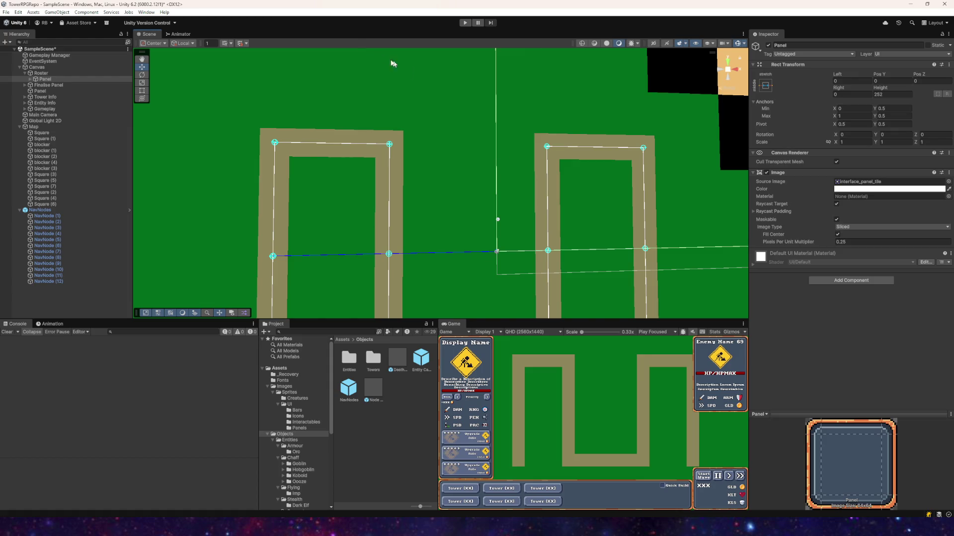
{"action": "left_click", "coordinate": [464, 22]}
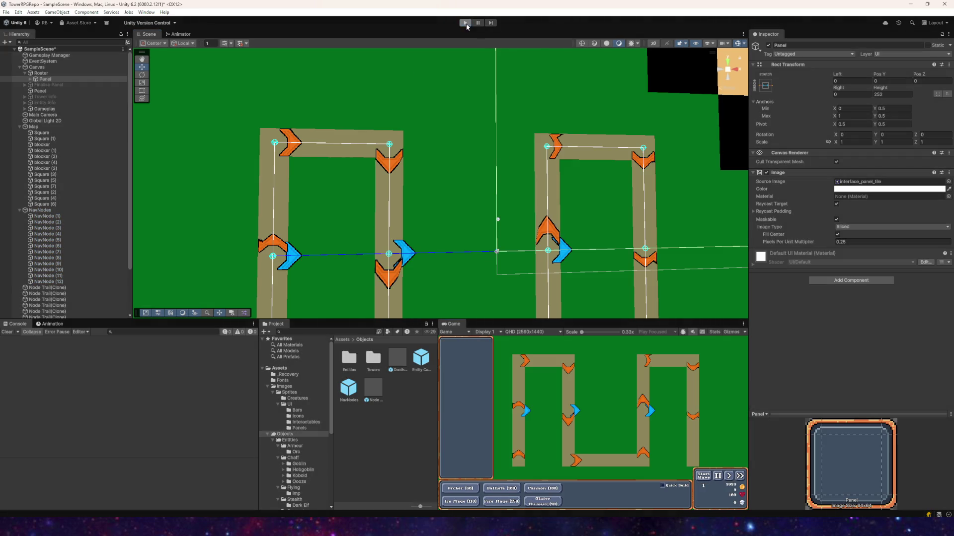
{"action": "left_click", "coordinate": [465, 23]}
{"action": "mouse_move", "coordinate": [276, 526]}
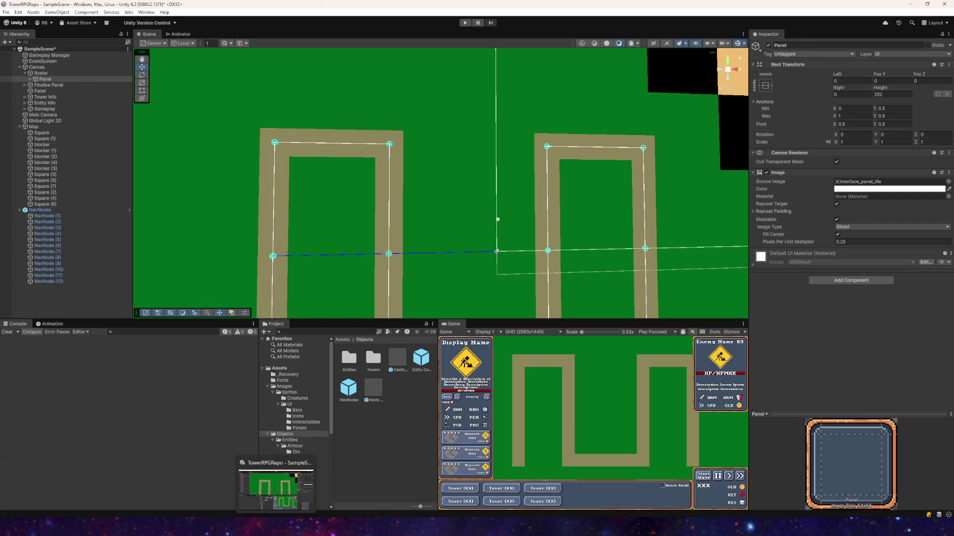
{"action": "left_click", "coordinate": [243, 496]}
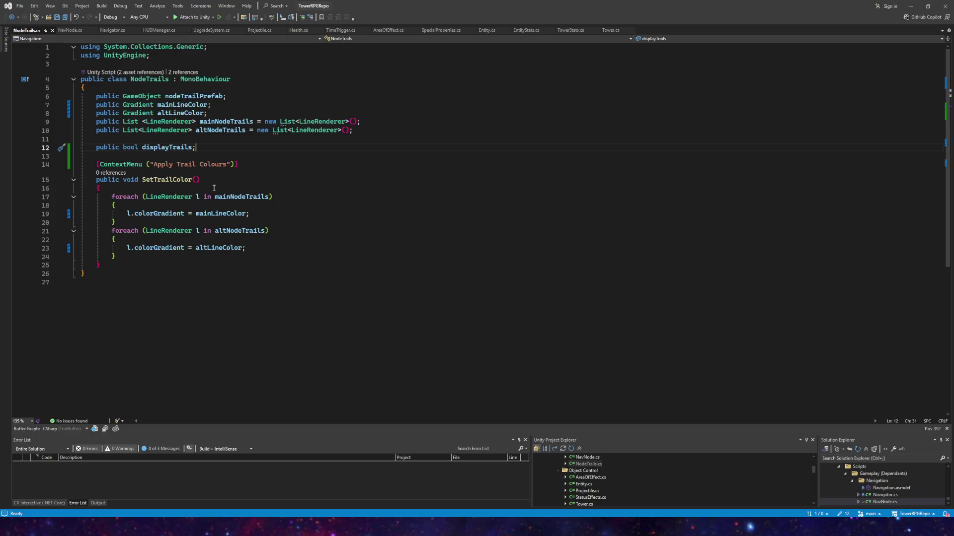
- In NavNode.cs, replace line 31's hard-coded index 1 with trailHandler
{"action": "left_click", "coordinate": [70, 31]}
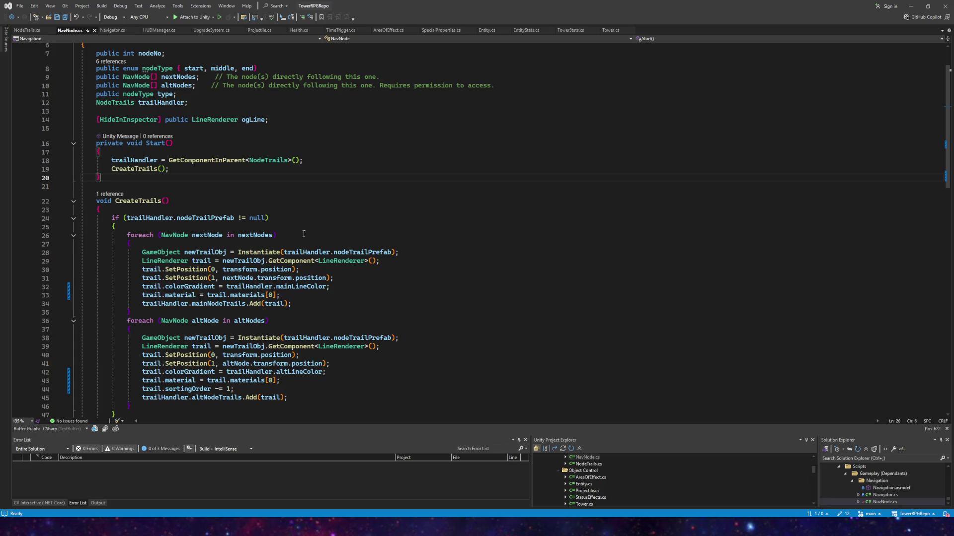
{"action": "left_click", "coordinate": [210, 278]}
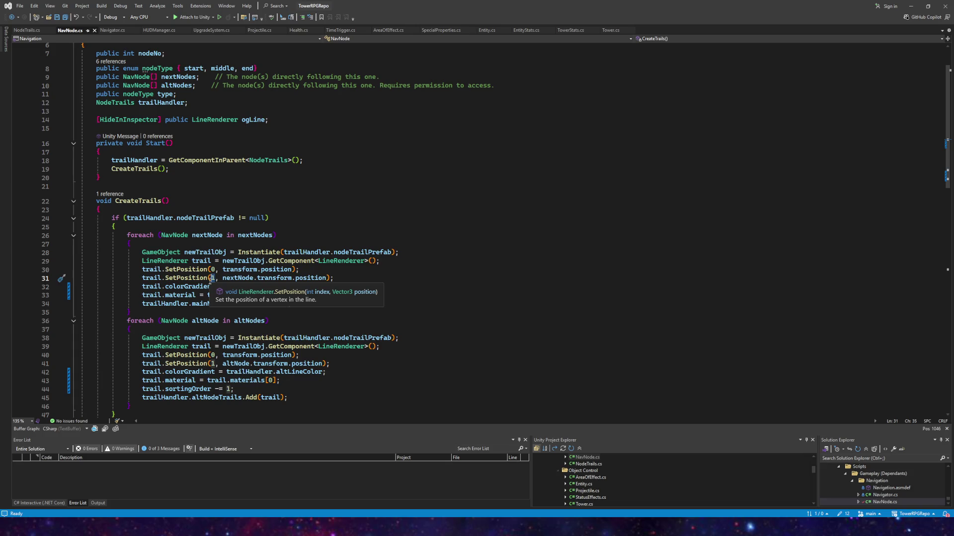
{"action": "key", "text": "Delete"}
{"action": "type", "text": "trai"}
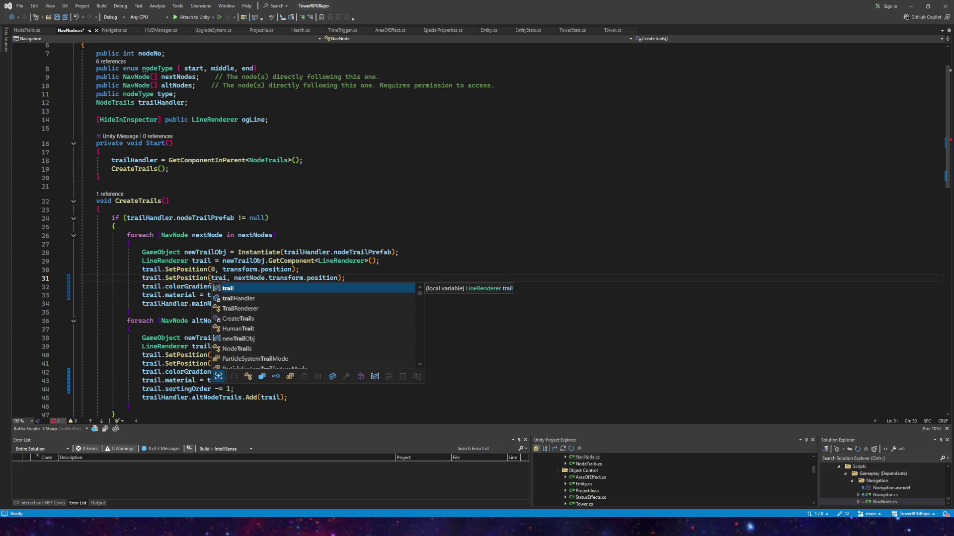
{"action": "key", "text": "BackSpace"}
{"action": "key", "text": "BackSpace"}
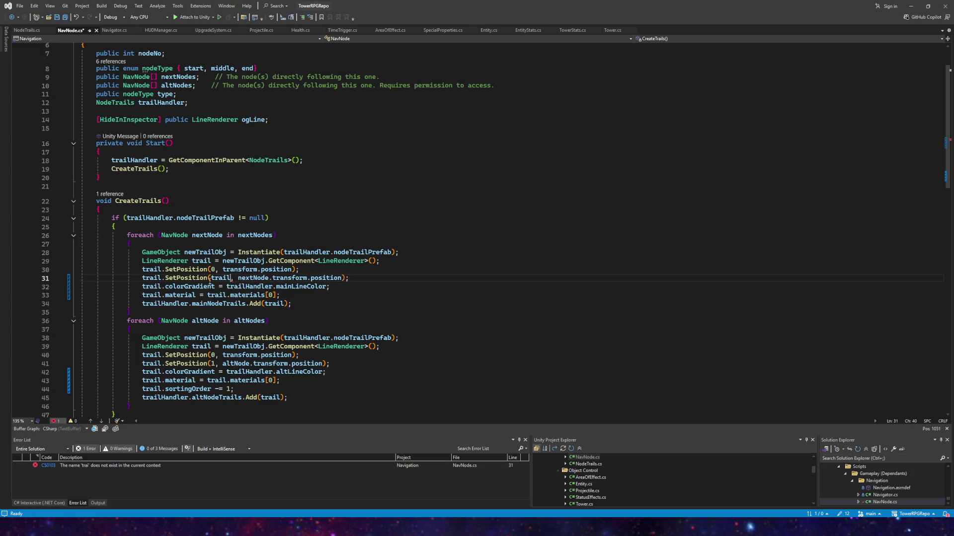
{"action": "type", "text": "ailH"}
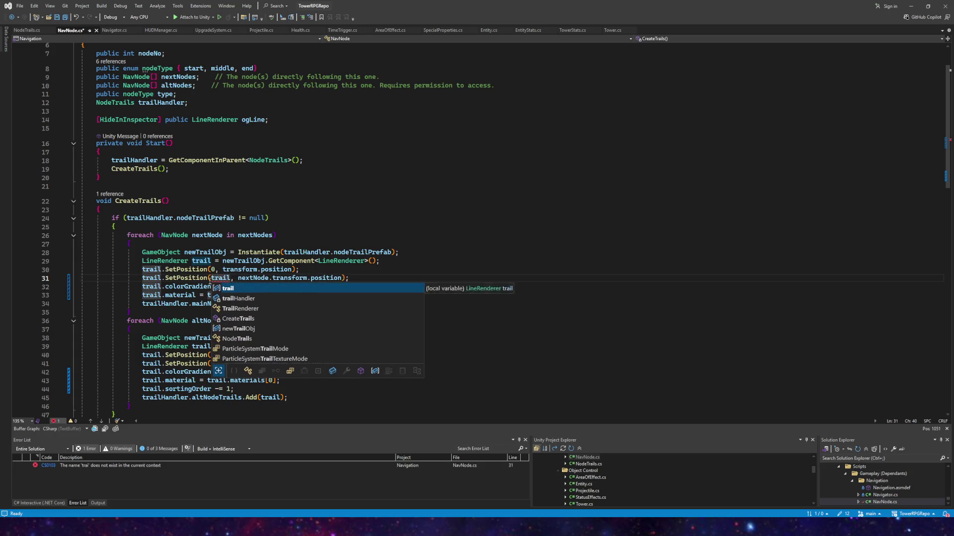
{"action": "key", "text": "Tab"}
- Complete line 31's index as trailHandler.GetComponent<LineRenderer>().positionCount
{"action": "type", "text": "."}
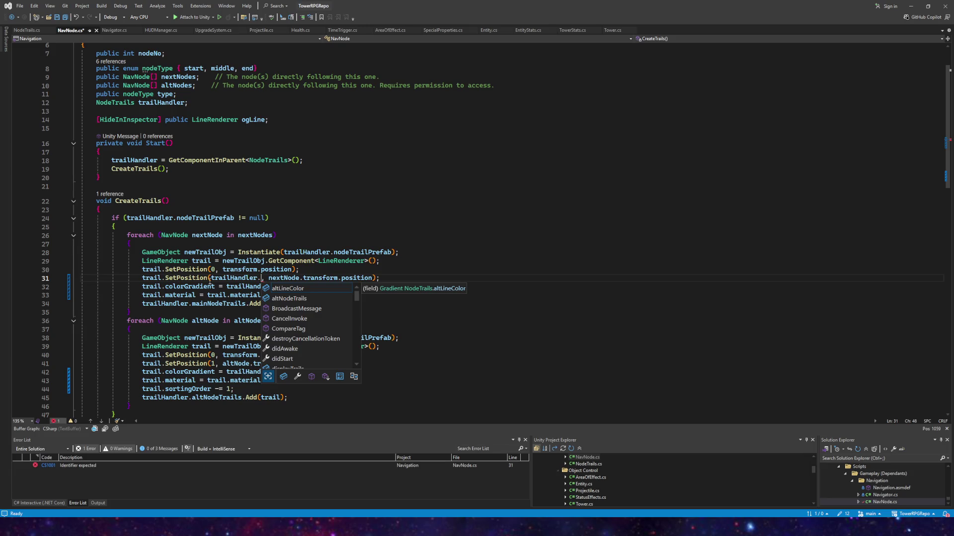
{"action": "type", "text": "get"}
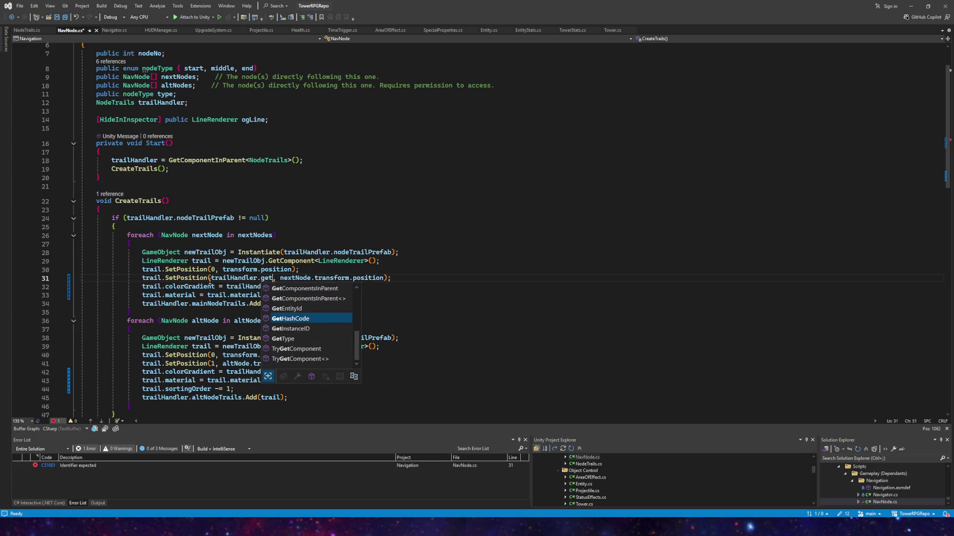
{"action": "key", "text": "BackSpace"}
{"action": "key", "text": "BackSpace"}
{"action": "key", "text": "BackSpace"}
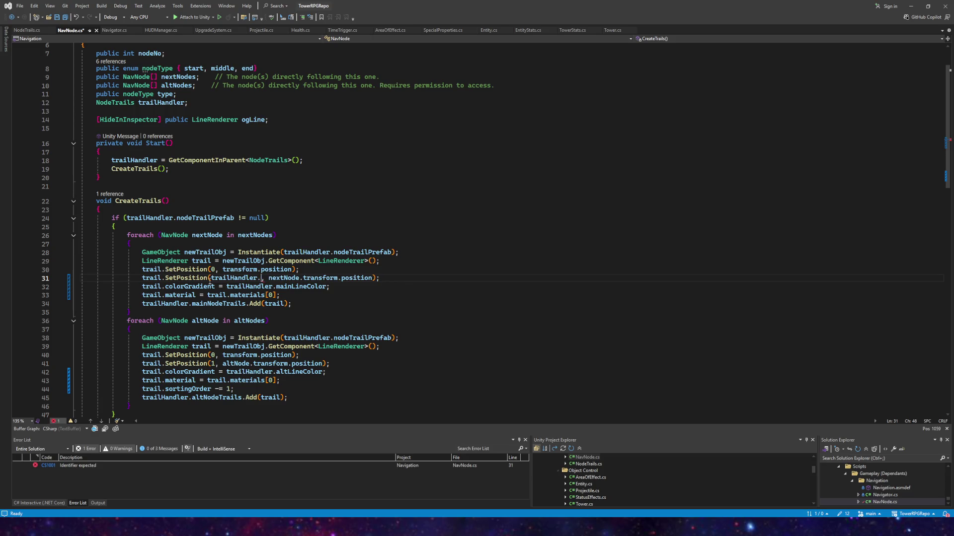
{"action": "type", "text": "getcomp"}
{"action": "key", "text": "Tab"}
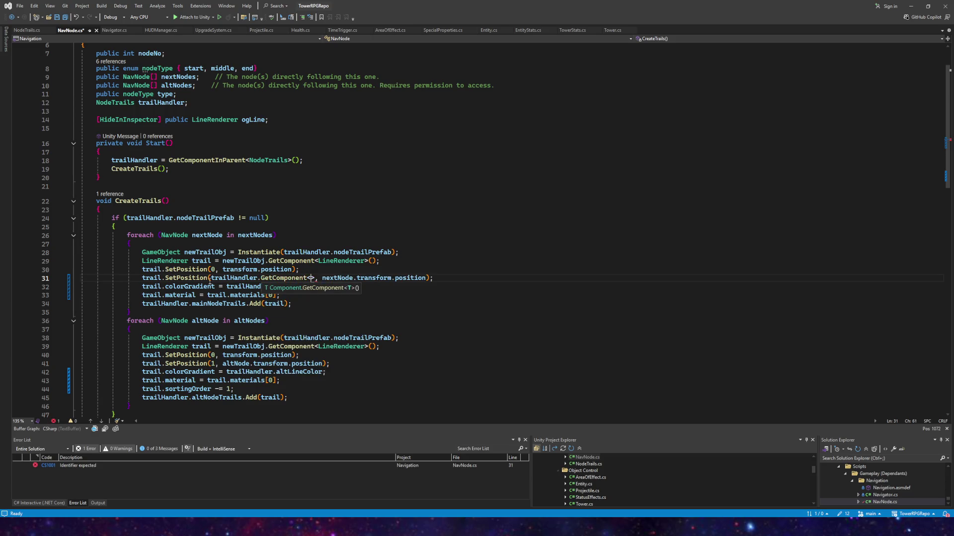
{"action": "type", "text": "linere"}
{"action": "key", "text": "Tab"}
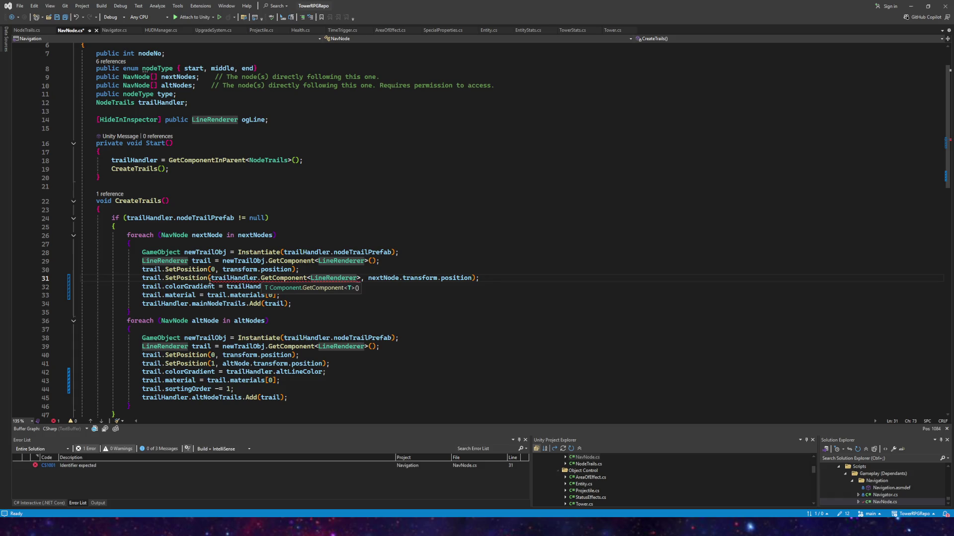
{"action": "type", "text": ">"}
{"action": "type", "text": ").pos"}
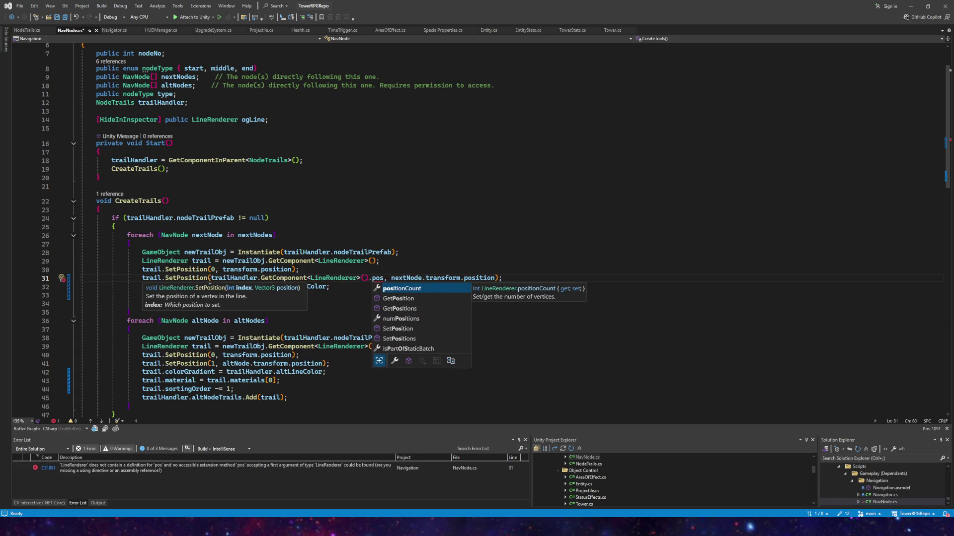
{"action": "key", "text": "Tab"}
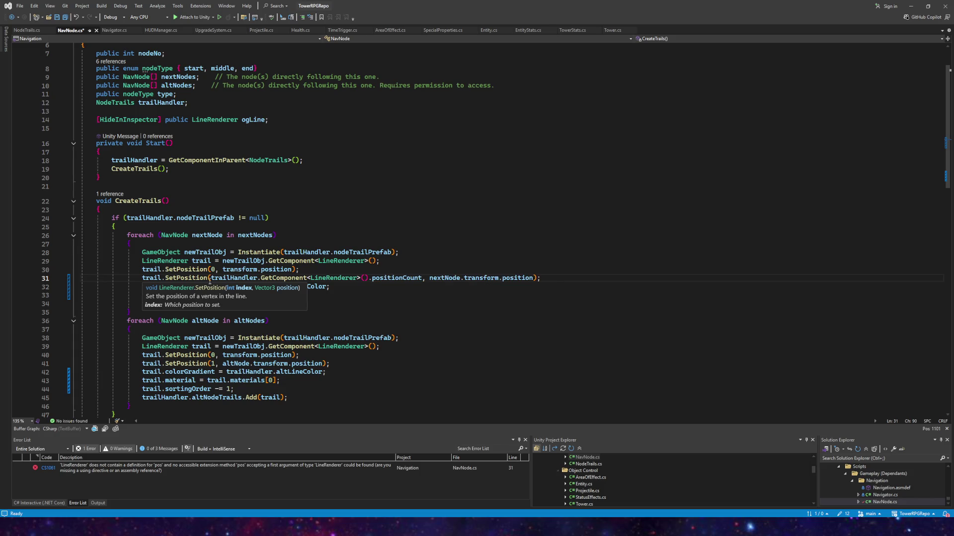
- Copy that index expression over line 41's index 1, save, and return to Unity
{"action": "left_click_drag", "start_coordinate": [422, 278], "coordinate": [211, 277]}
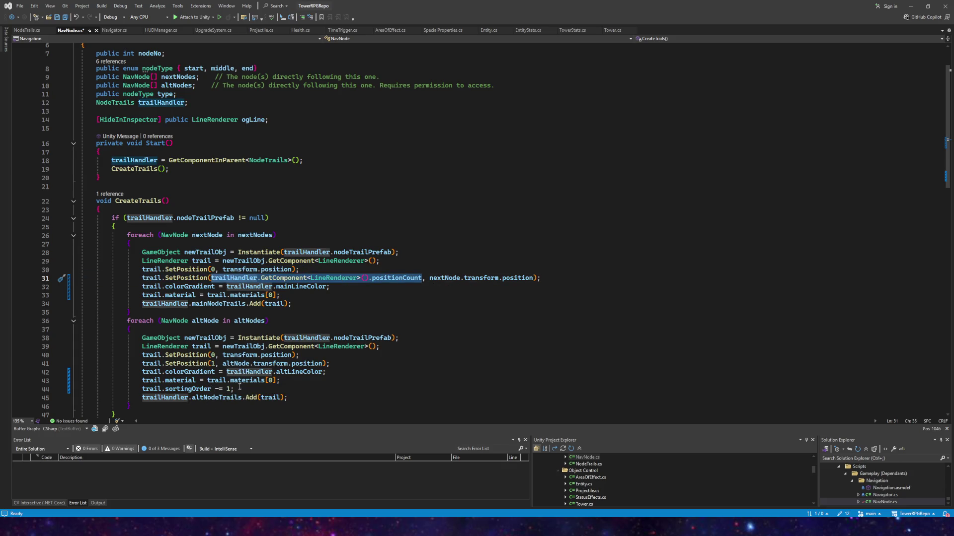
{"action": "key", "text": "ctrl+c"}
{"action": "double_click", "coordinate": [211, 363]}
{"action": "key", "text": "ctrl+v"}
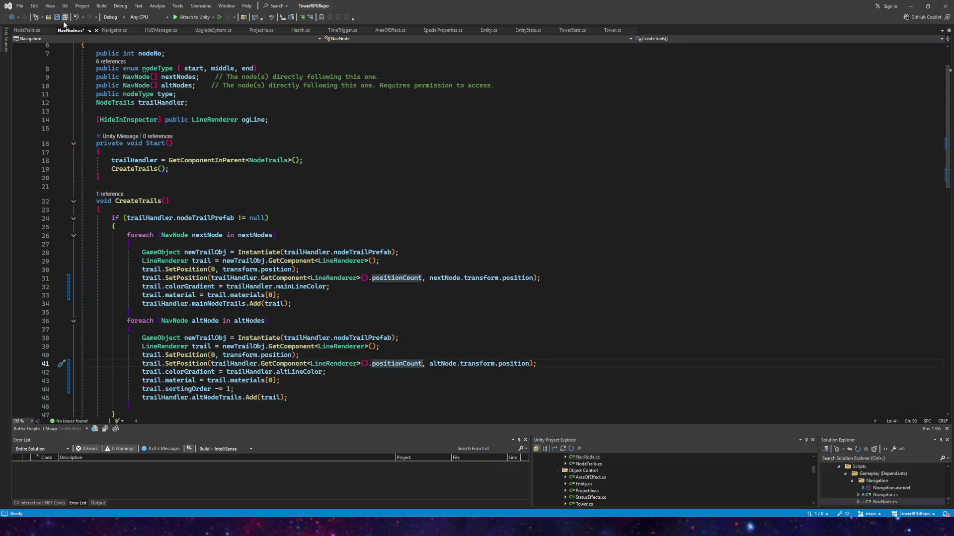
{"action": "left_click", "coordinate": [64, 18]}
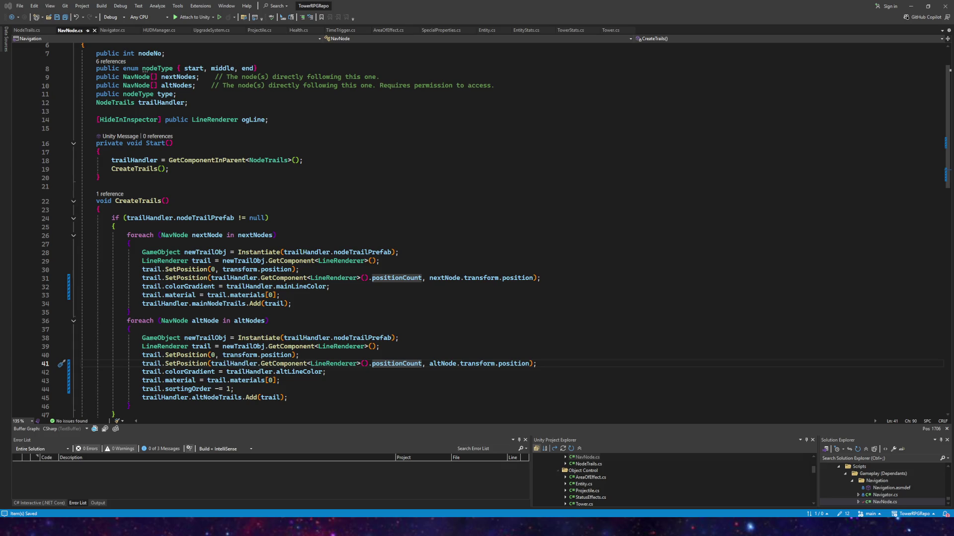
{"action": "mouse_move", "coordinate": [276, 526]}
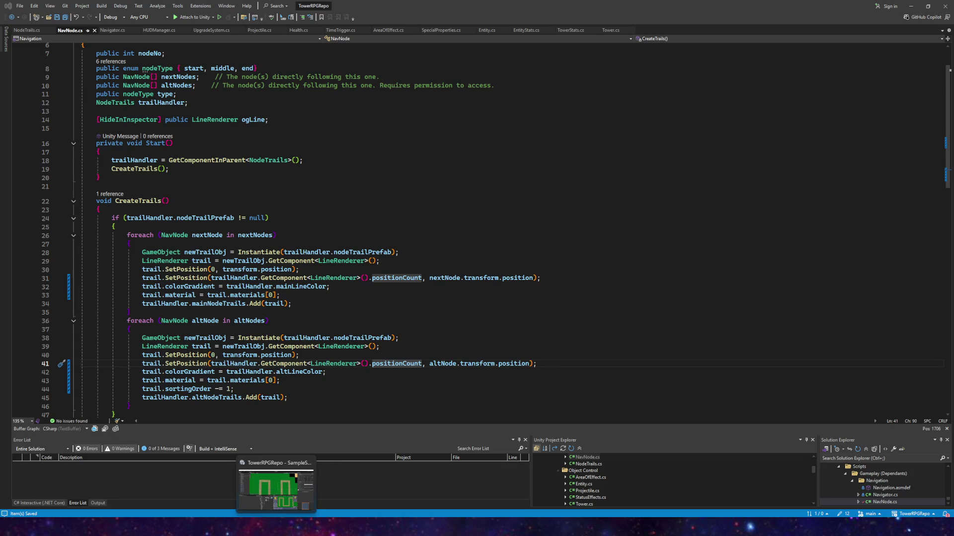
{"action": "left_click", "coordinate": [276, 487]}
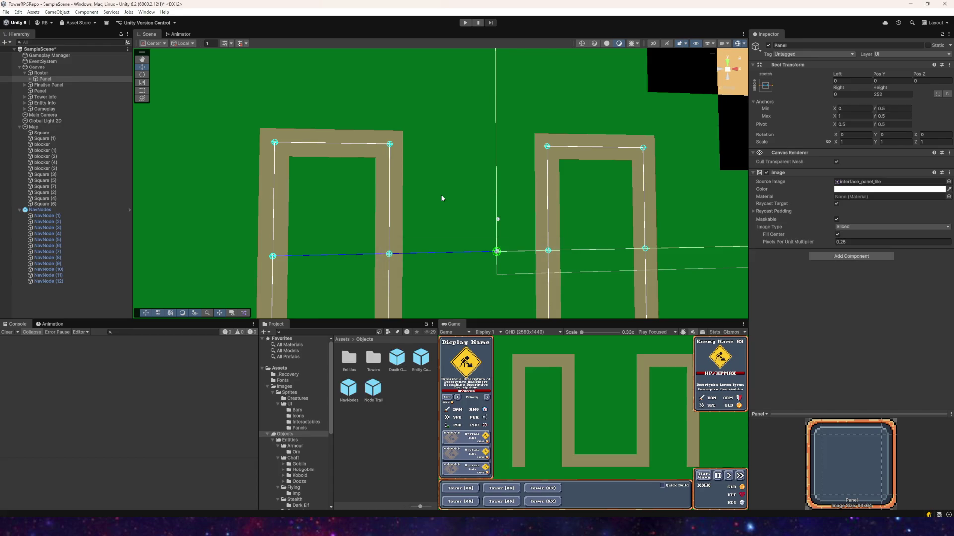
- Play-test the whole enemy path with the Move tool, then select the Node Trail prefab
{"action": "scroll", "coordinate": [442, 198], "scroll_direction": "down", "scroll_amount": 5}
{"action": "mouse_move", "coordinate": [506, 256]}
{"action": "left_mouse_down"}
{"action": "mouse_move", "coordinate": [438, 181]}
{"action": "mouse_move", "coordinate": [411, 181]}
{"action": "mouse_move", "coordinate": [475, 198]}
{"action": "left_mouse_up"}
{"action": "key", "text": "w"}
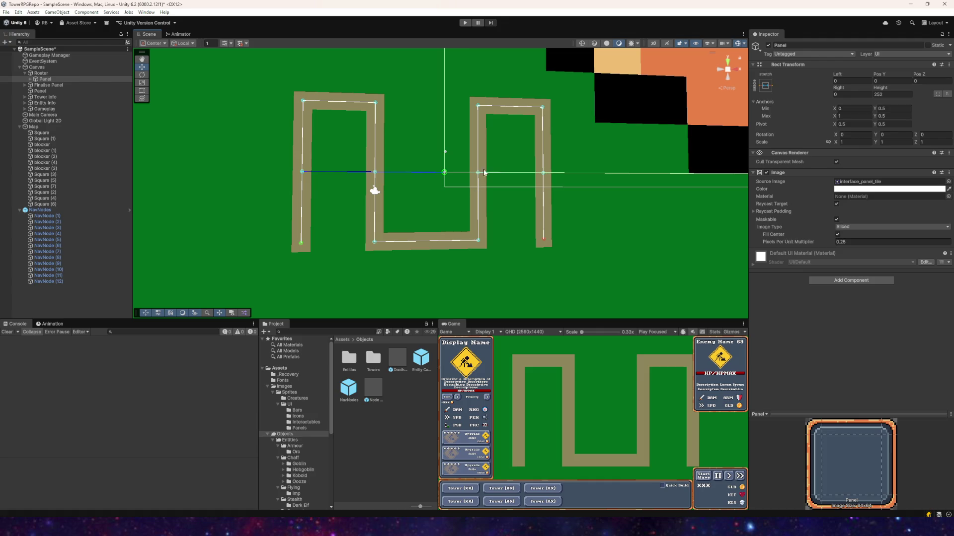
{"action": "left_click", "coordinate": [465, 23]}
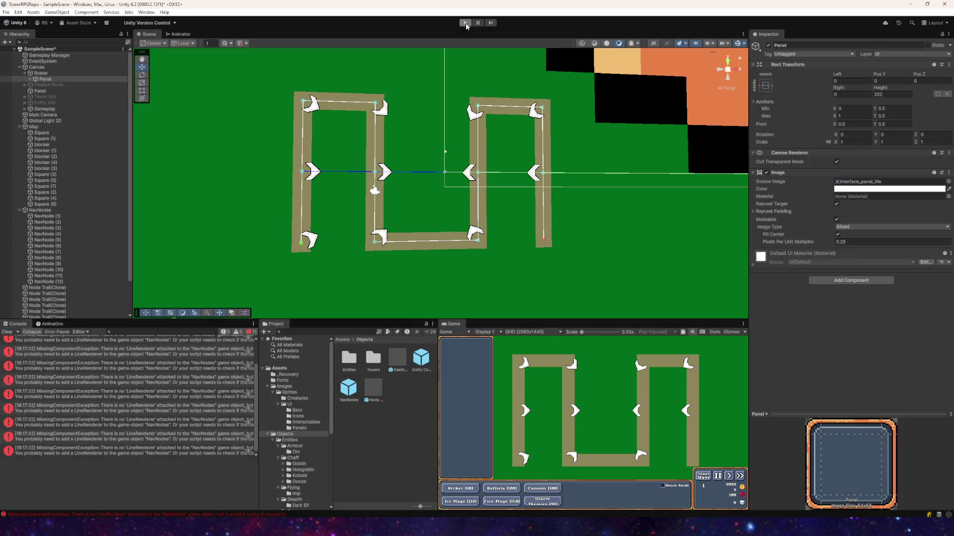
{"action": "left_click", "coordinate": [465, 23]}
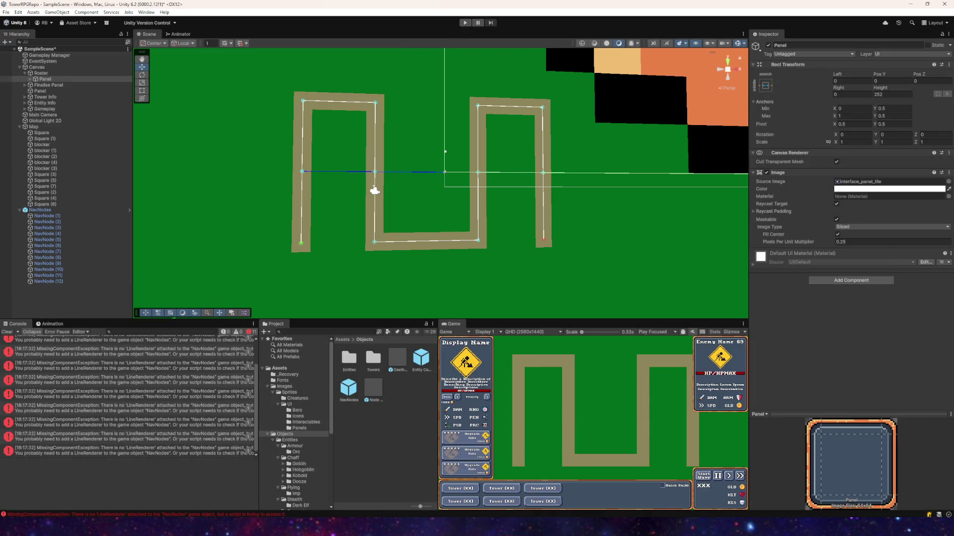
{"action": "left_click", "coordinate": [374, 398]}
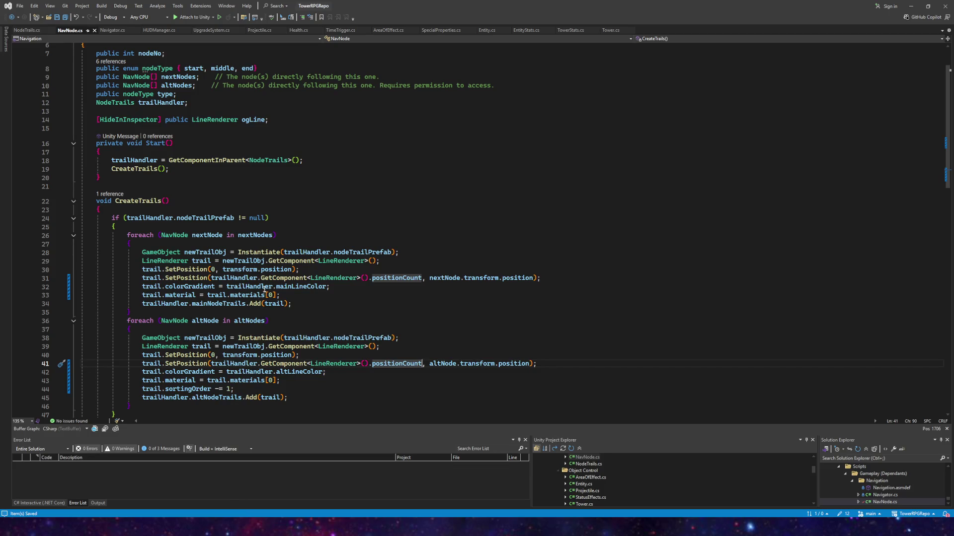
{"action": "double_click", "coordinate": [383, 281]}
{"action": "type", "text": "pos"}
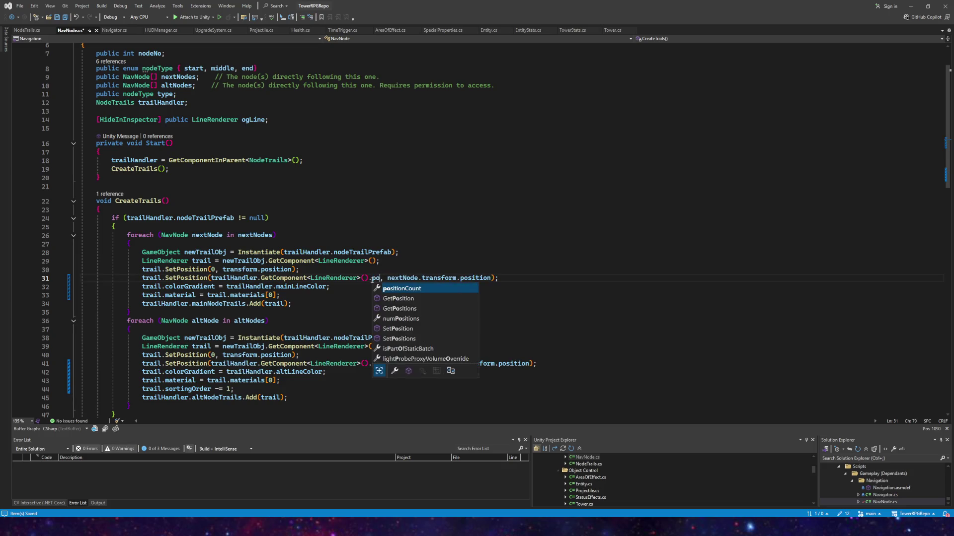
{"action": "key", "text": "Down"}
{"action": "key", "text": "Down"}
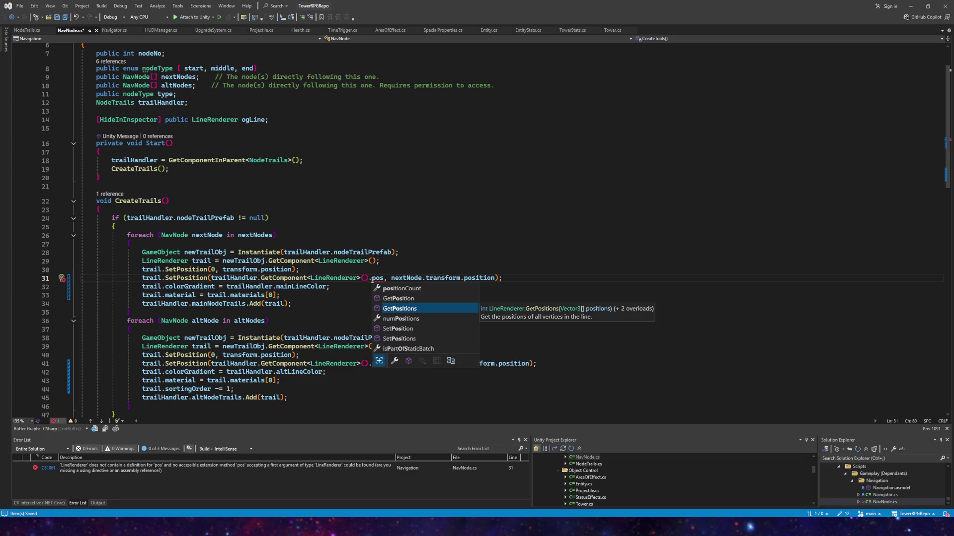
{"action": "key", "text": "Tab"}
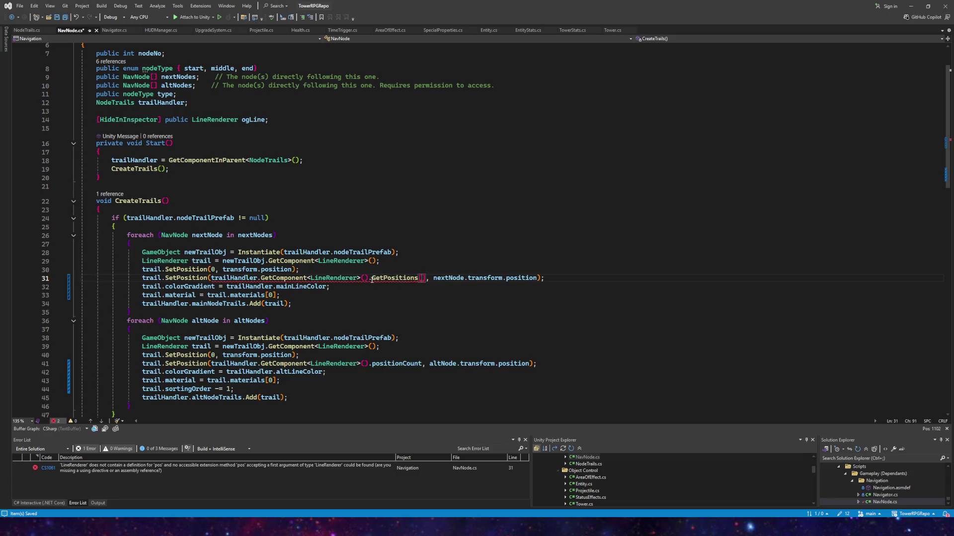
{"action": "type", "text": "("}
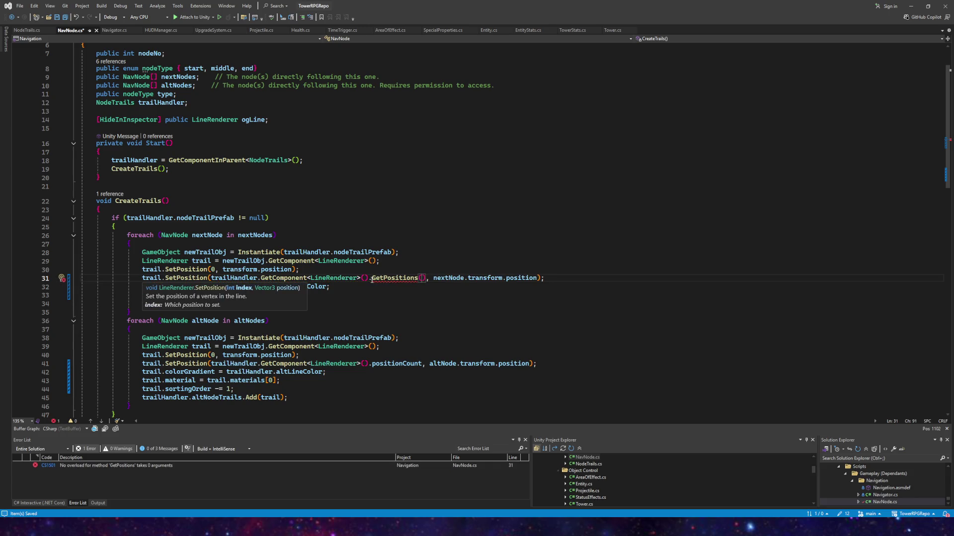
{"action": "key", "text": "ctrl+space"}
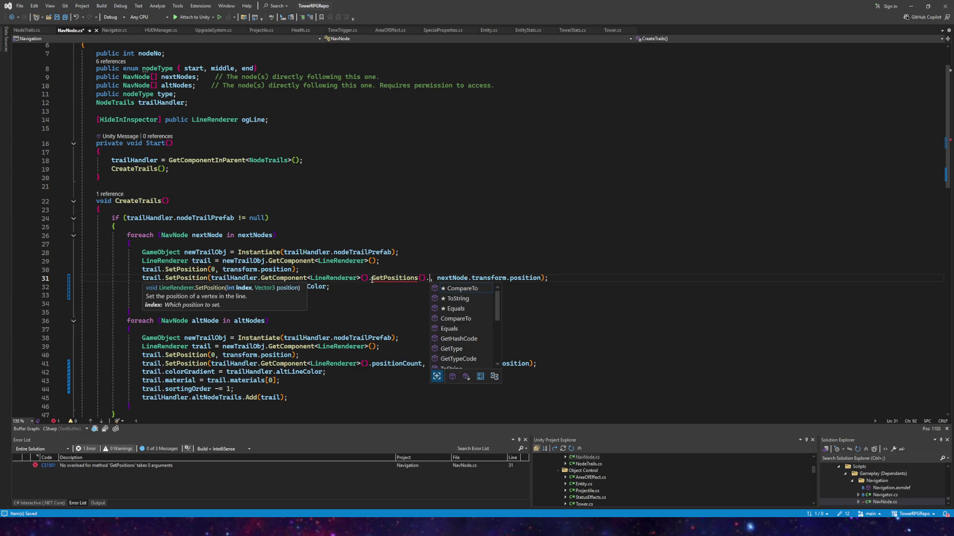
{"action": "key", "text": "Escape"}
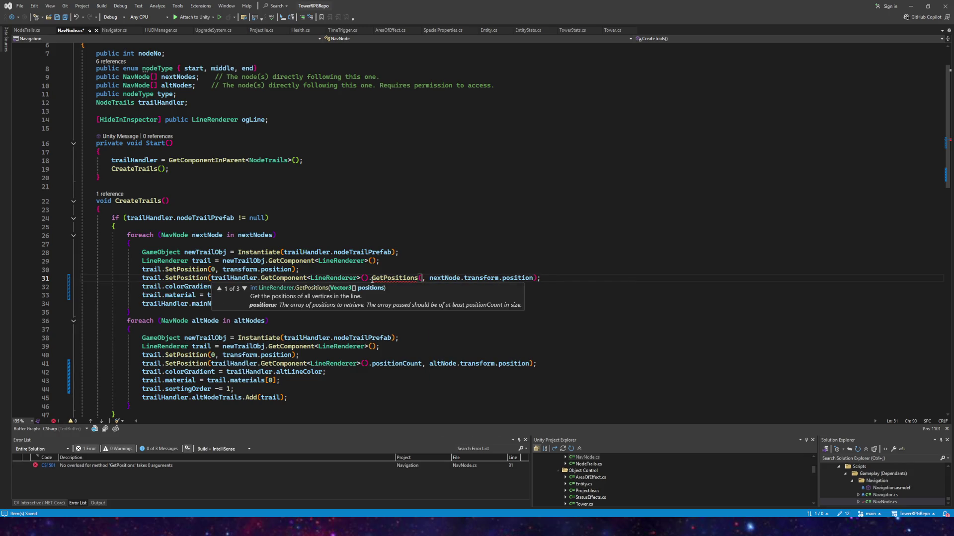
{"action": "key", "text": "ctrl+BackSpace"}
{"action": "key", "text": "ctrl+BackSpace"}
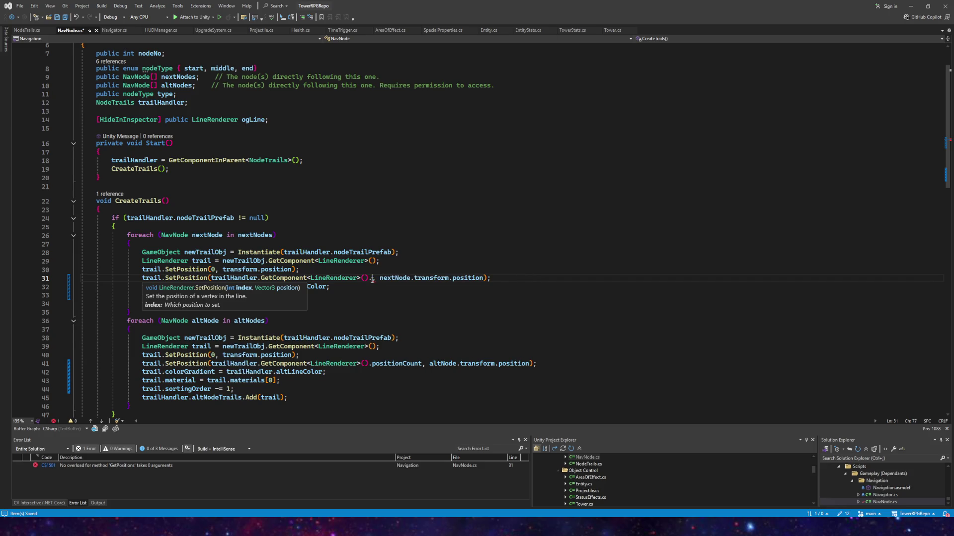
{"action": "type", "text": "pos"}
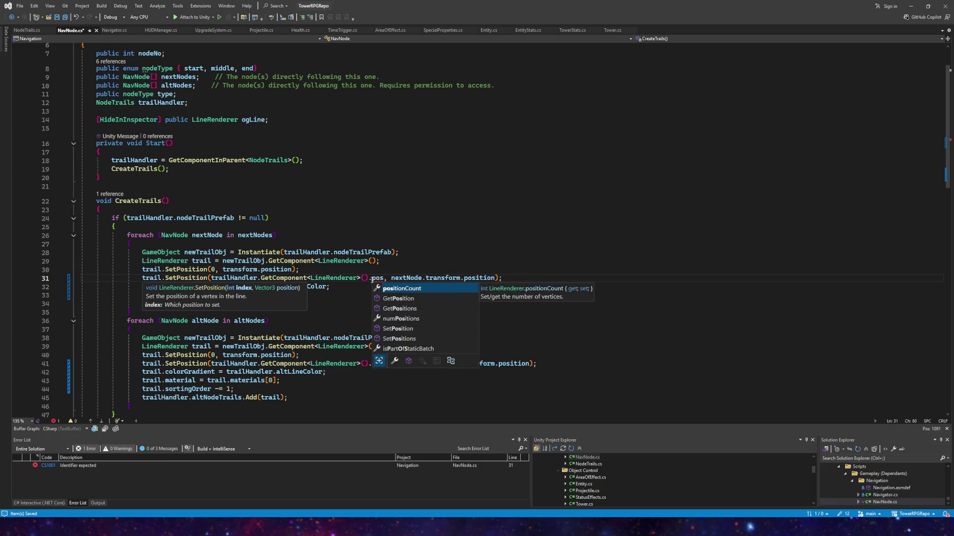
{"action": "key", "text": "Down"}
{"action": "key", "text": "Down"}
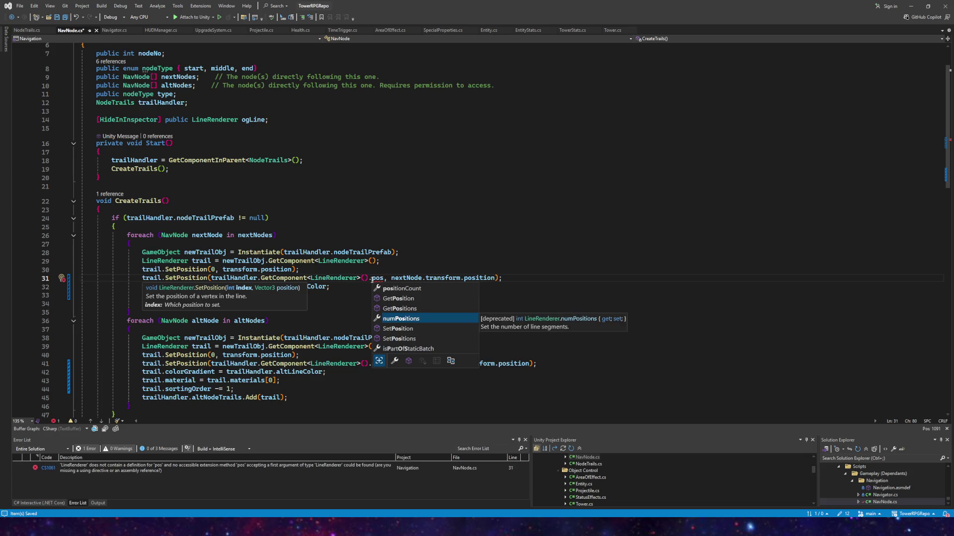
{"action": "key", "text": "Tab"}
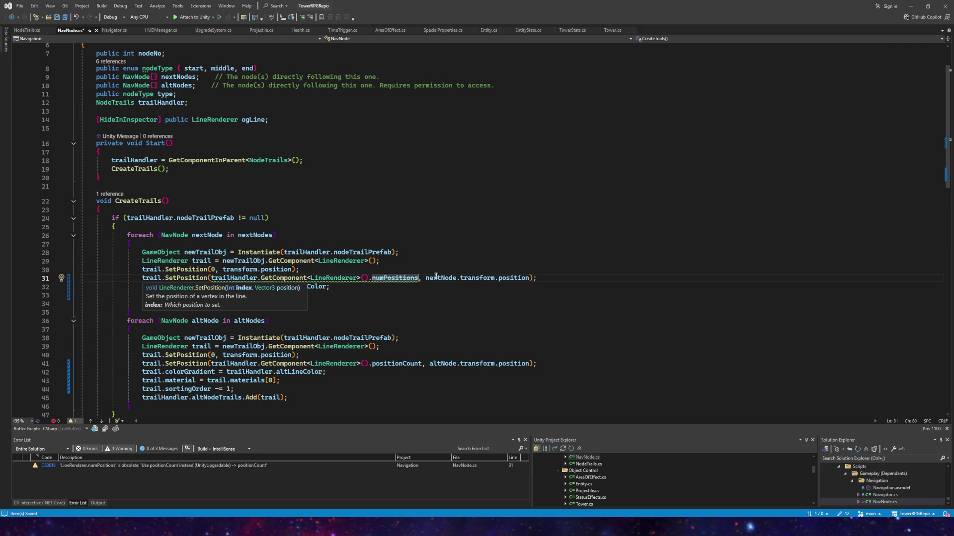
{"action": "double_click", "coordinate": [372, 280]}
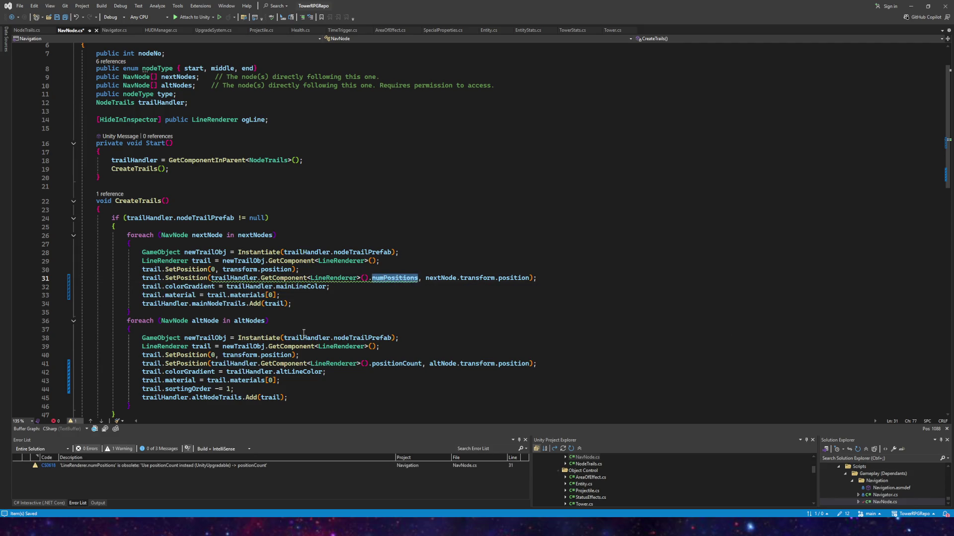
{"action": "key", "text": "ctrl+c"}
{"action": "double_click", "coordinate": [418, 364]}
{"action": "key", "text": "ctrl+v"}
{"action": "left_click", "coordinate": [418, 277]}
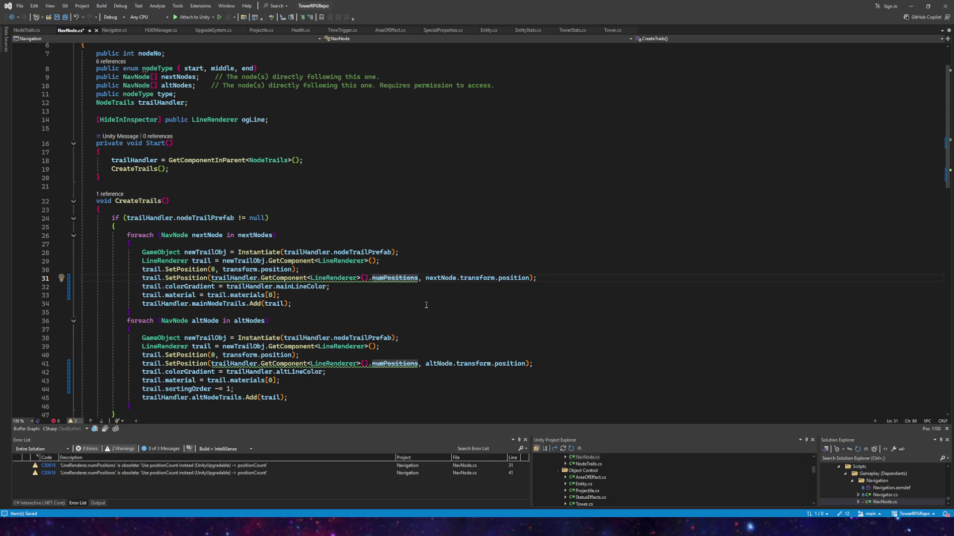
{"action": "key", "text": "ctrl+z"}
{"action": "key", "text": "ctrl+z"}
{"action": "key", "text": "ctrl+z"}
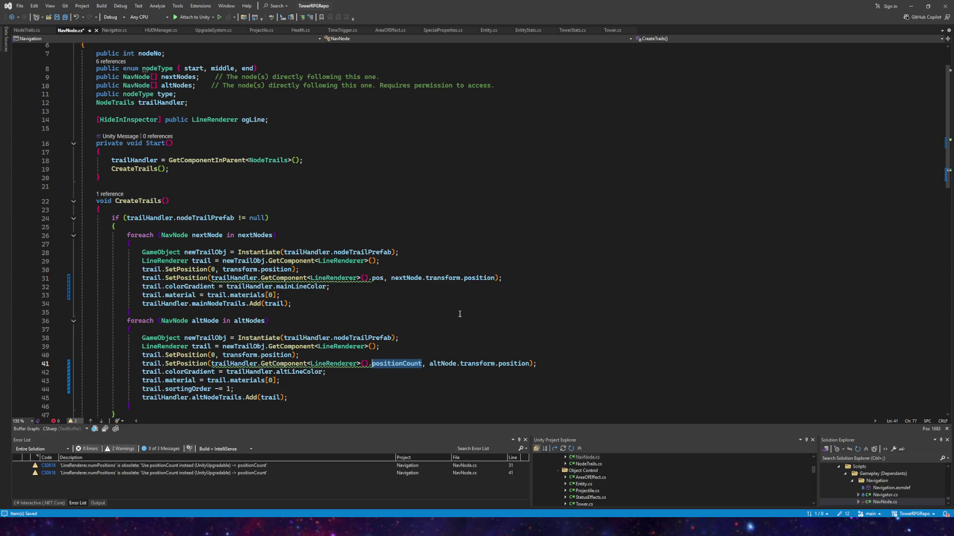
{"action": "type", "text": "Positions()."}
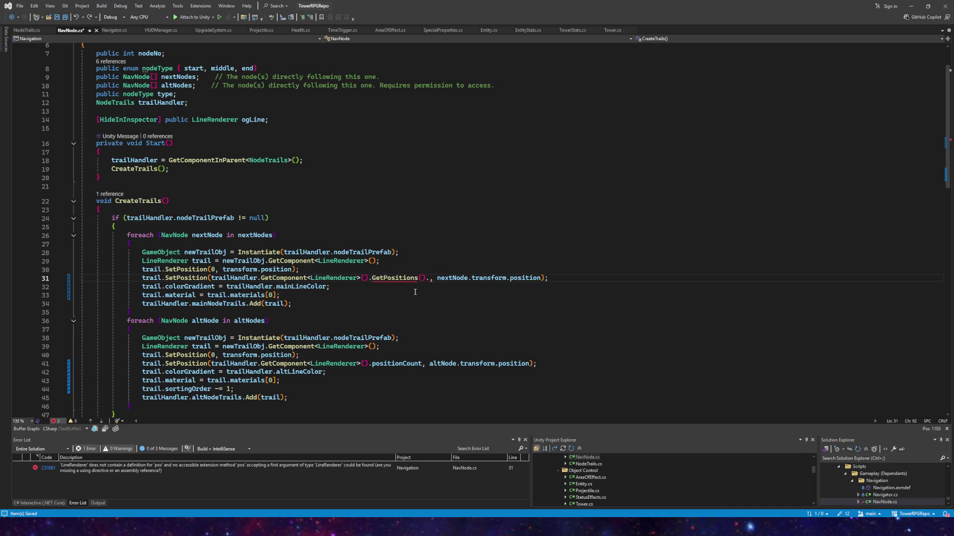
{"action": "key", "text": "BackSpace"}
{"action": "key", "text": "shift+Down"}
{"action": "left_click", "coordinate": [384, 283]}
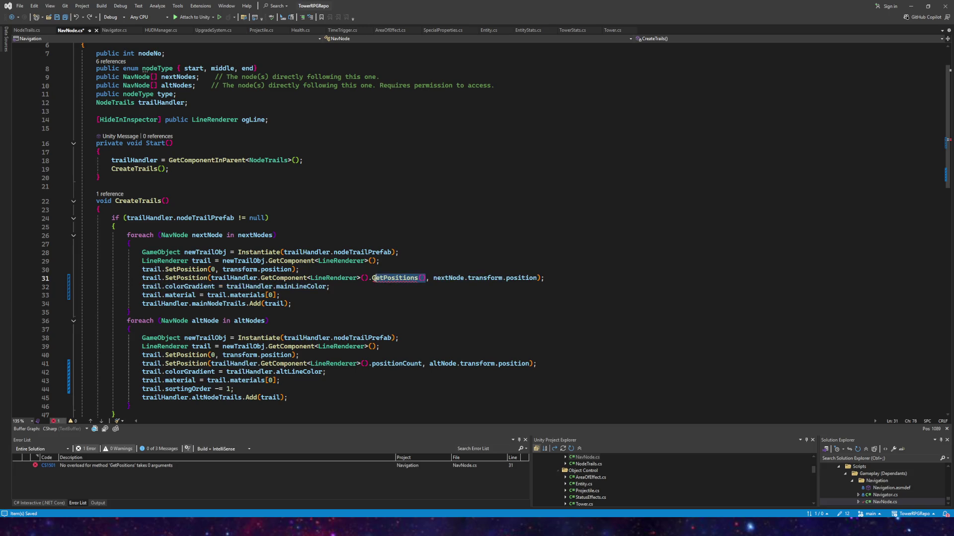
{"action": "left_click_drag", "start_coordinate": [372, 278], "coordinate": [424, 278]}
{"action": "type", "text": "pos"}
{"action": "key", "text": "Tab"}
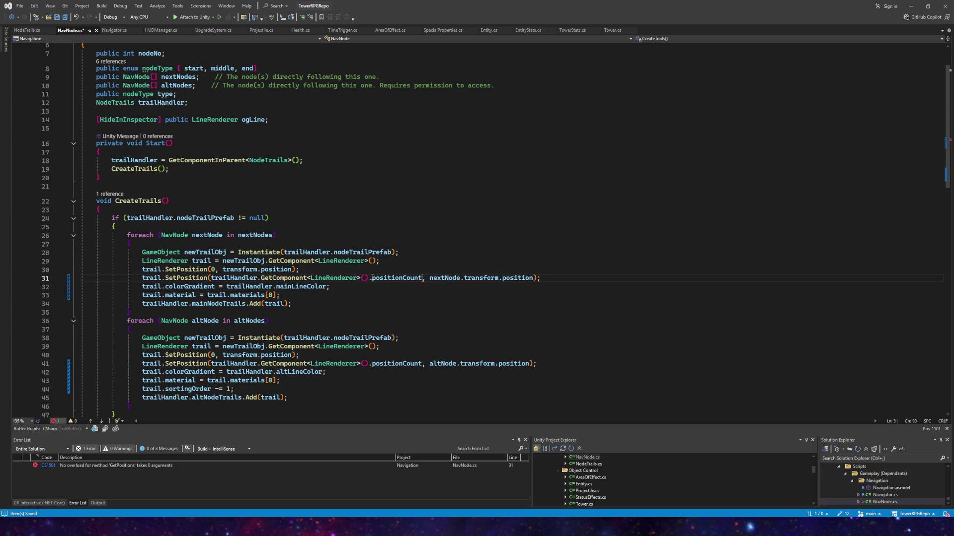
- Save NavNode.cs and browse the completion suggestions after positionCount
{"action": "left_click", "coordinate": [63, 18]}
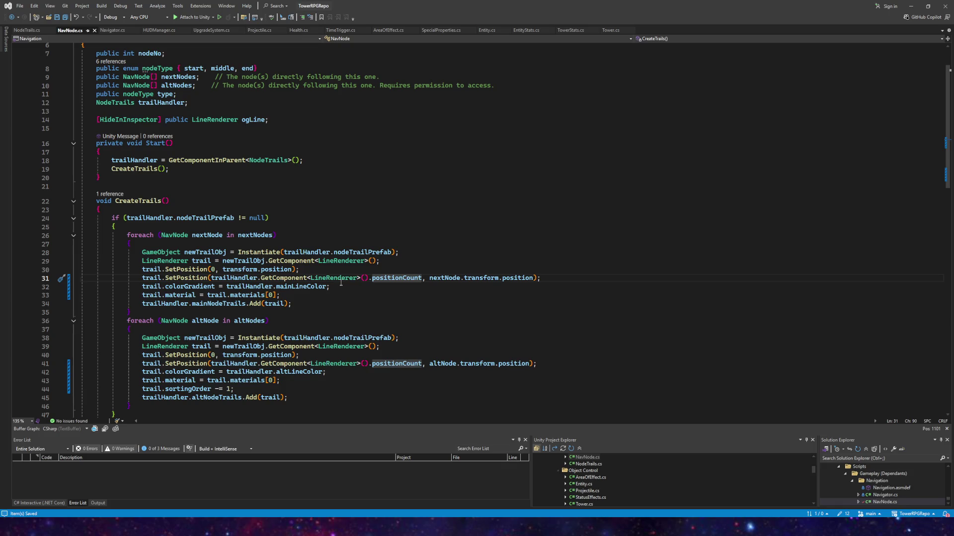
{"action": "mouse_move", "coordinate": [342, 282]}
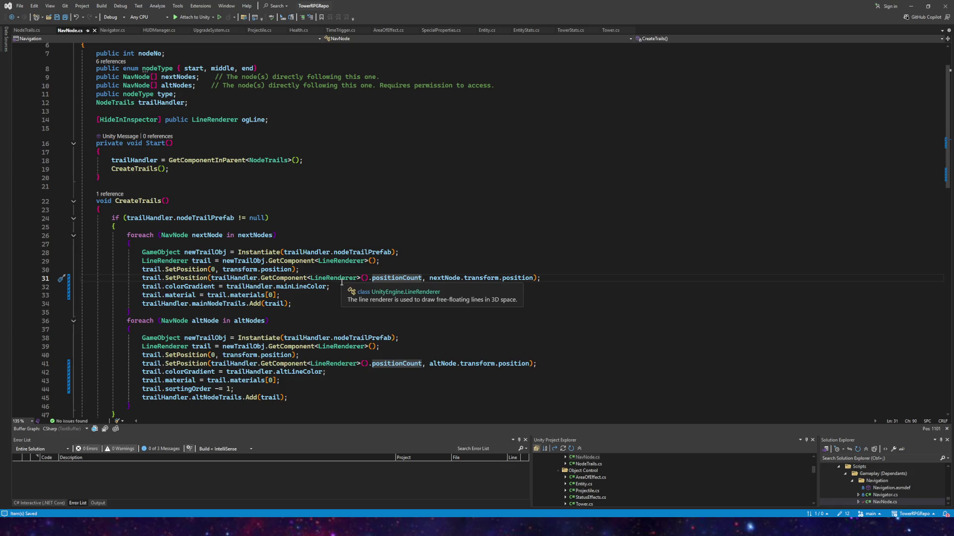
{"action": "mouse_move", "coordinate": [402, 279]}
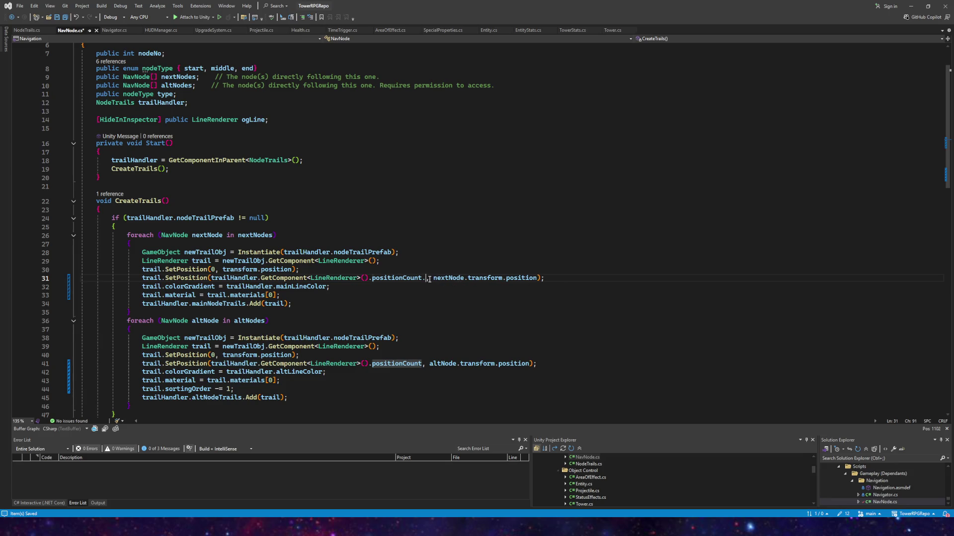
{"action": "type", "text": "."}
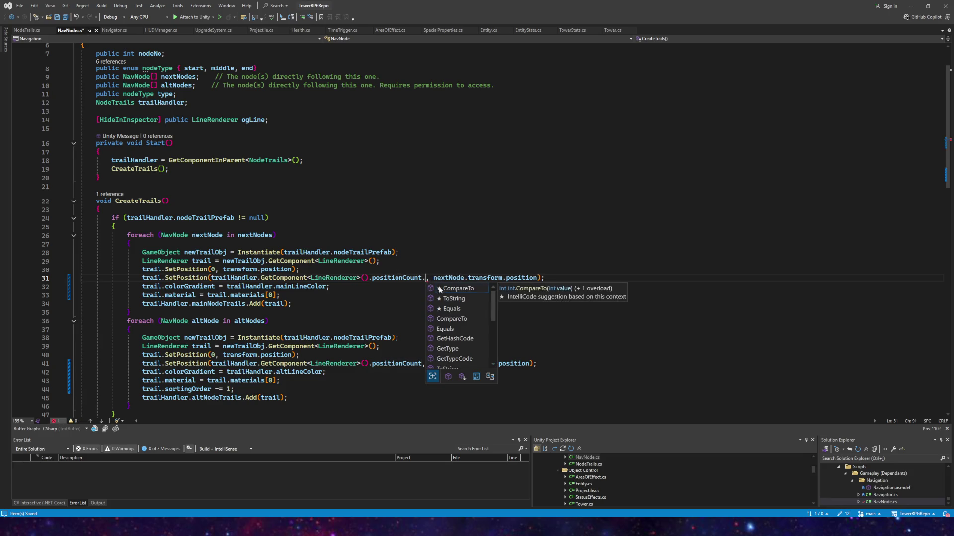
{"action": "left_click", "coordinate": [453, 308]}
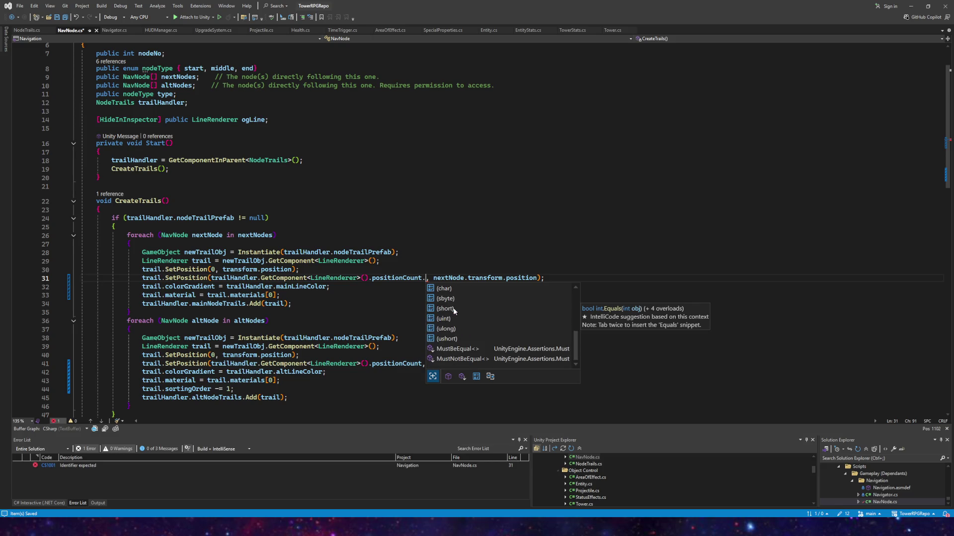
{"action": "left_click", "coordinate": [352, 243]}
- Delete the stray dot after positionCount, save, and select line 31's index expression
{"action": "left_click", "coordinate": [427, 278]}
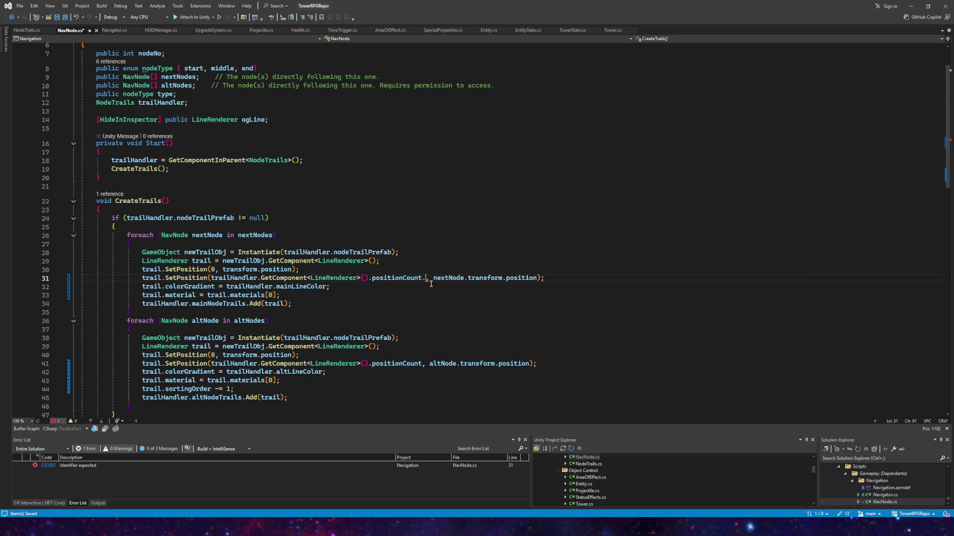
{"action": "key", "text": "BackSpace"}
{"action": "left_click", "coordinate": [65, 17]}
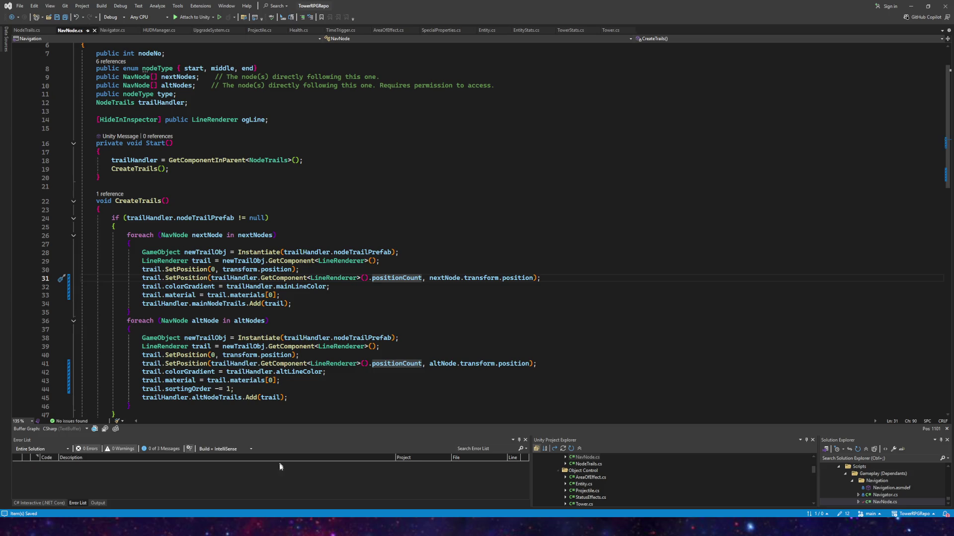
{"action": "left_click_drag", "start_coordinate": [421, 278], "coordinate": [211, 278]}
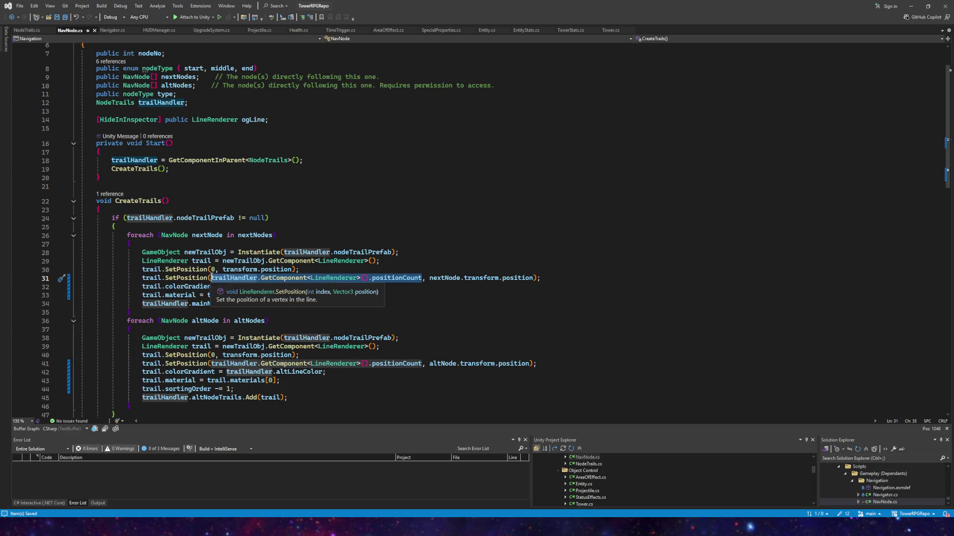
- Set line 31's end-point index to 5, leaving line 40's index 0 unchanged
{"action": "type", "text": "4"}
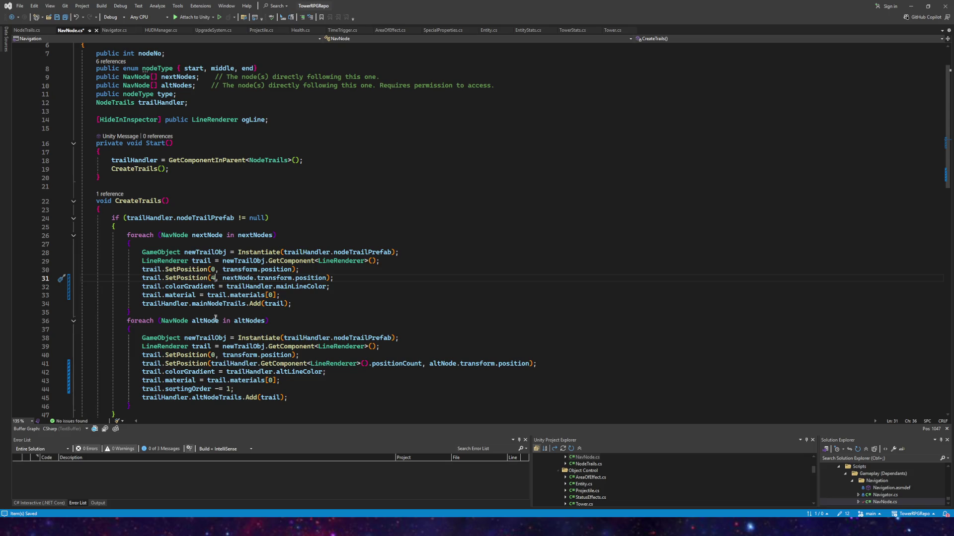
{"action": "key", "text": "BackSpace"}
{"action": "type", "text": "5"}
{"action": "left_click", "coordinate": [216, 356]}
{"action": "key", "text": "BackSpace"}
{"action": "type", "text": "5"}
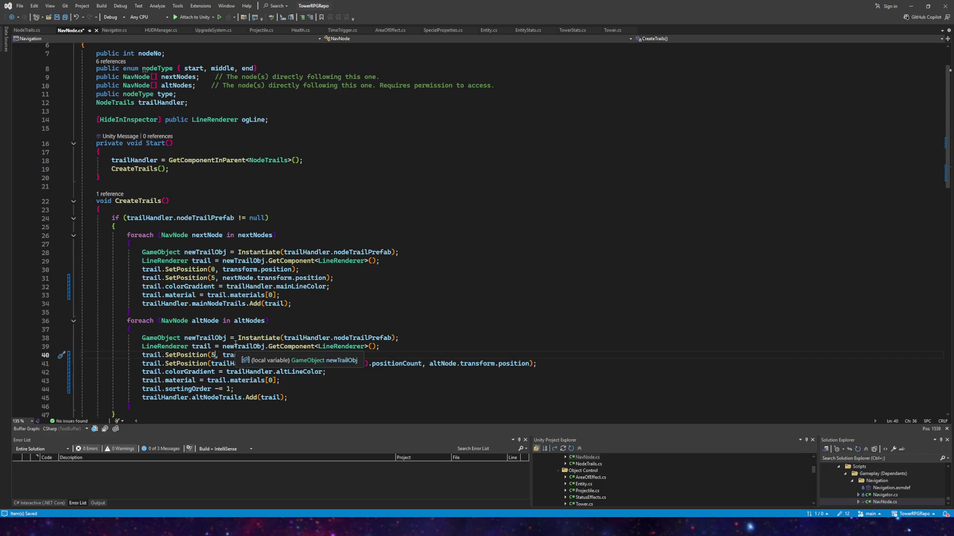
{"action": "key", "text": "ctrl+z"}
{"action": "key", "text": "ctrl+z"}
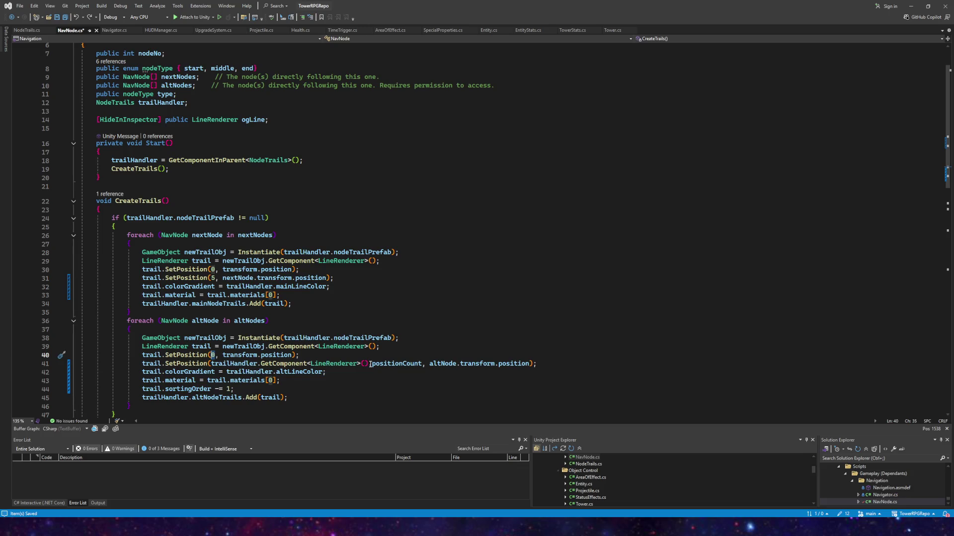
- Replace line 41's positionCount argument with 5, save NavNode.cs, and return to Unity
{"action": "left_click_drag", "start_coordinate": [422, 365], "coordinate": [211, 364]}
{"action": "type", "text": "5"}
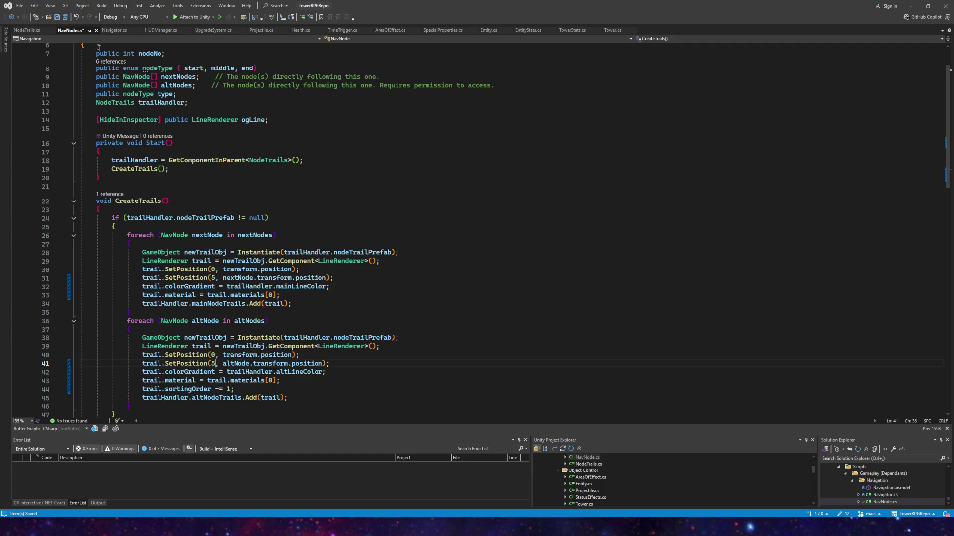
{"action": "left_click", "coordinate": [64, 17]}
{"action": "mouse_move", "coordinate": [275, 528]}
{"action": "left_click", "coordinate": [282, 489]}
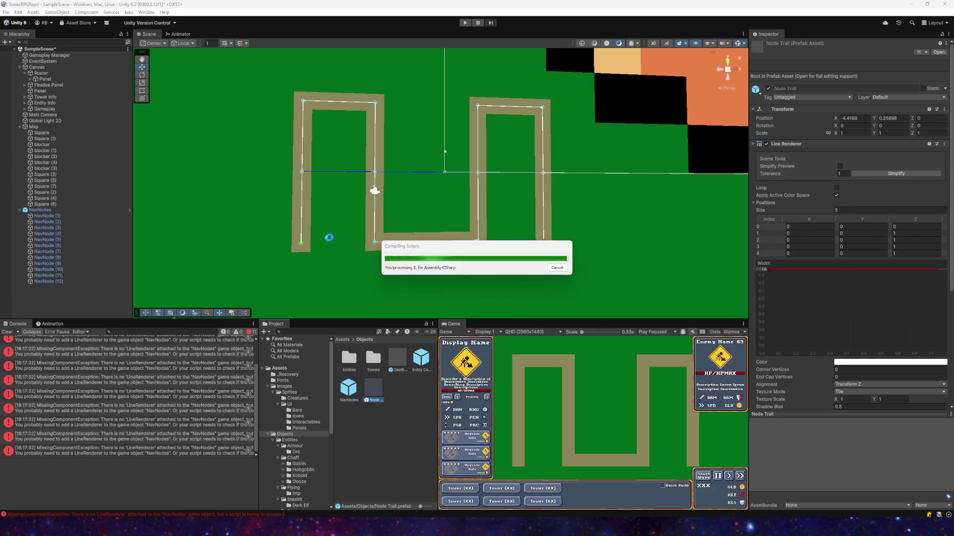
- Run the scene, hitting SetPosition 'Index out of bounds' errors, and go back to Visual Studio
{"action": "left_click", "coordinate": [464, 22]}
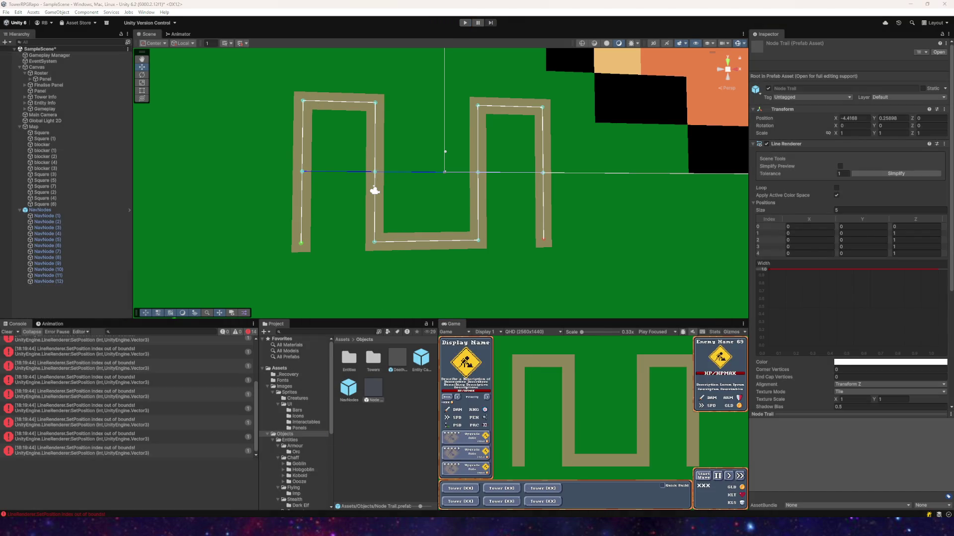
{"action": "key", "text": "alt+Tab"}
{"action": "key", "text": "alt+Tab"}
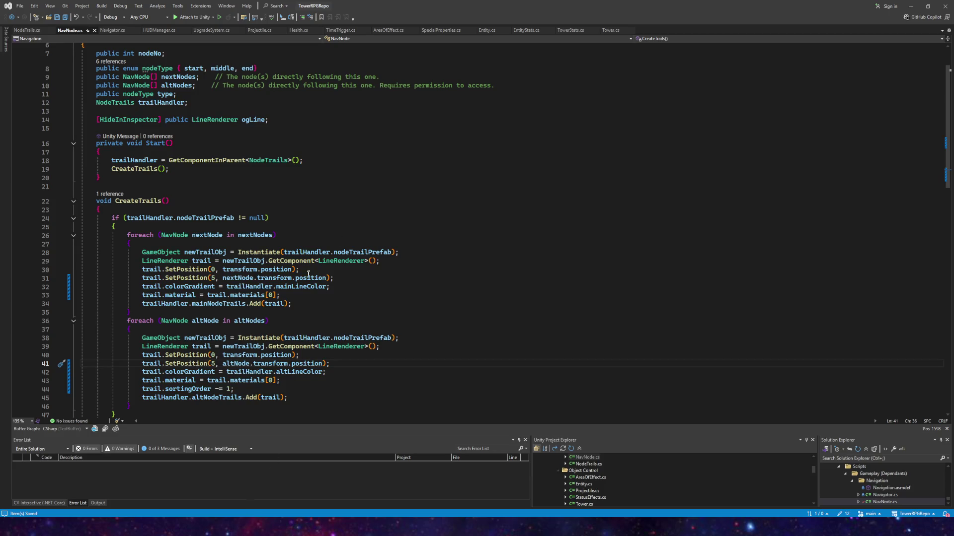
- Restore positionCount, change the end-point index to positionCount-1 on lines 31 and 41, and save NavNode.cs
{"action": "key", "text": "ctrl+z"}
{"action": "key", "text": "ctrl+z"}
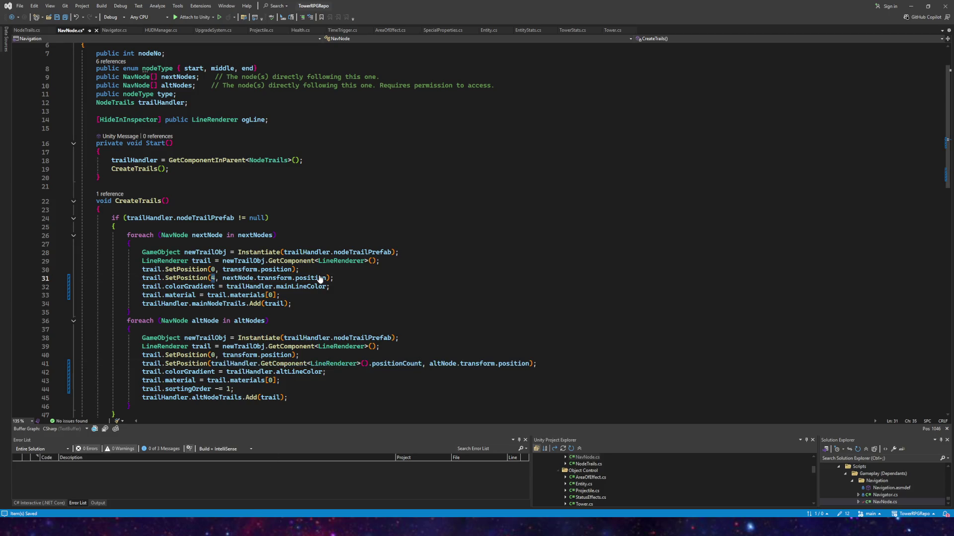
{"action": "left_click", "coordinate": [420, 278]}
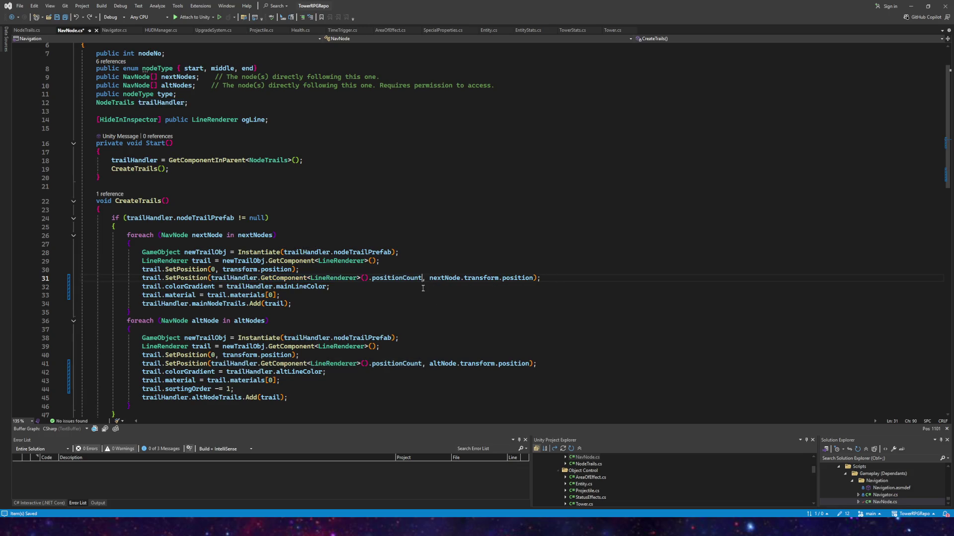
{"action": "type", "text": "-1"}
{"action": "left_click", "coordinate": [421, 364]}
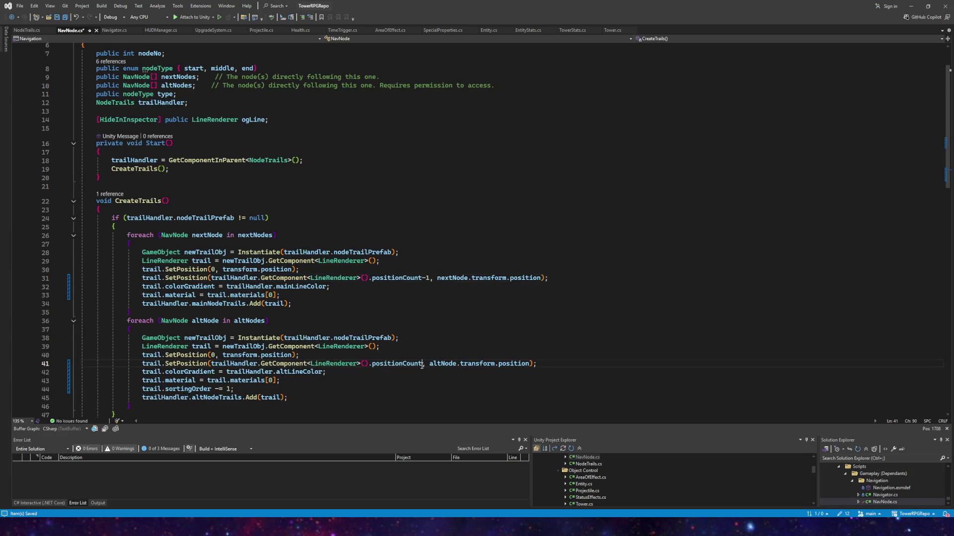
{"action": "type", "text": "-1"}
{"action": "left_click", "coordinate": [65, 17]}
{"action": "key", "text": "alt+Tab"}
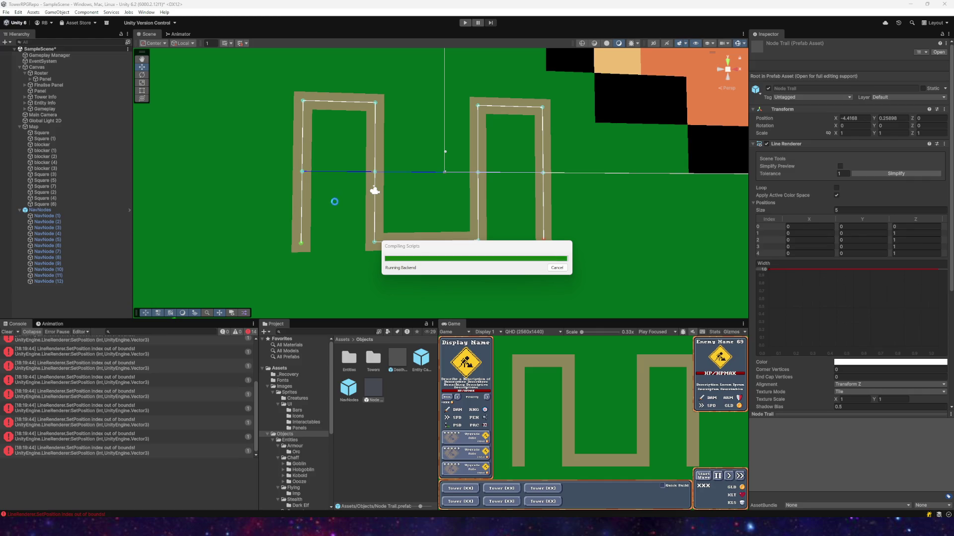
- Run the scene to see the chevron arrows along the enemy path, then stop and inspect a console error
{"action": "left_click", "coordinate": [465, 23]}
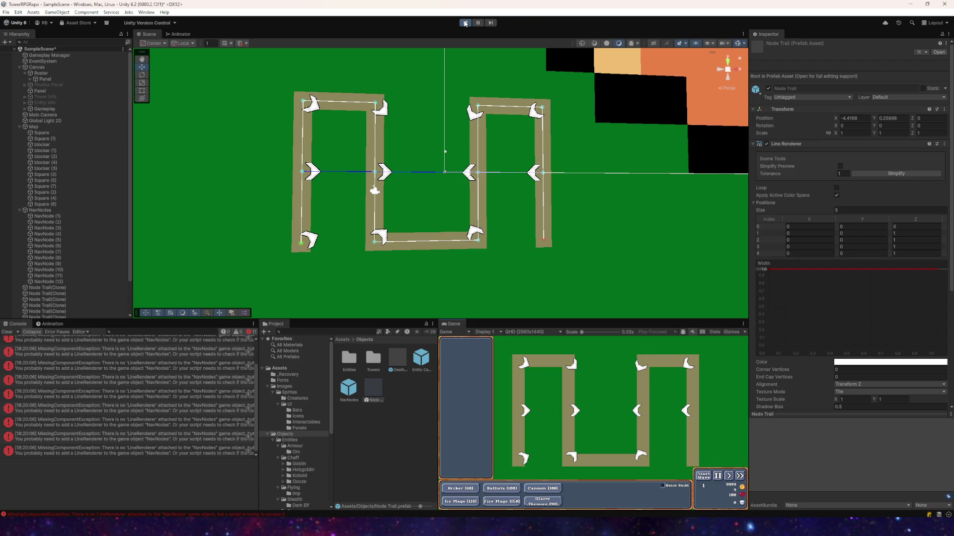
{"action": "left_click", "coordinate": [163, 393]}
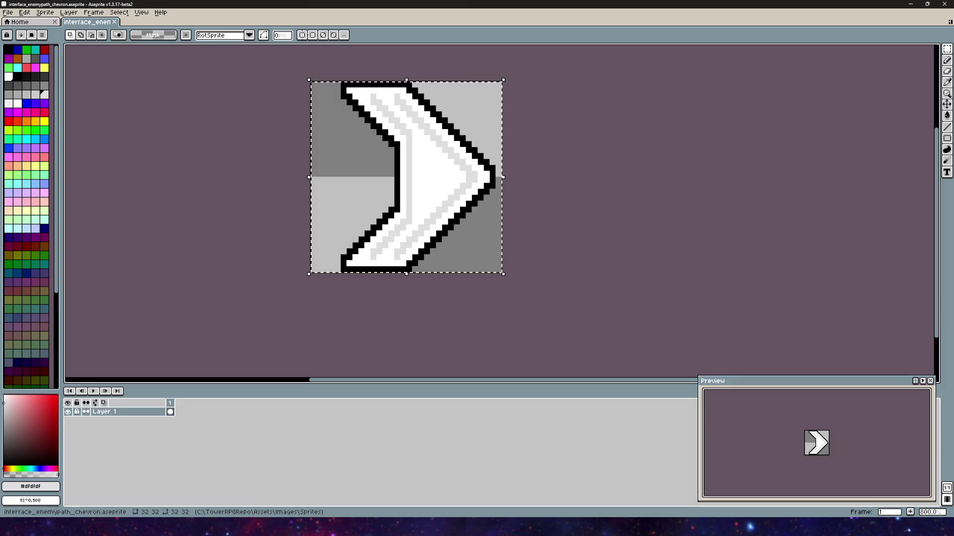
- Return from Aseprite to NavNode.cs in Visual Studio
{"action": "key", "text": "alt+Tab"}
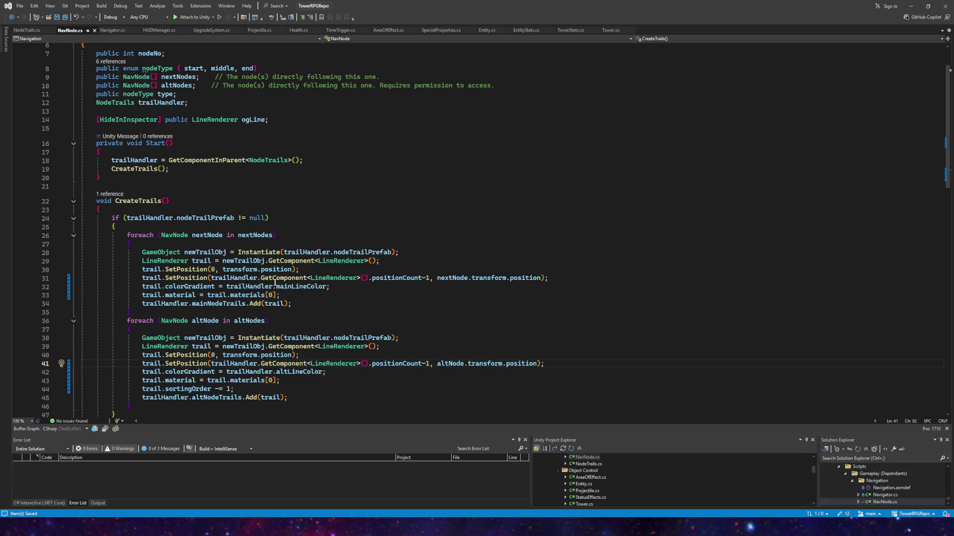
- Insert .nodeTrailPrefab after trailHandler on line 31 and save the script
{"action": "left_click", "coordinate": [260, 280]}
{"action": "type", "text": "."}
{"action": "type", "text": "trail"}
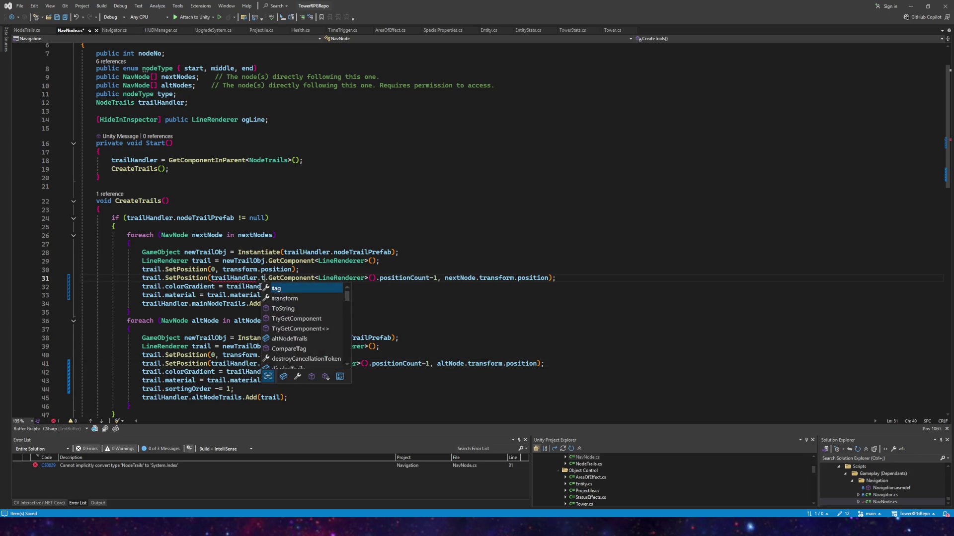
{"action": "type", "text": "Prefab"}
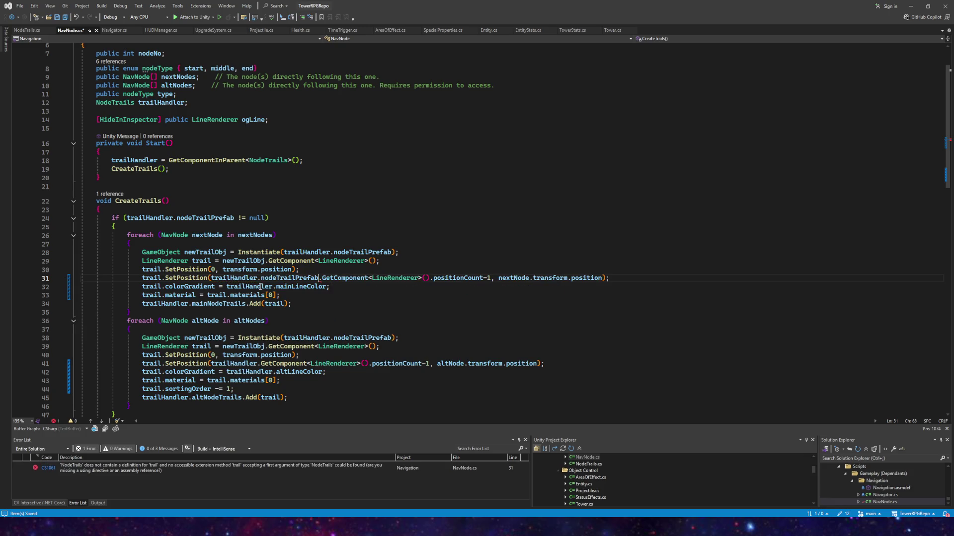
{"action": "key", "text": "Tab"}
{"action": "key", "text": "ctrl+s"}
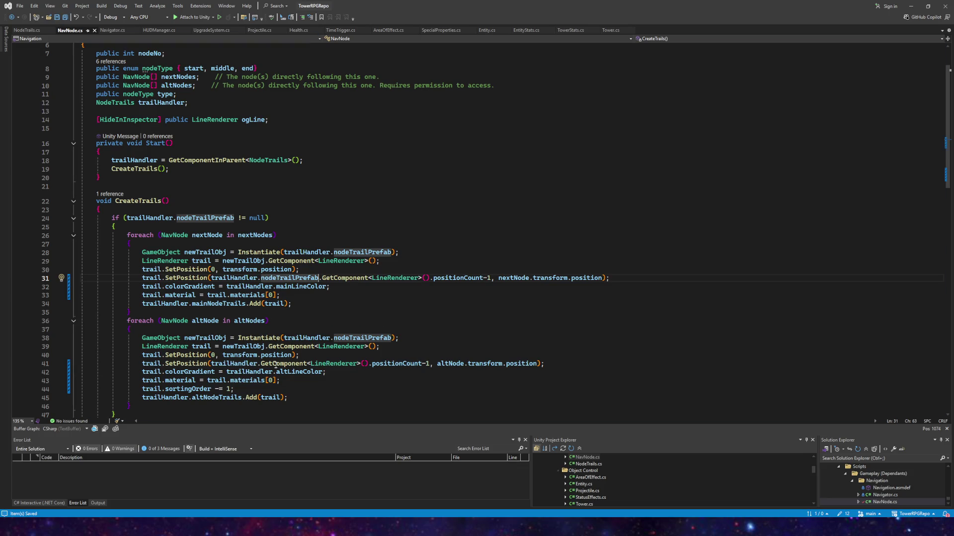
- Copy .nodeTrailPrefab into line 41 after trailHandler, save NavNode.cs, and return to Unity
{"action": "key", "text": "ctrl+shift+Left"}
{"action": "key", "text": "ctrl+shift+Left"}
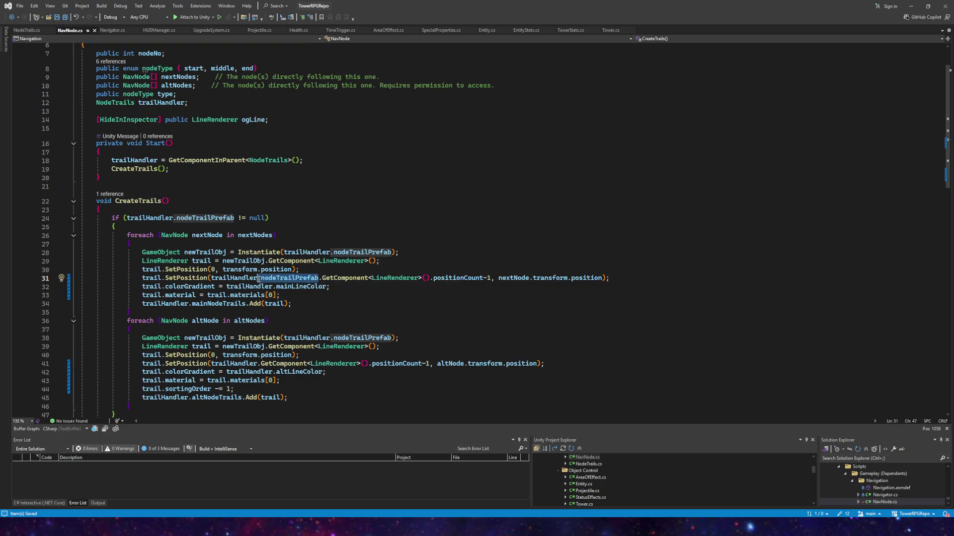
{"action": "key", "text": "ctrl+c"}
{"action": "left_click", "coordinate": [257, 364]}
{"action": "key", "text": "ctrl+v"}
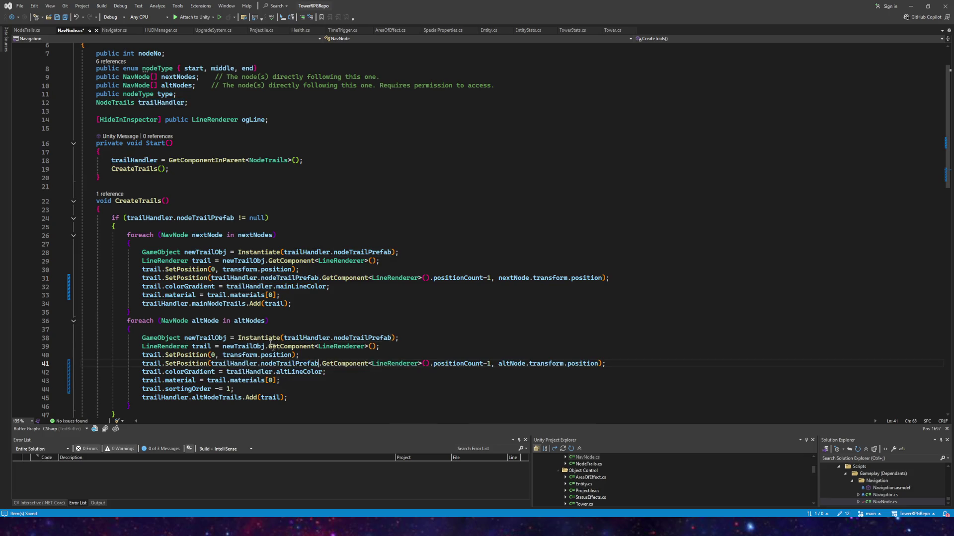
{"action": "key", "text": "ctrl+s"}
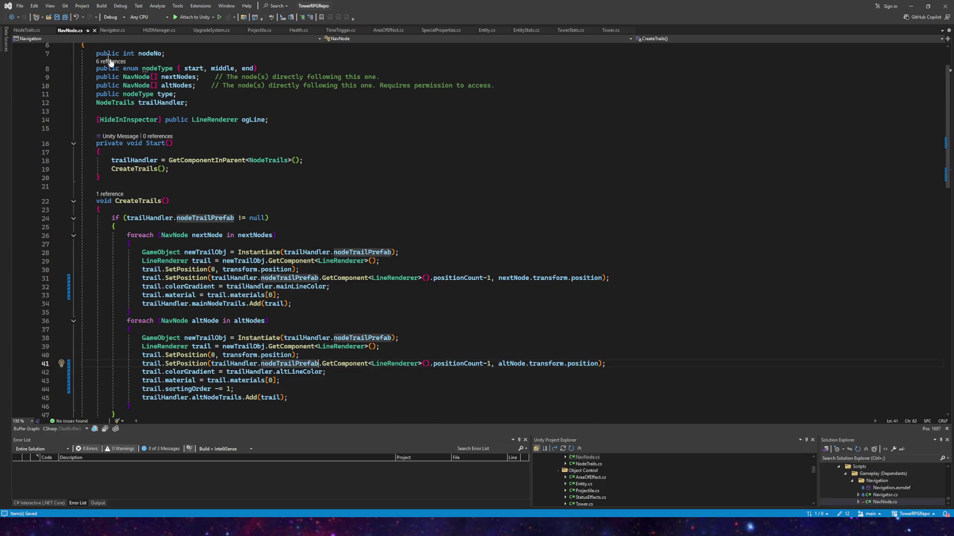
{"action": "key", "text": "alt+Tab"}
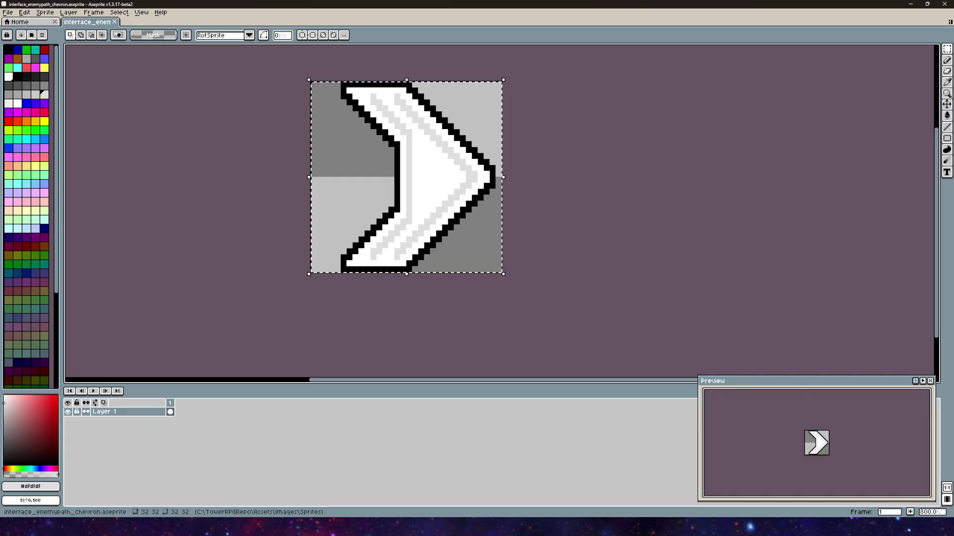
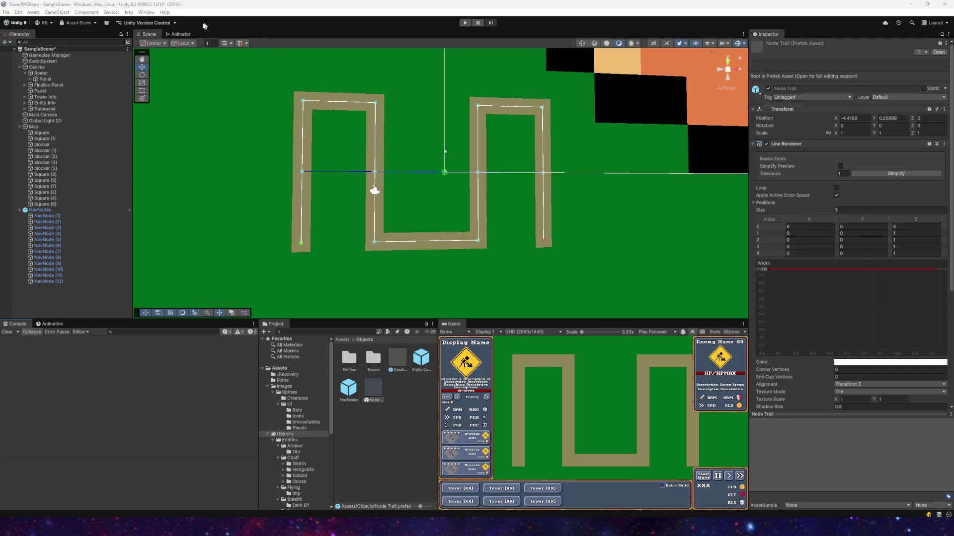
- Save SampleScene from the File menu
{"action": "left_click", "coordinate": [6, 12]}
{"action": "left_click", "coordinate": [16, 49]}
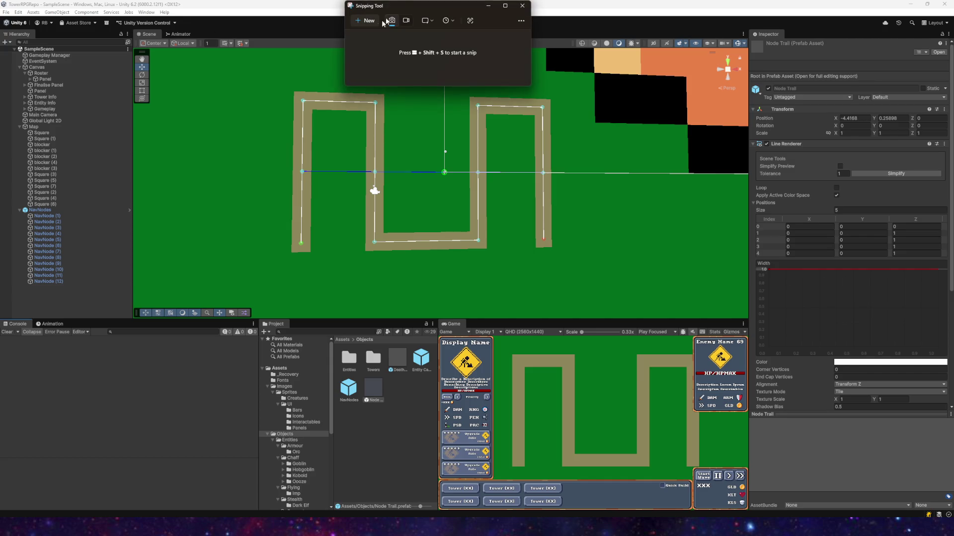
- Capture a region of the Unity editor with Snipping Tool, then close its window
{"action": "key", "text": "super+shift+s"}
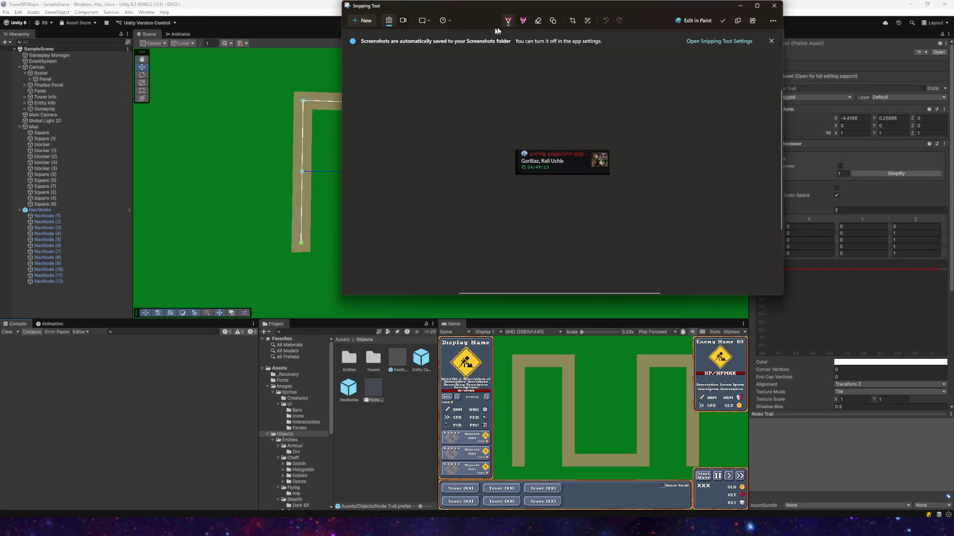
{"action": "mouse_move", "coordinate": [495, 6]}
{"action": "left_mouse_down"}
{"action": "mouse_move", "coordinate": [410, 6]}
{"action": "mouse_move", "coordinate": [19, 133]}
{"action": "left_mouse_up"}
{"action": "left_click", "coordinate": [715, 109]}
{"action": "mouse_move", "coordinate": [149, 6]}
{"action": "left_mouse_down"}
{"action": "mouse_move", "coordinate": [159, 149]}
{"action": "mouse_move", "coordinate": [149, 159]}
{"action": "left_mouse_up"}
{"action": "key", "text": "super+Down"}
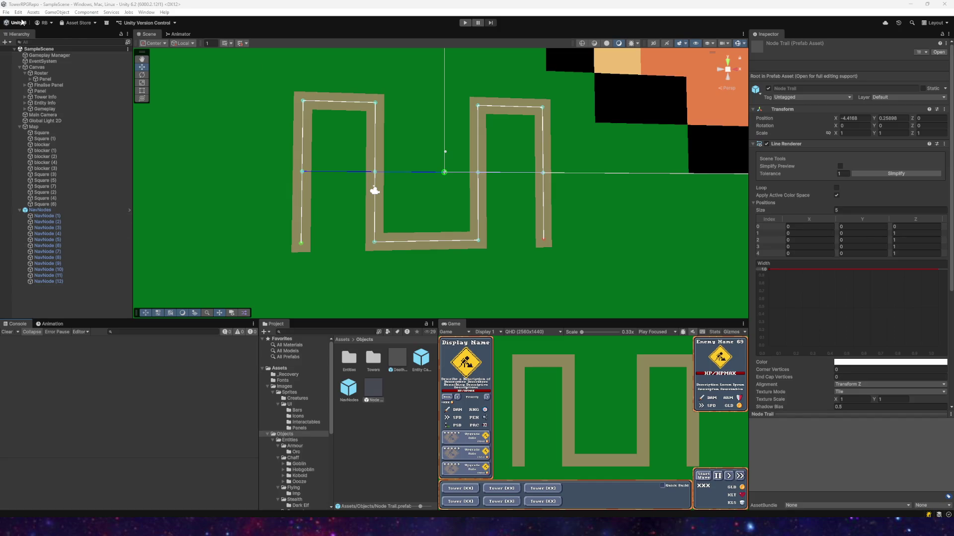
- Run play mode a few times to view the orange arrow trails along the path
{"action": "left_click", "coordinate": [4, 12]}
{"action": "left_click", "coordinate": [464, 24]}
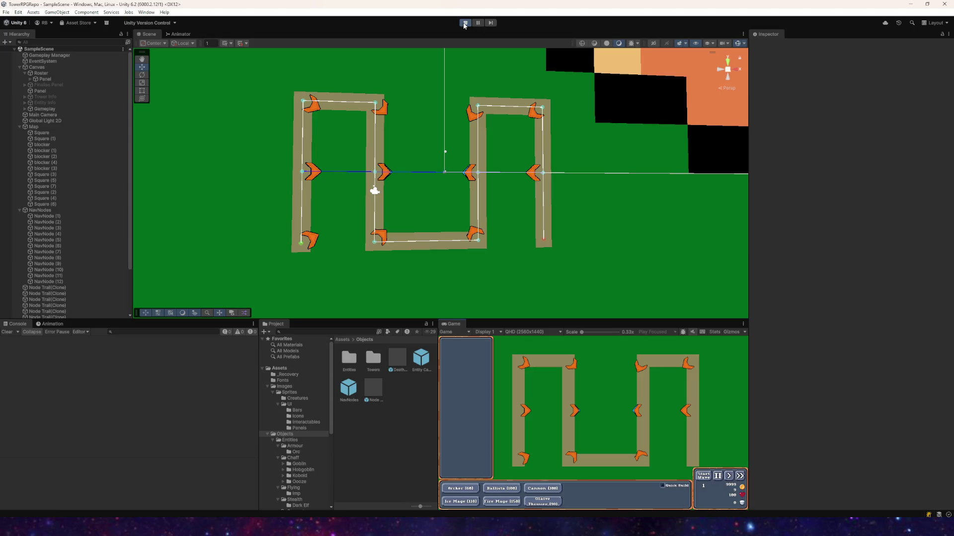
{"action": "left_click", "coordinate": [464, 23]}
{"action": "left_click", "coordinate": [464, 23]}
{"action": "left_click", "coordinate": [464, 24]}
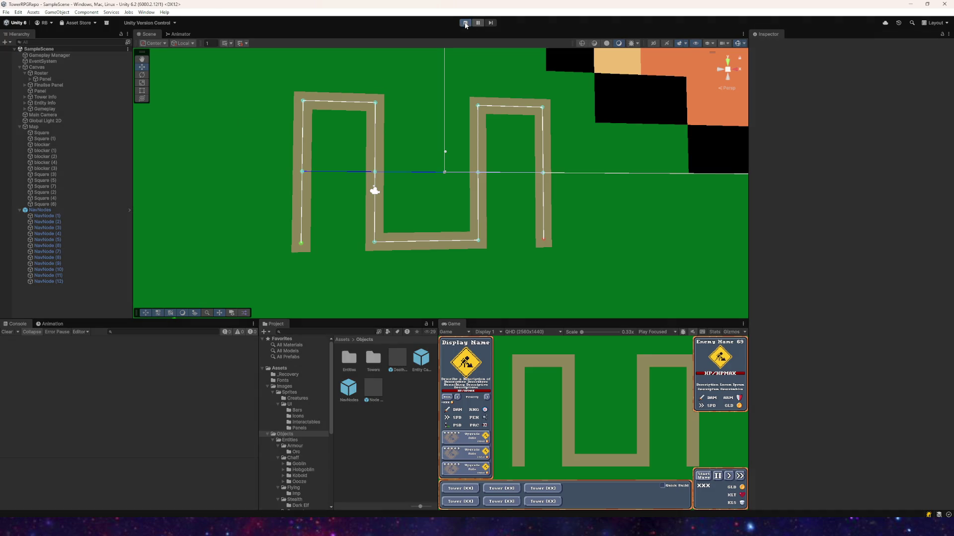
- Inspect a Node Trail(Clone)'s Line Renderer, stop play mode, and return to Visual Studio
{"action": "scroll", "coordinate": [43, 199], "scroll_direction": "down", "scroll_amount": 2}
{"action": "left_click", "coordinate": [44, 256]}
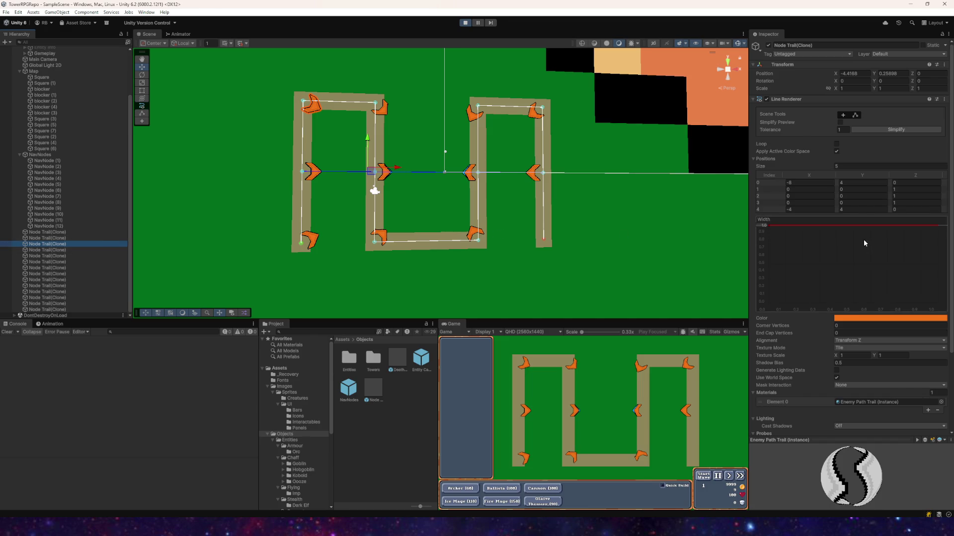
{"action": "scroll", "coordinate": [859, 240], "scroll_direction": "down", "scroll_amount": 1}
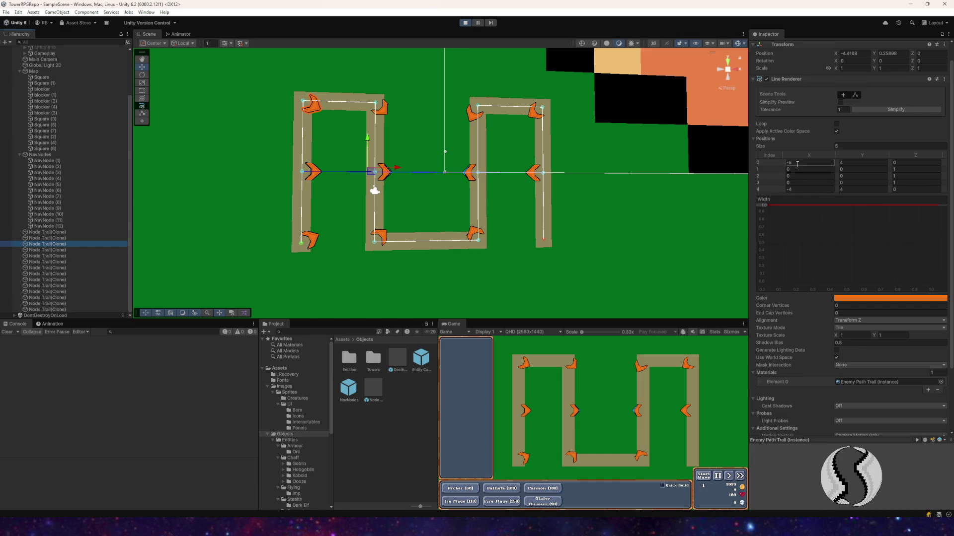
{"action": "left_click", "coordinate": [465, 23]}
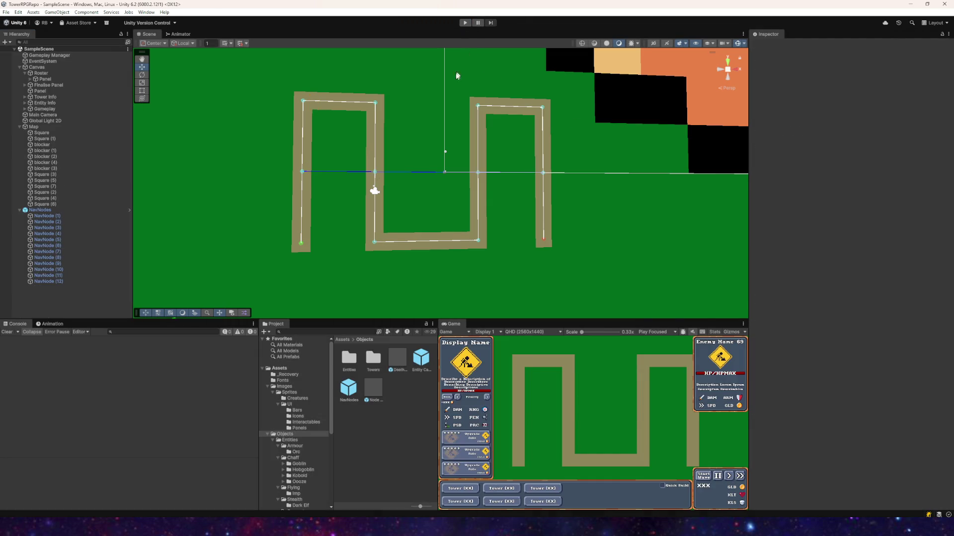
{"action": "mouse_move", "coordinate": [243, 526]}
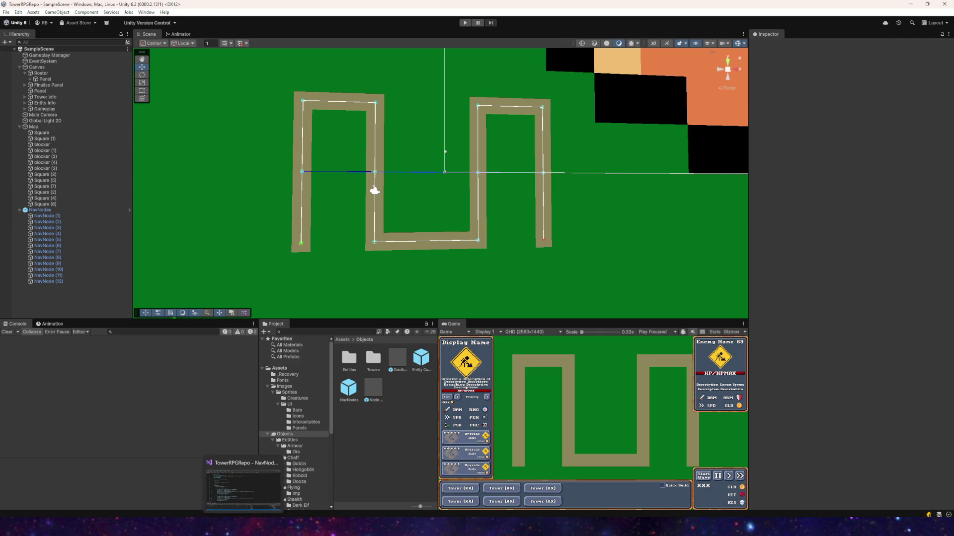
{"action": "left_click", "coordinate": [243, 490]}
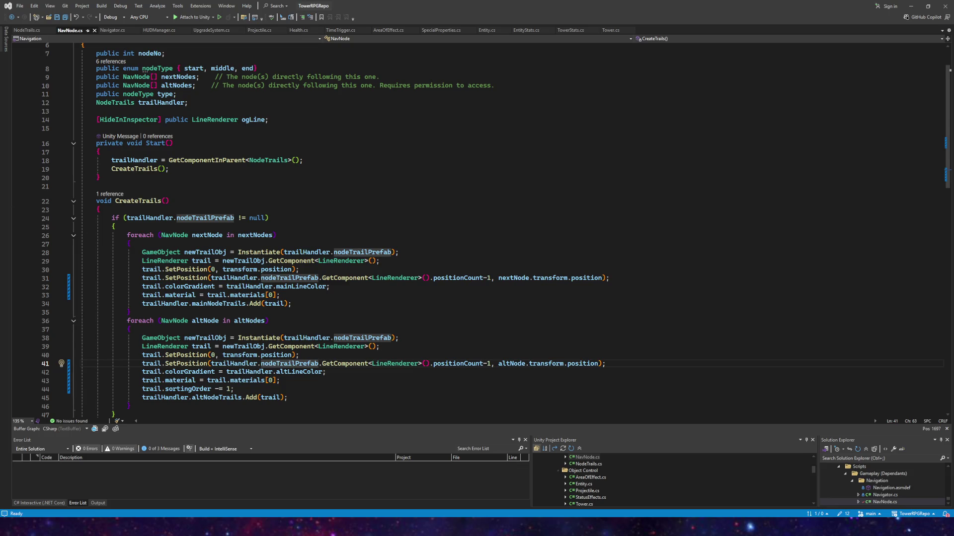
- Save NavNode.cs after checking line 32, then bring up NodeTrails.cs
{"action": "left_click", "coordinate": [326, 286]}
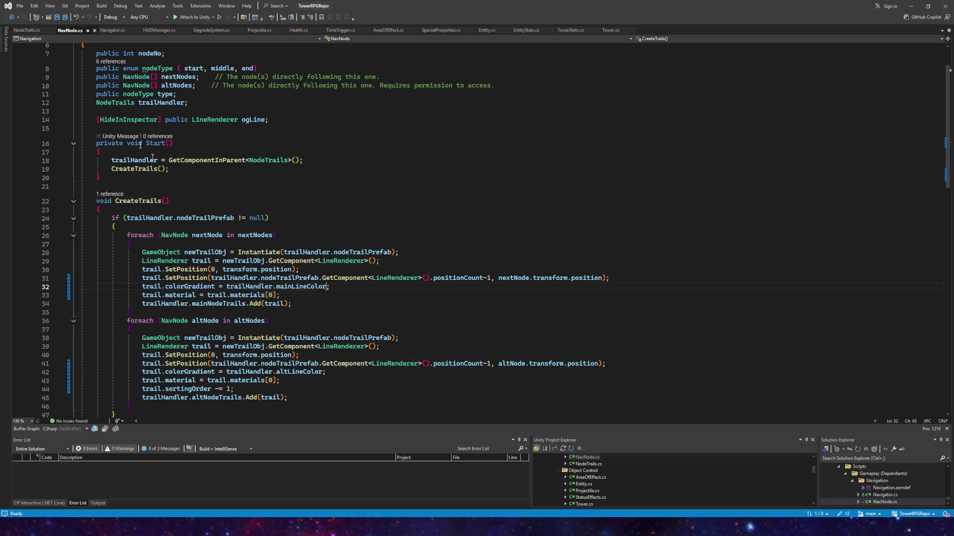
{"action": "left_click", "coordinate": [57, 17]}
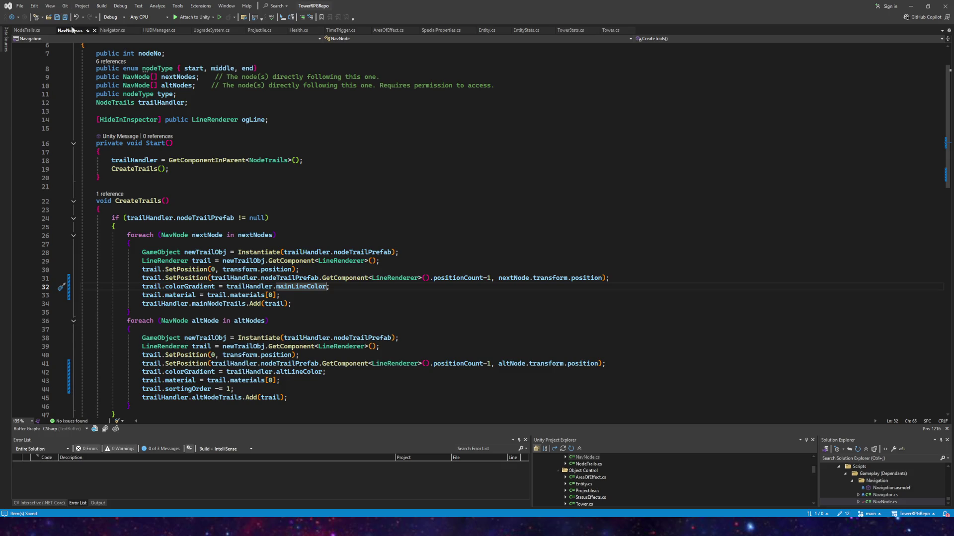
{"action": "left_click", "coordinate": [330, 286]}
{"action": "left_click", "coordinate": [25, 31]}
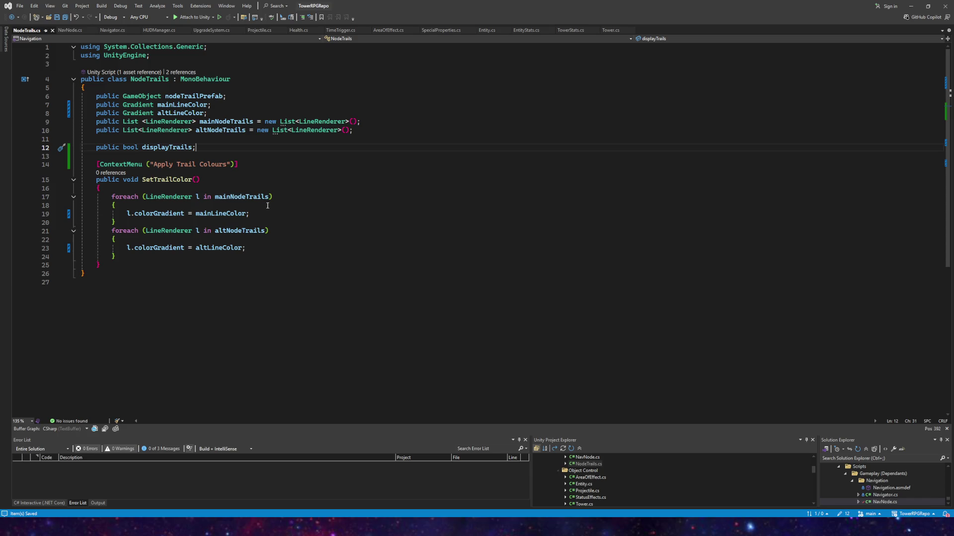
- After line 19 in SetTrailColor, start a foreach Vector3 position in l.GetPositions() line
{"action": "left_click", "coordinate": [269, 213]}
{"action": "key", "text": "Return"}
{"action": "type", "text": "foreach("}
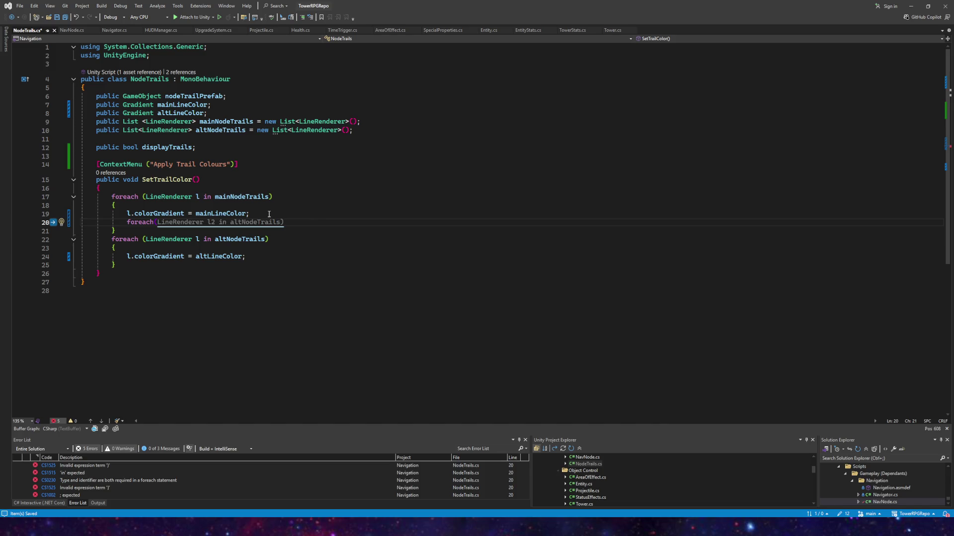
{"action": "type", "text": "vec"}
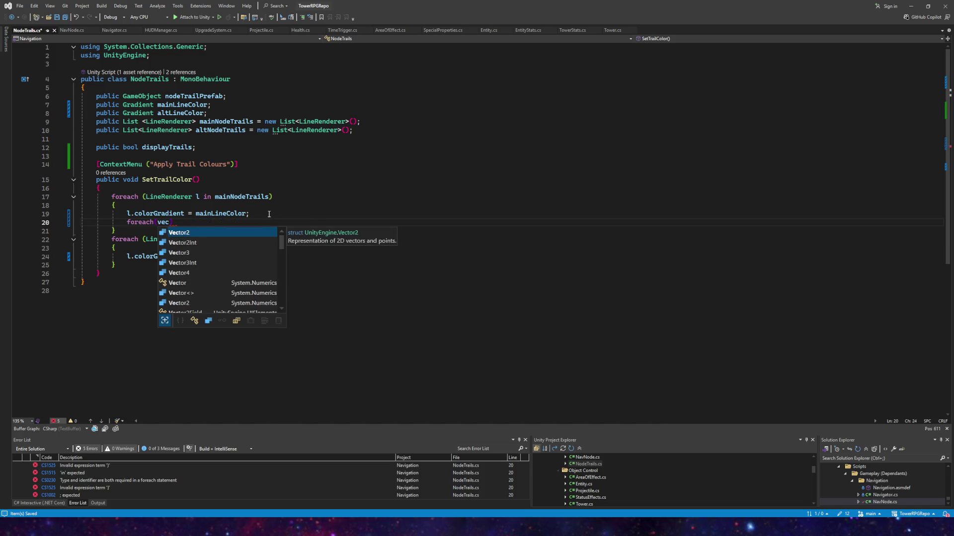
{"action": "type", "text": "3"}
{"action": "key", "text": "space"}
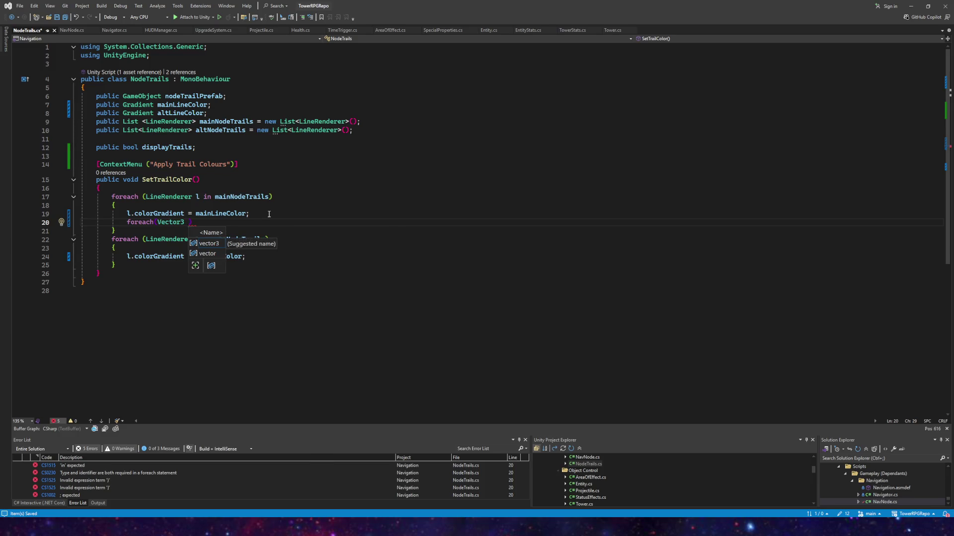
{"action": "type", "text": "po"}
{"action": "type", "text": "sition"}
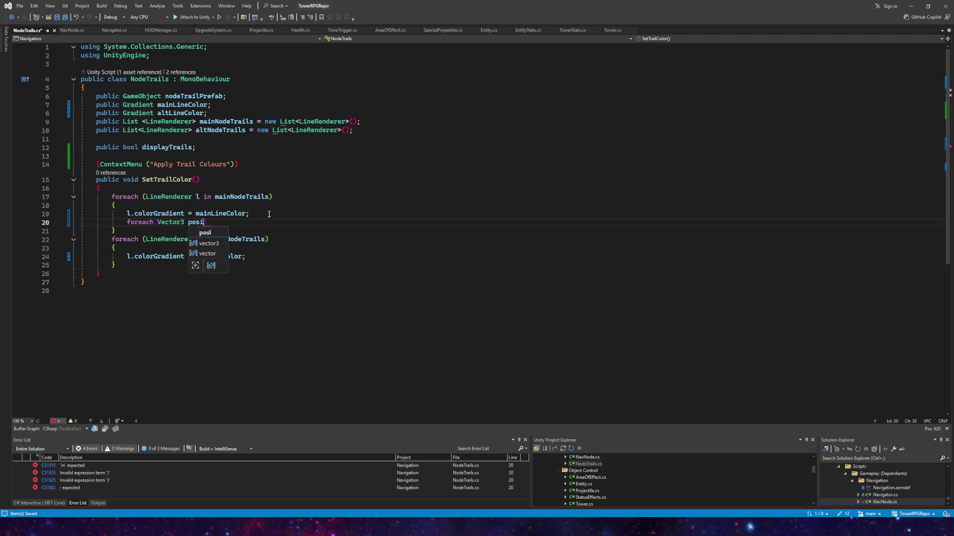
{"action": "type", "text": " in l."}
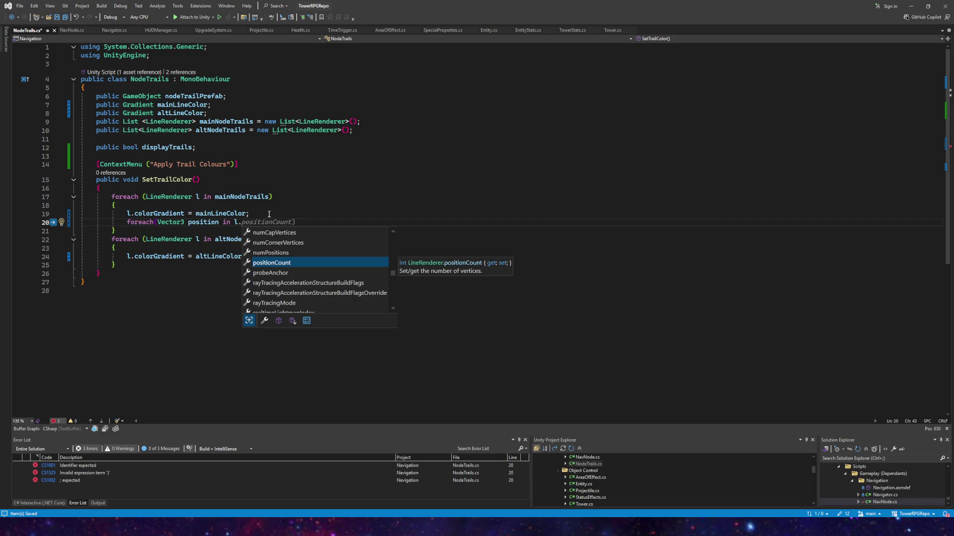
{"action": "type", "text": "getpos"}
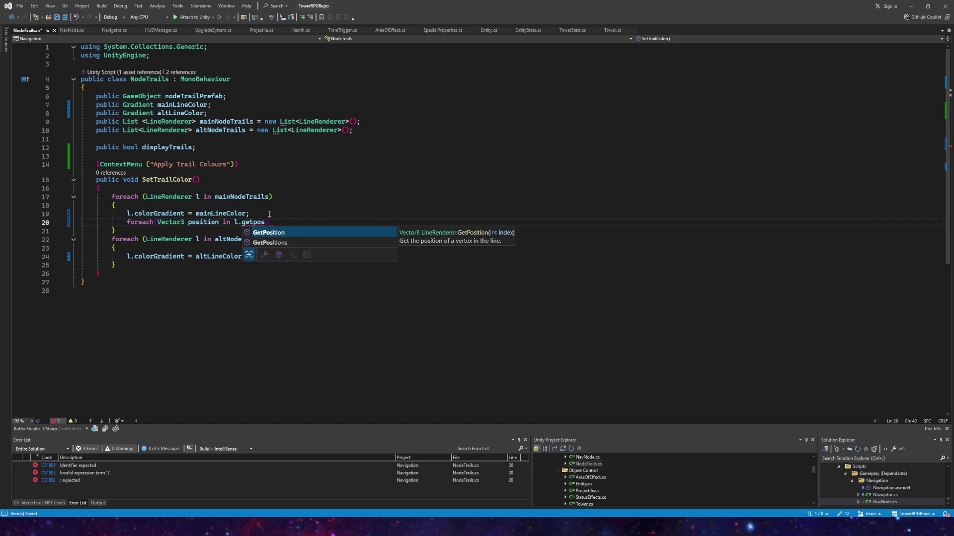
{"action": "key", "text": "Tab"}
{"action": "type", "text": "()"}
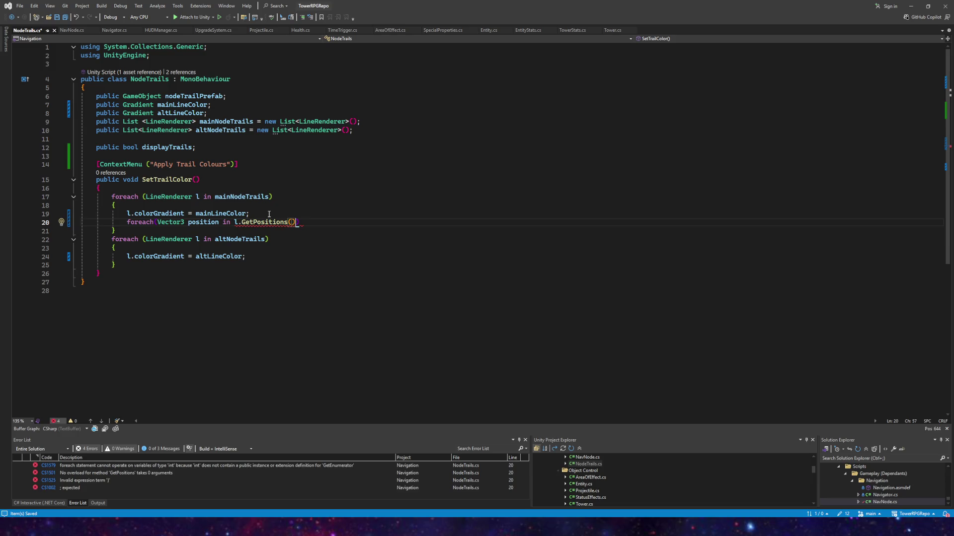
{"action": "type", "text": "."}
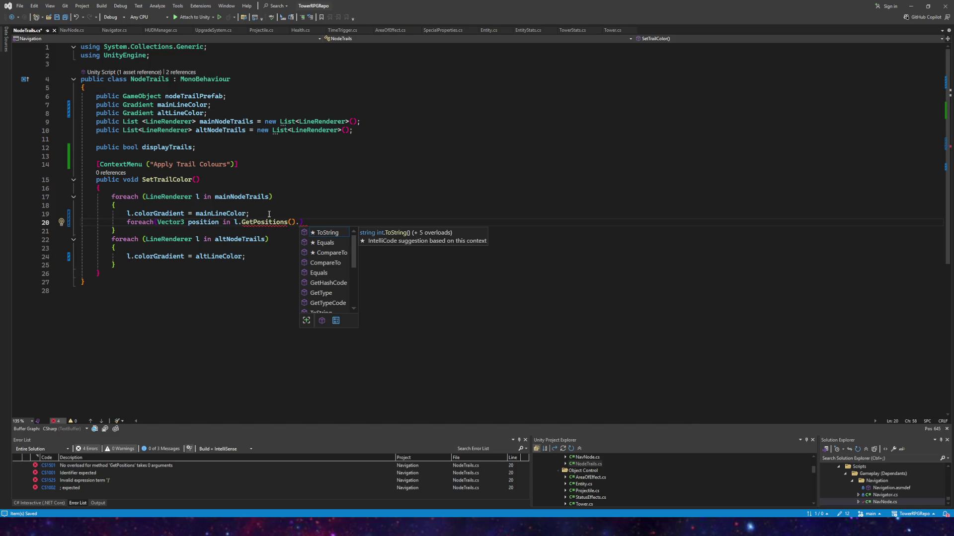
- Replace GetPositions with l.positionCount as the loop source and select the unfinished line
{"action": "key", "text": "BackSpace"}
{"action": "key", "text": "BackSpace"}
{"action": "key", "text": "BackSpace"}
{"action": "type", "text": "l.positions"}
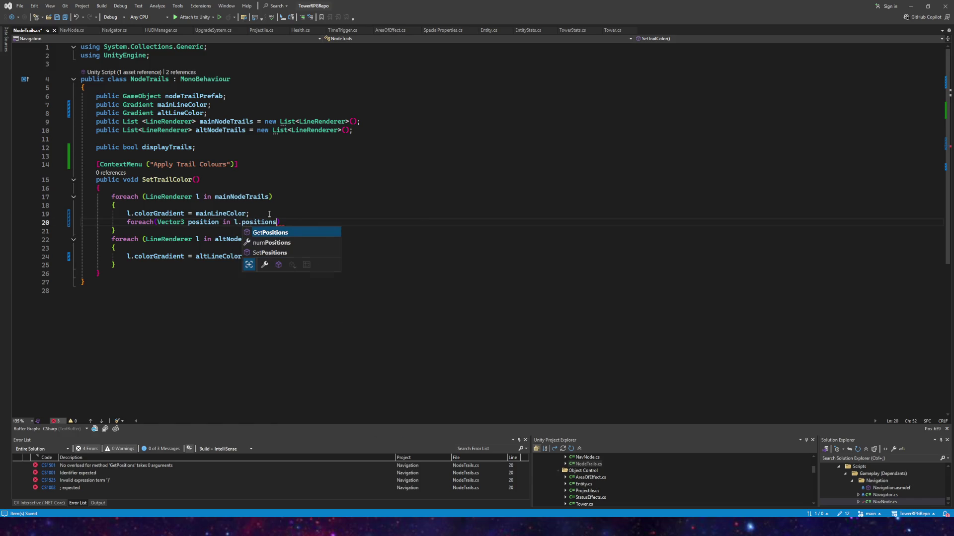
{"action": "key", "text": "Down"}
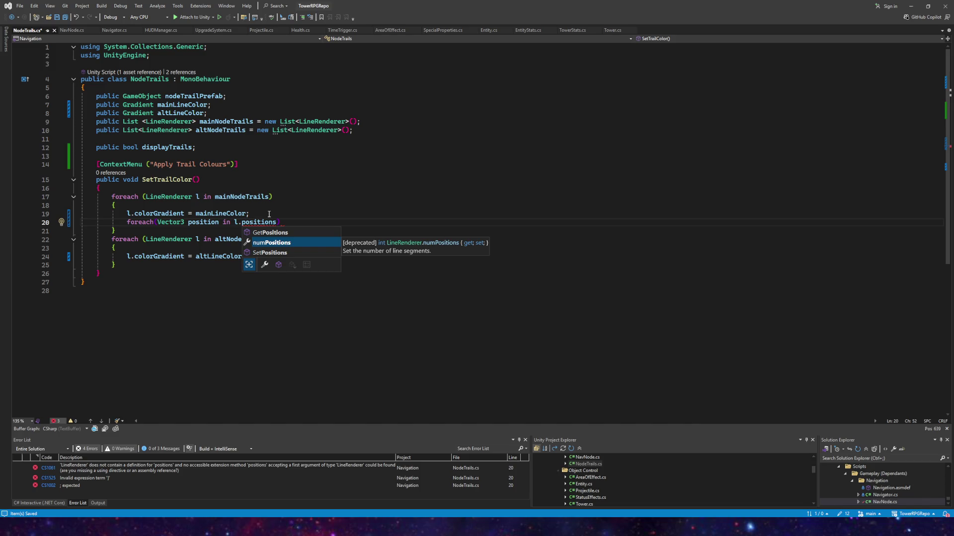
{"action": "key", "text": "Up"}
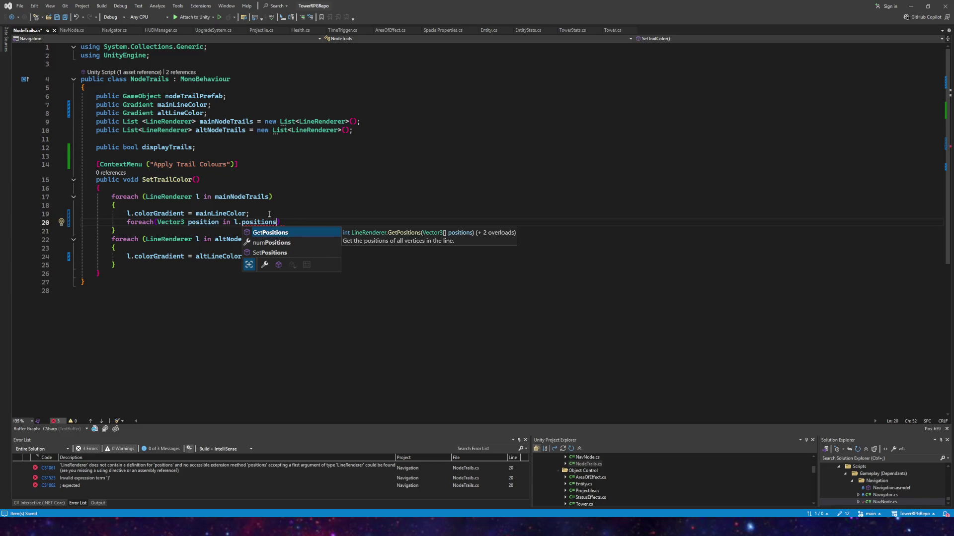
{"action": "key", "text": "Down"}
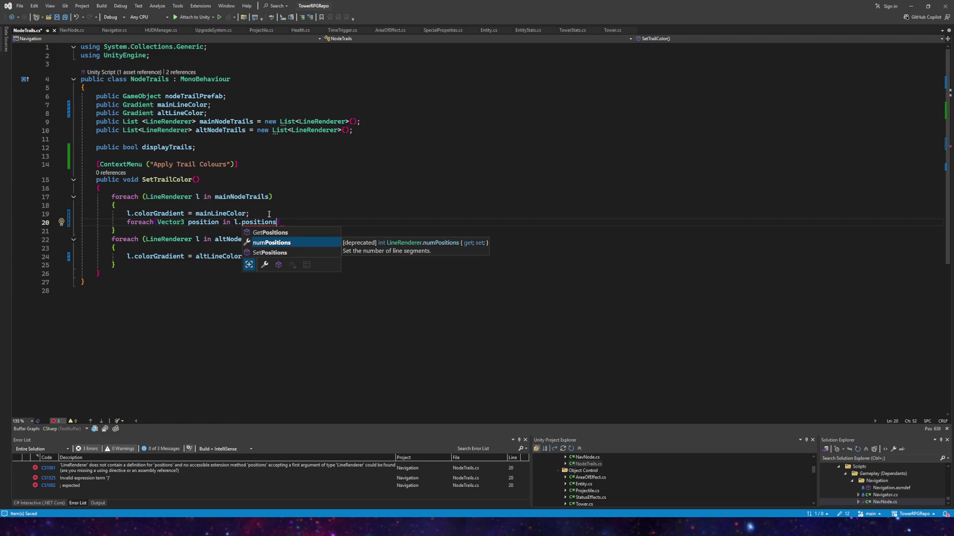
{"action": "key", "text": "Tab"}
{"action": "key", "text": "BackSpace"}
{"action": "key", "text": "BackSpace"}
{"action": "key", "text": "BackSpace"}
{"action": "key", "text": "BackSpace"}
{"action": "key", "text": "BackSpace"}
{"action": "type", "text": "p"}
{"action": "key", "text": "Tab"}
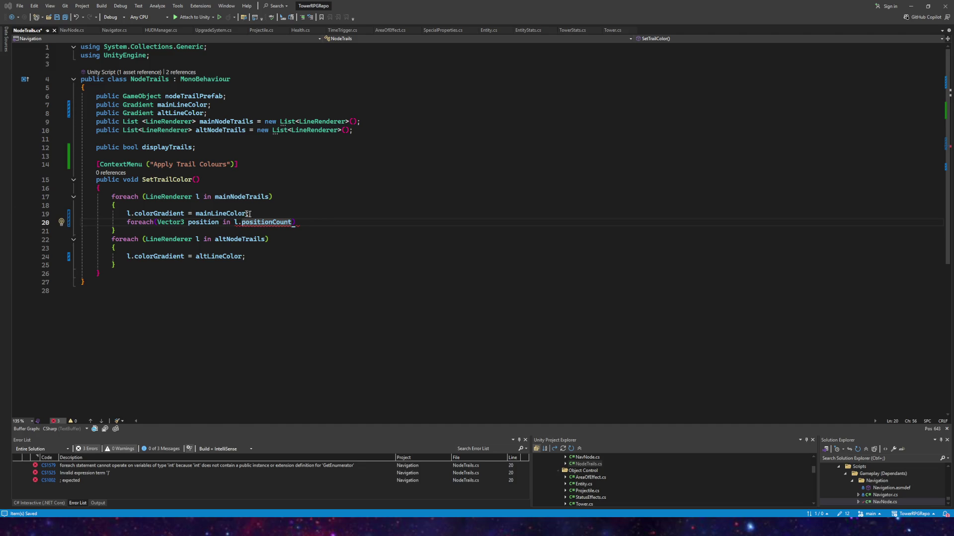
{"action": "left_click_drag", "start_coordinate": [295, 222], "coordinate": [127, 222]}
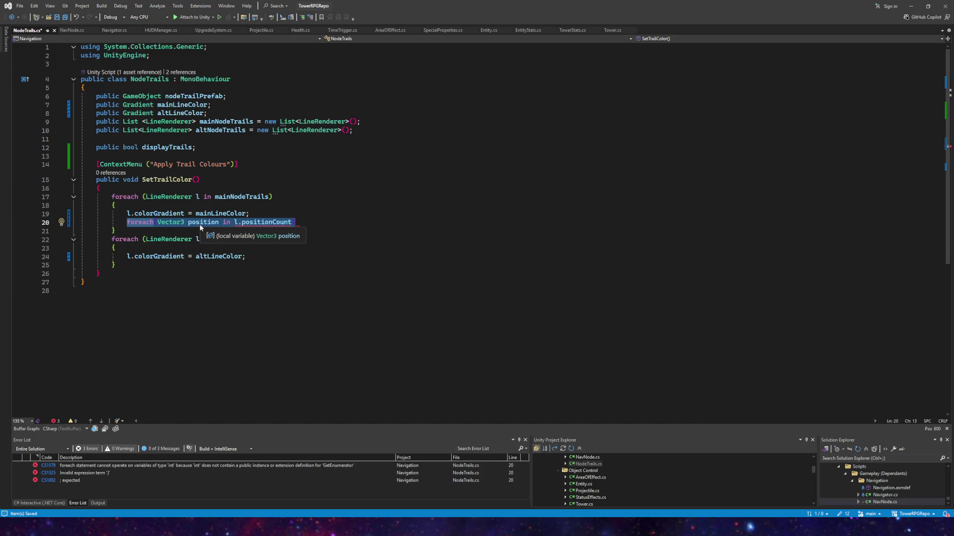
- Declare int pos = 1 and write a loop header testing pos < l.positionCount
{"action": "type", "text": "int "}
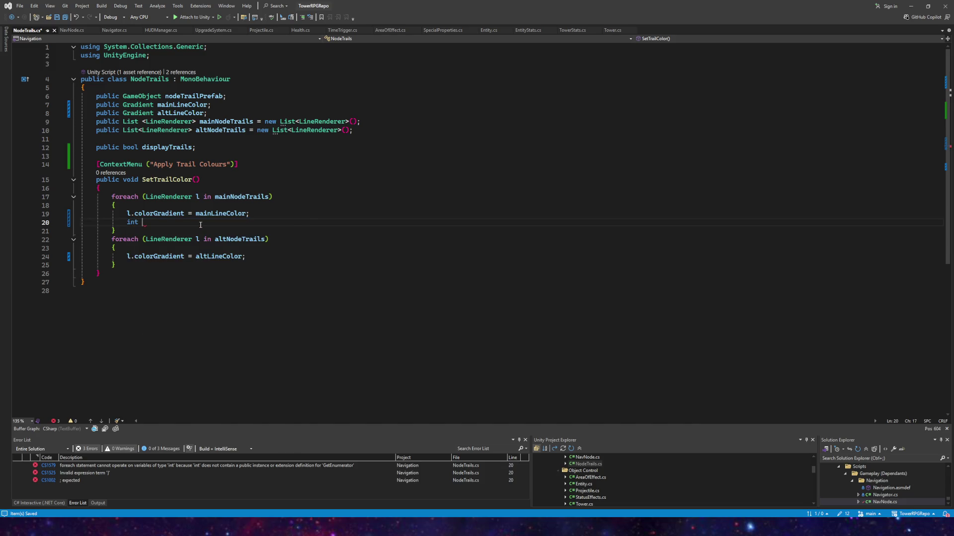
{"action": "type", "text": "pos = 1;"}
{"action": "key", "text": "Return"}
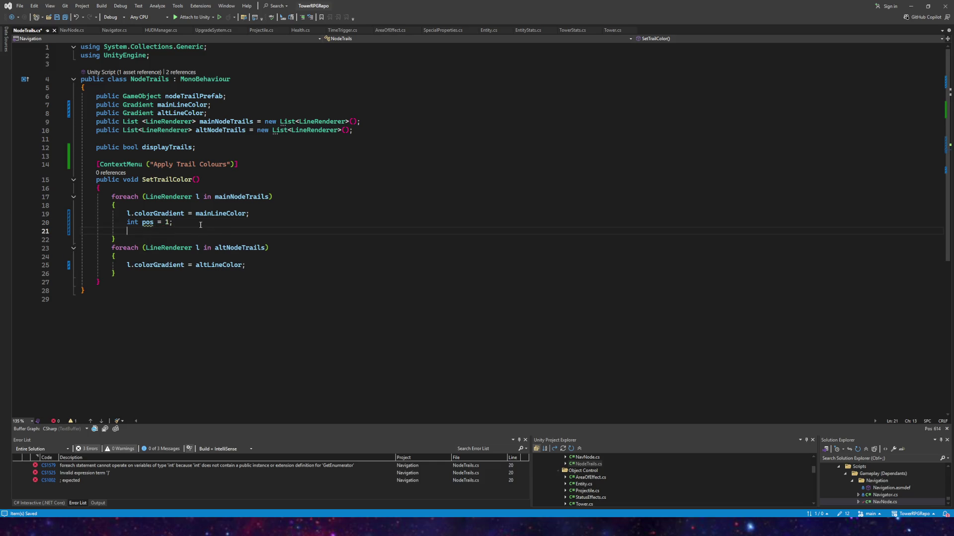
{"action": "key", "text": "Return"}
{"action": "type", "text": "ExcludeFromPre"}
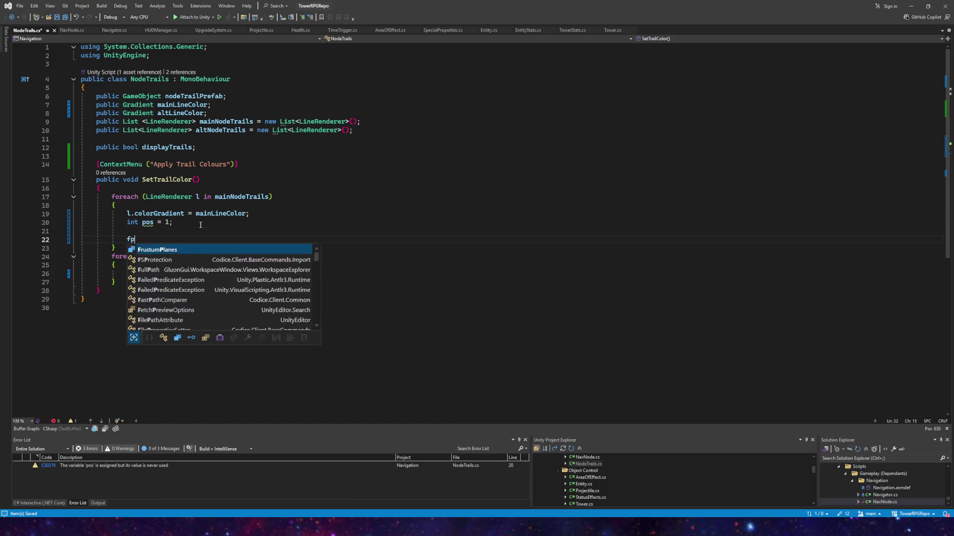
{"action": "key", "text": "BackSpace"}
{"action": "key", "text": "BackSpace"}
{"action": "key", "text": "BackSpace"}
{"action": "type", "text": "for pos <"}
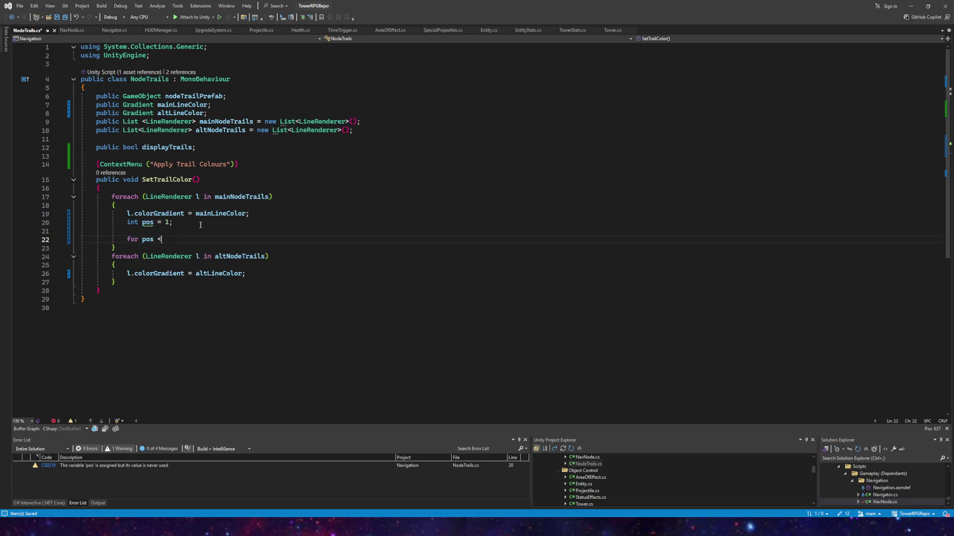
{"action": "key", "text": "BackSpace"}
{"action": "key", "text": "BackSpace"}
{"action": "key", "text": "BackSpace"}
{"action": "type", "text": "("}
{"action": "key", "text": "BackSpace"}
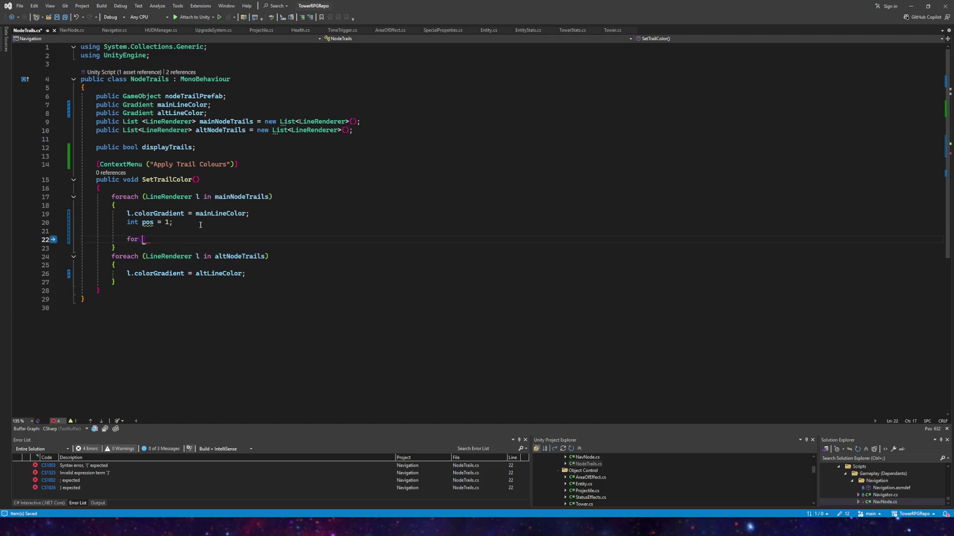
{"action": "type", "text": "pos"}
{"action": "key", "text": "Tab"}
{"action": "type", "text": "<"}
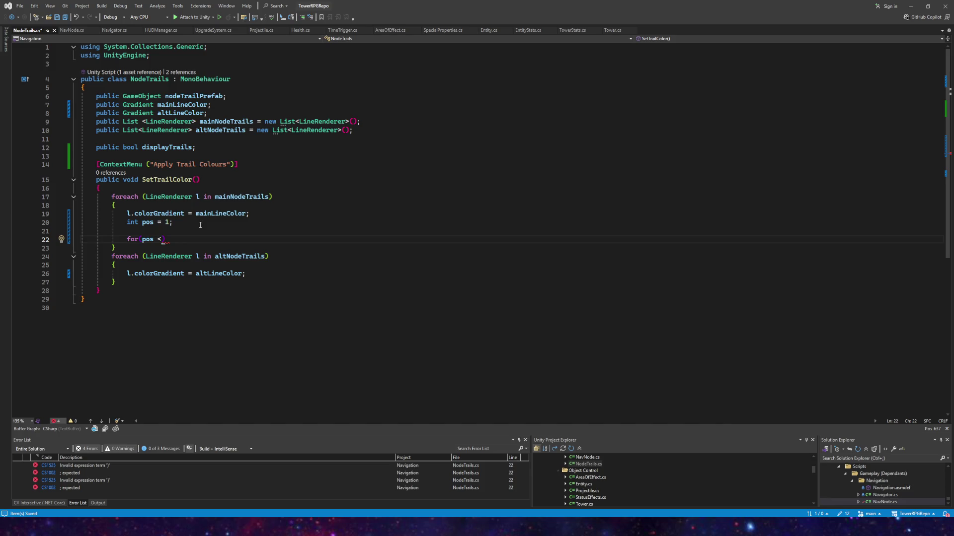
{"action": "type", "text": "l.pos"}
{"action": "key", "text": "Tab"}
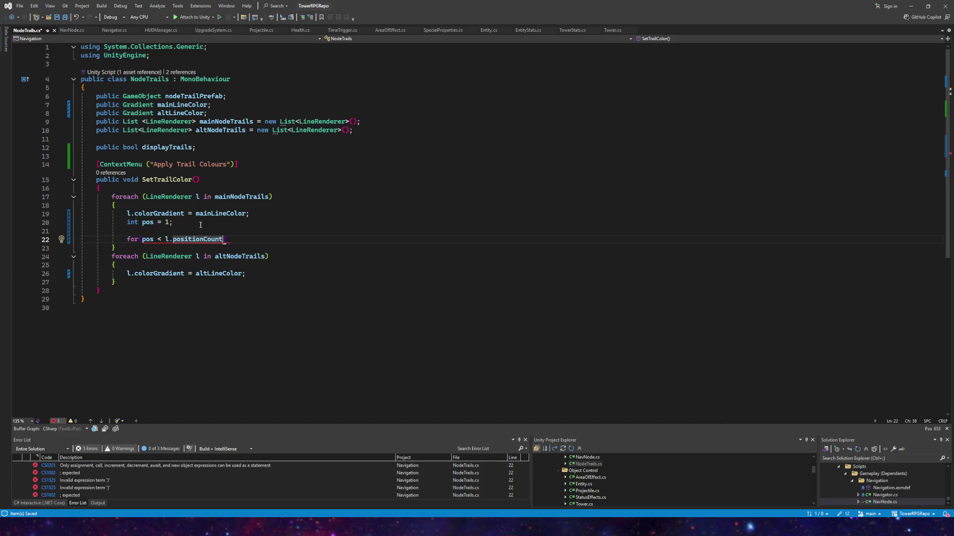
- Open the loop body with a brace, change for to while, and save NodeTrails.cs
{"action": "key", "text": "End"}
{"action": "key", "text": "Return"}
{"action": "type", "text": "{"}
{"action": "key", "text": "Return"}
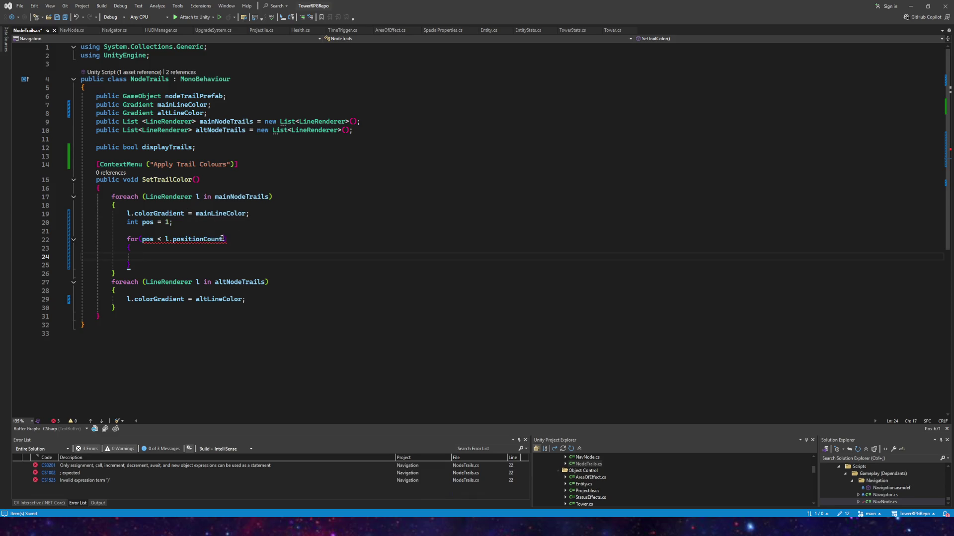
{"action": "mouse_move", "coordinate": [159, 241]}
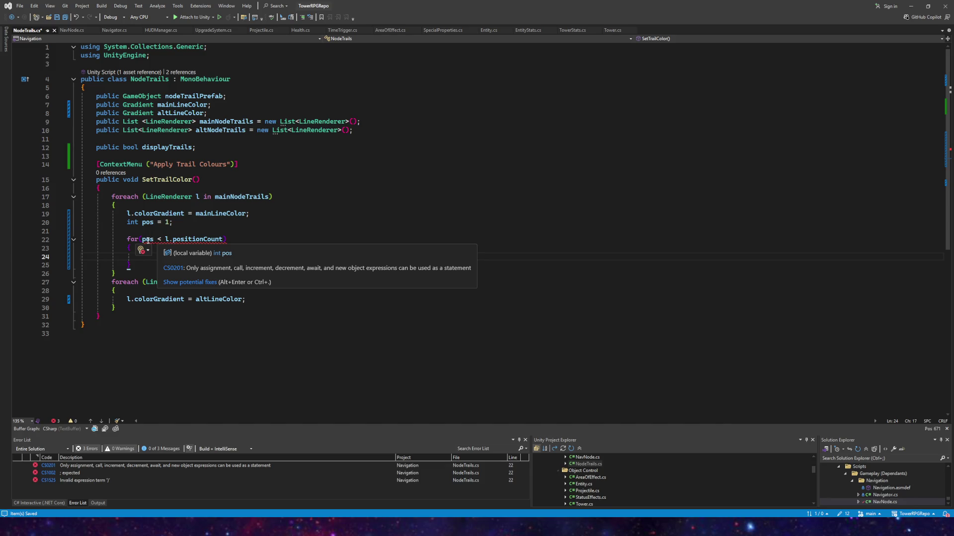
{"action": "left_click", "coordinate": [128, 240]}
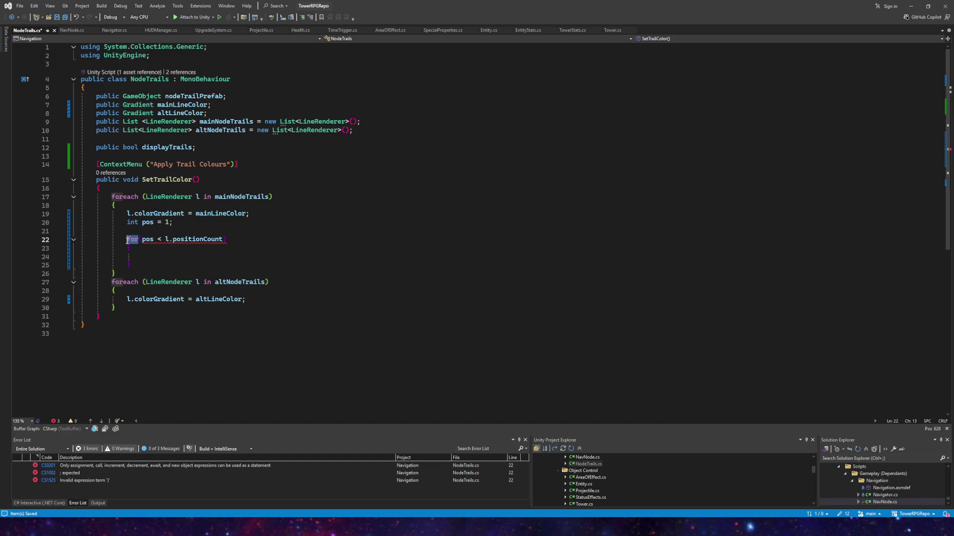
{"action": "type", "text": "while"}
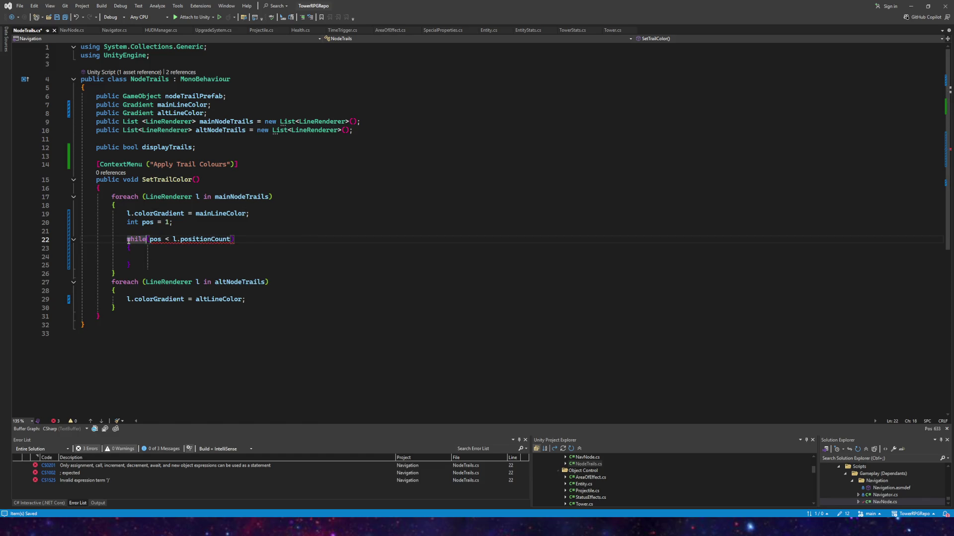
{"action": "key", "text": "ctrl+s"}
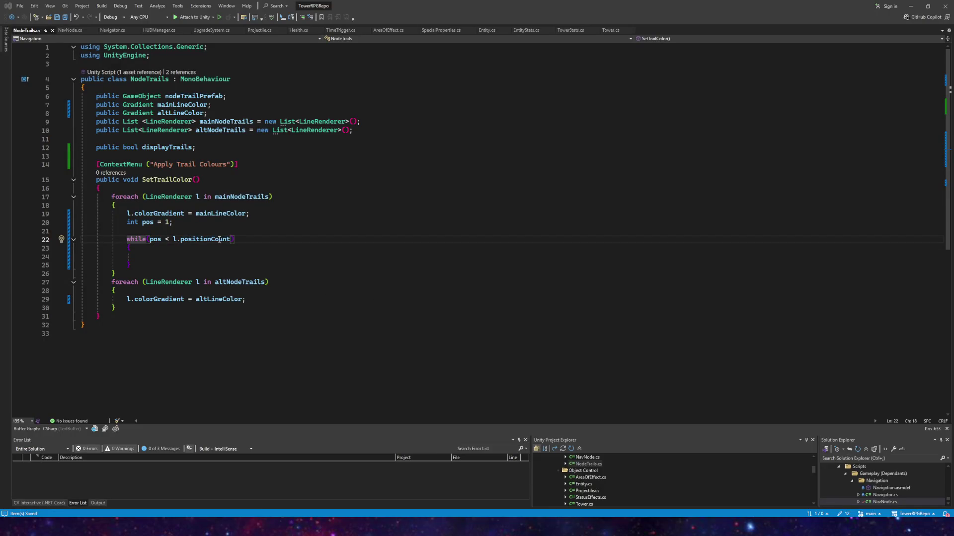
- Write the unfinished l.SetPosition(pos, ) call inside the while loop, with a new line above it
{"action": "left_click", "coordinate": [162, 254]}
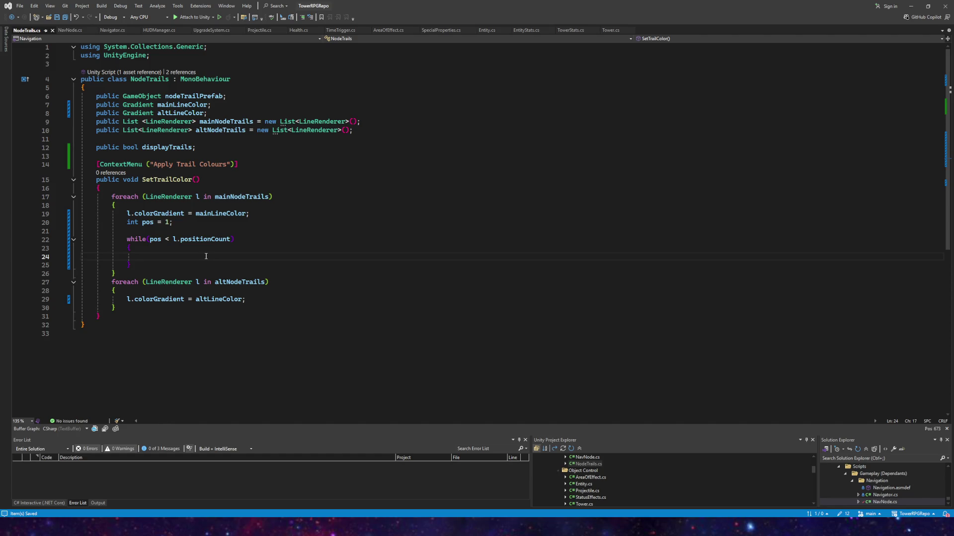
{"action": "type", "text": "l.get"}
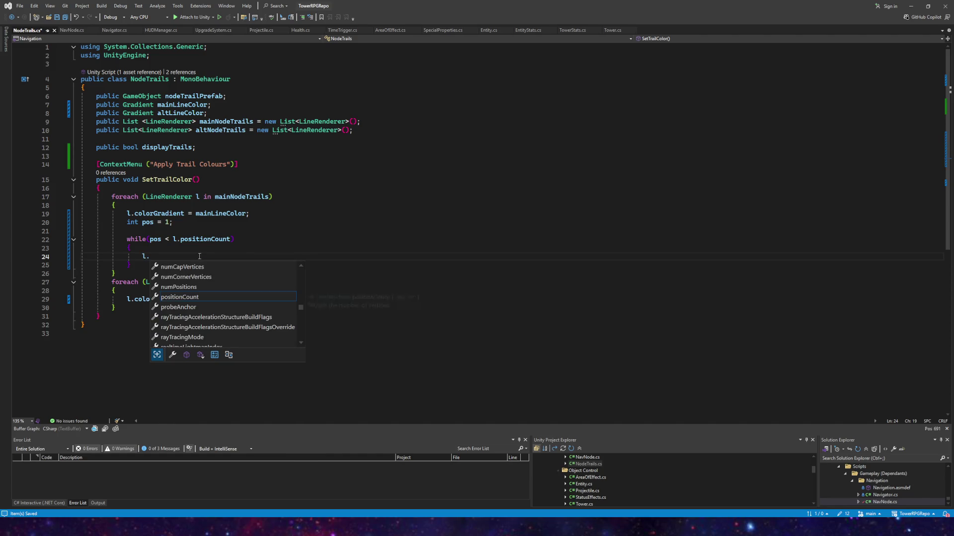
{"action": "key", "text": "Up"}
{"action": "key", "text": "Tab"}
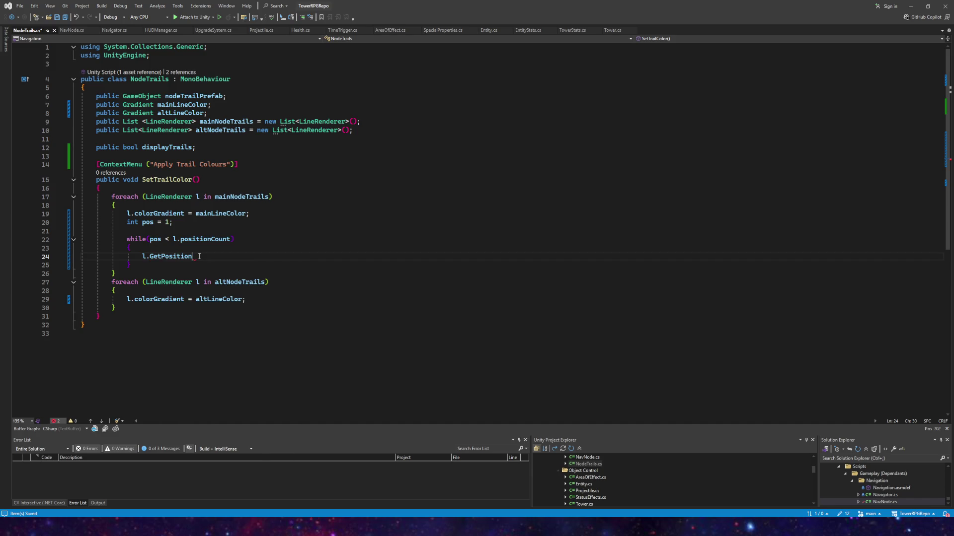
{"action": "key", "text": "BackSpace"}
{"action": "key", "text": "BackSpace"}
{"action": "key", "text": "BackSpace"}
{"action": "type", "text": "set"}
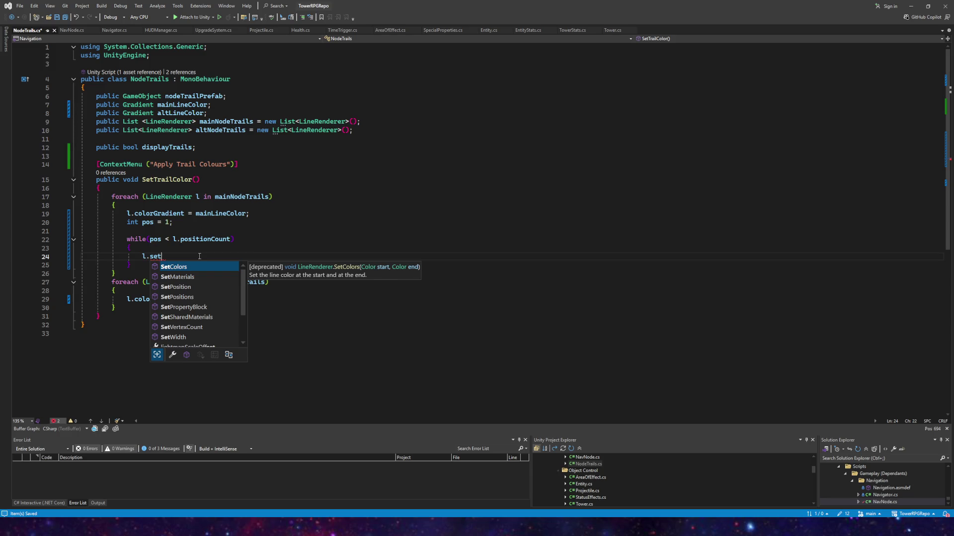
{"action": "type", "text": "pos"}
{"action": "key", "text": "Tab"}
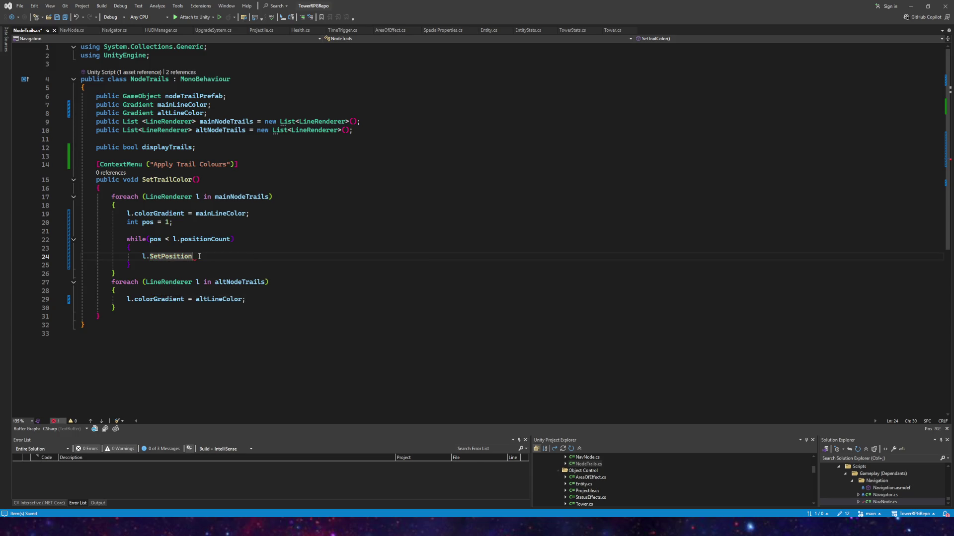
{"action": "type", "text": "(pos);"}
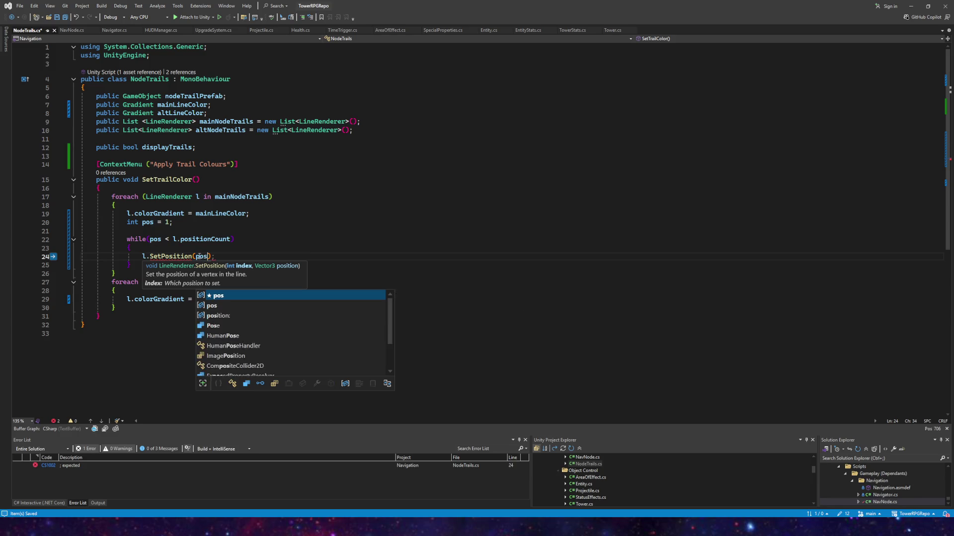
{"action": "key", "text": "Escape"}
{"action": "type", "text": ","}
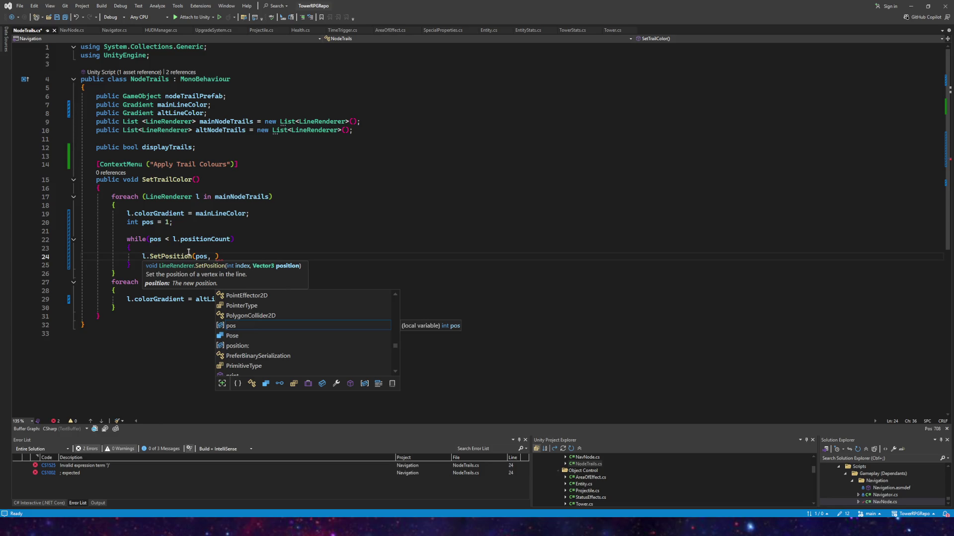
{"action": "left_click", "coordinate": [168, 246]}
{"action": "key", "text": "Return"}
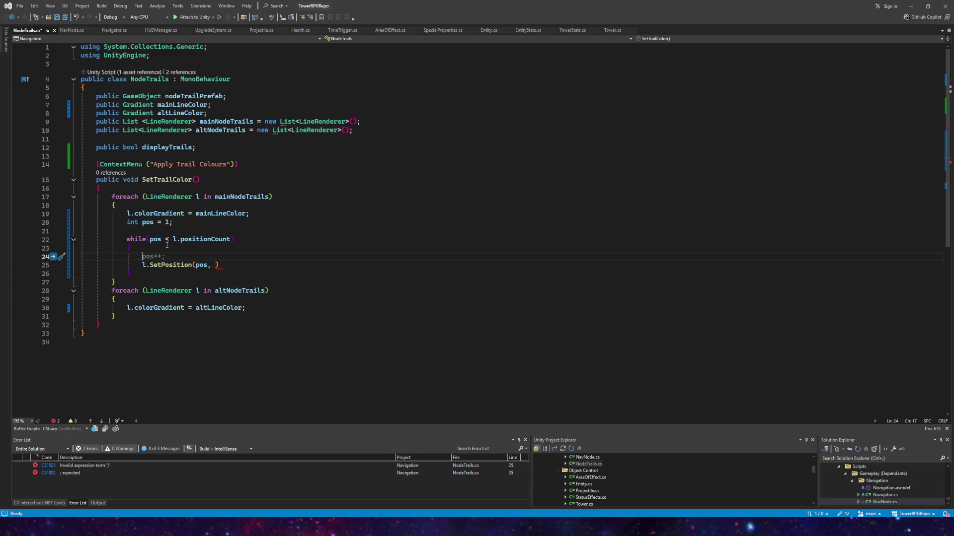
{"action": "type", "text": "vec"}
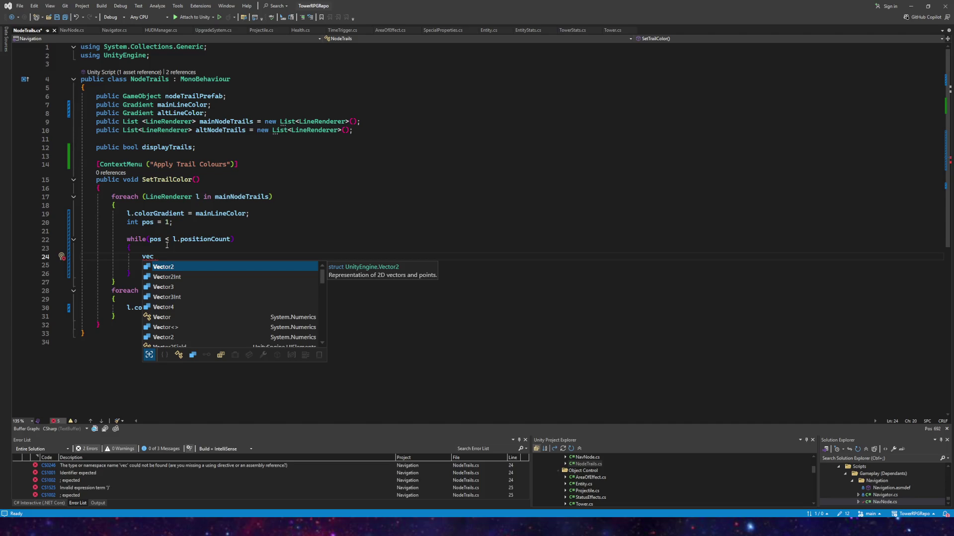
{"action": "type", "text": "3"}
- Declare Vector3 lineStart = l.GetPosition(0) above the SetPosition call
{"action": "key", "text": "Tab"}
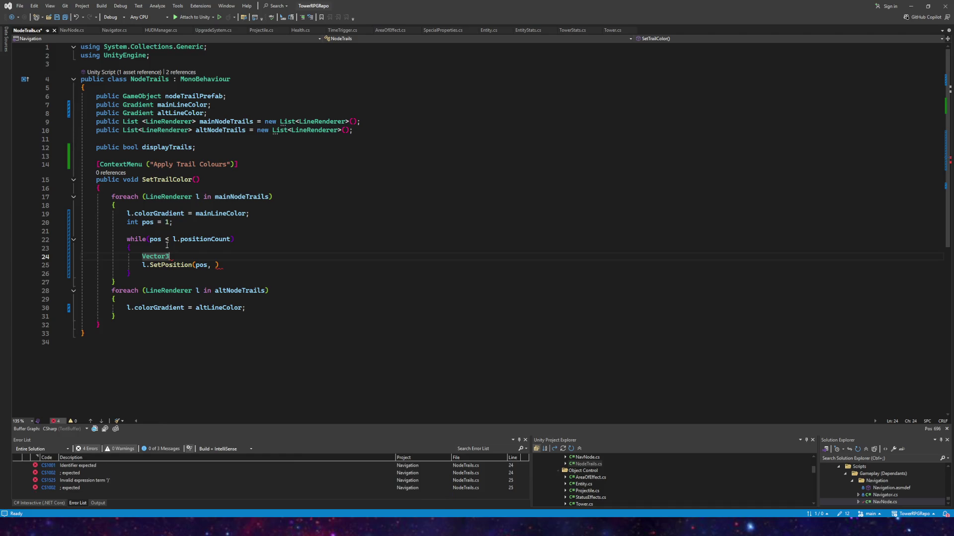
{"action": "type", "text": "."}
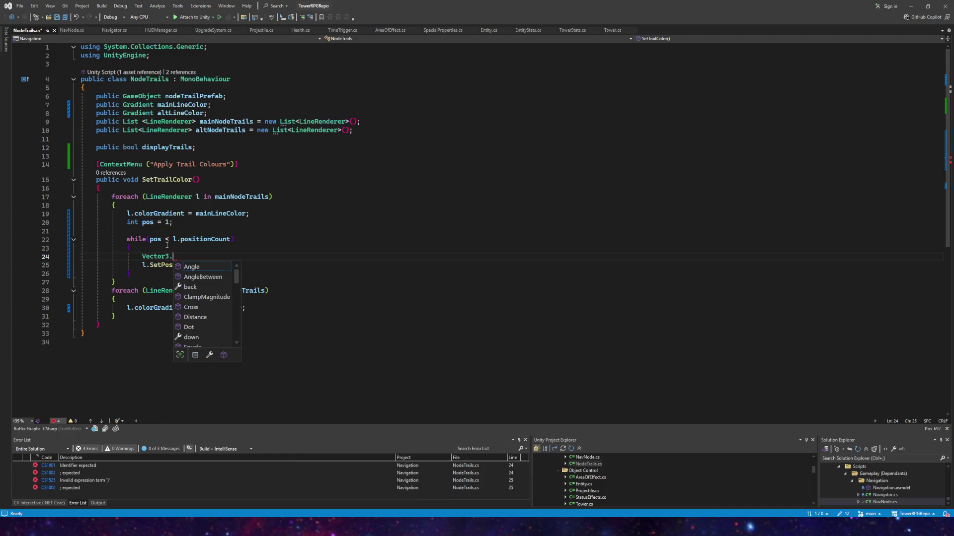
{"action": "key", "text": "BackSpace"}
{"action": "type", "text": "lineStart = "}
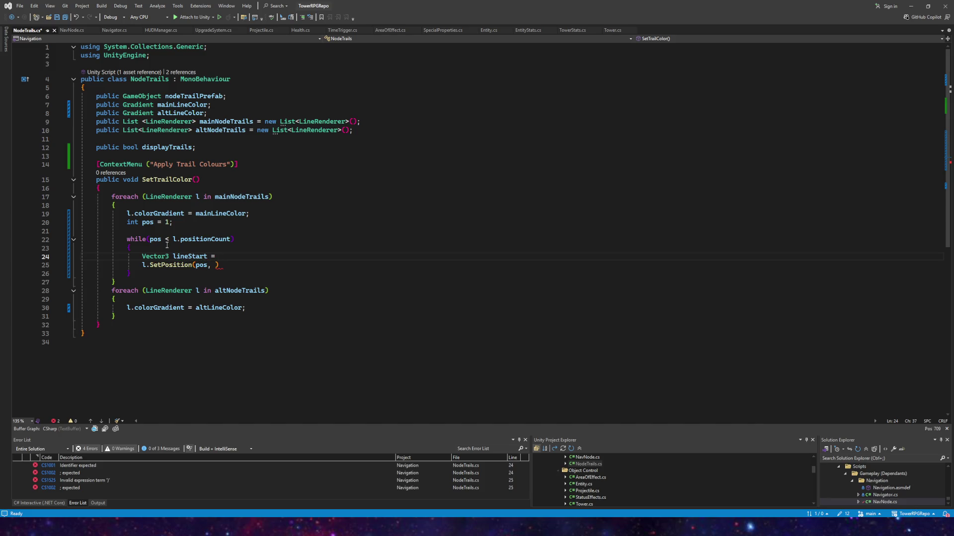
{"action": "type", "text": "l.Get"}
{"action": "key", "text": "Tab"}
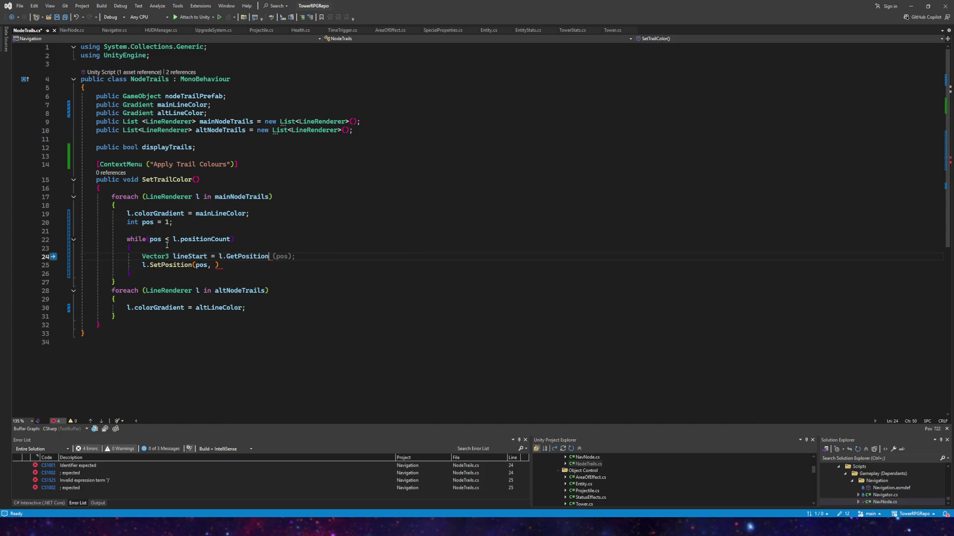
{"action": "type", "text": "("}
{"action": "key", "text": "BackSpace"}
{"action": "type", "text": "("}
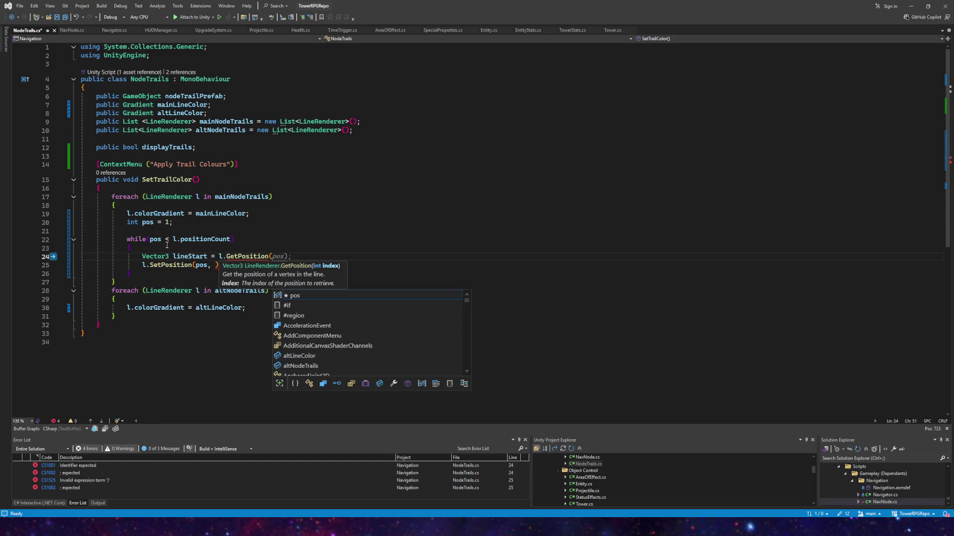
{"action": "type", "text": "0"}
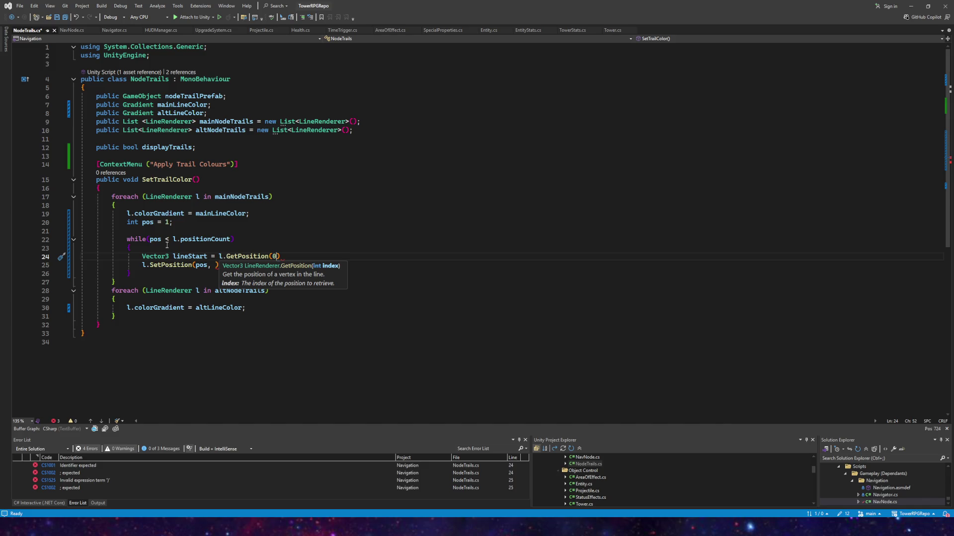
{"action": "type", "text": ")."}
{"action": "type", "text": "po"}
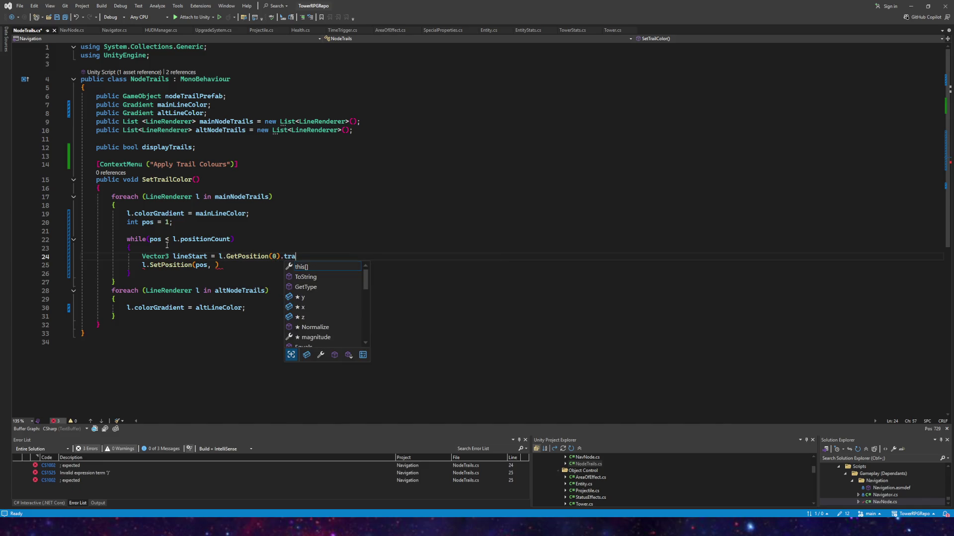
{"action": "key", "text": "BackSpace"}
{"action": "key", "text": "BackSpace"}
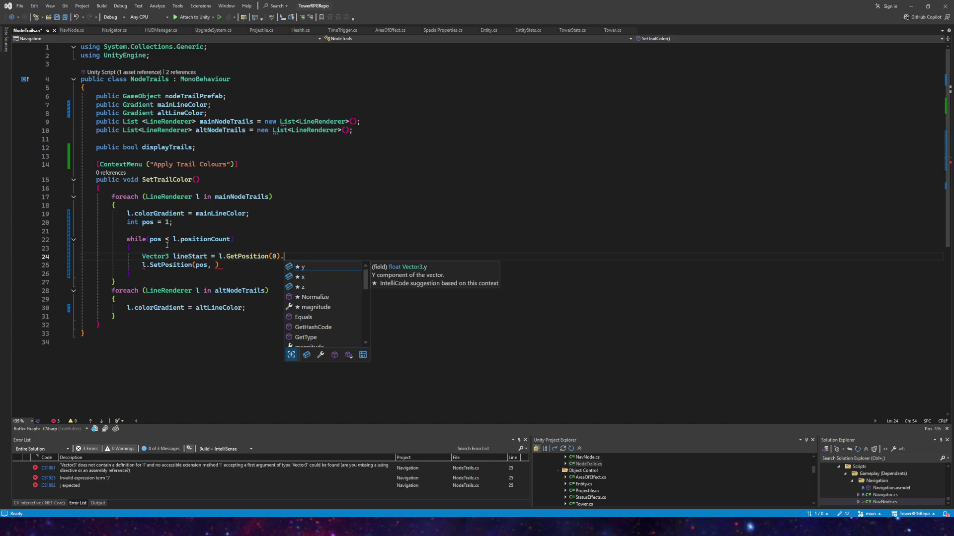
- Try transform as lineStart's type, end the line with a semicolon, then restore Vector3
{"action": "double_click", "coordinate": [156, 256]}
{"action": "type", "text": "transform"}
{"action": "key", "text": "Escape"}
{"action": "key", "text": "End"}
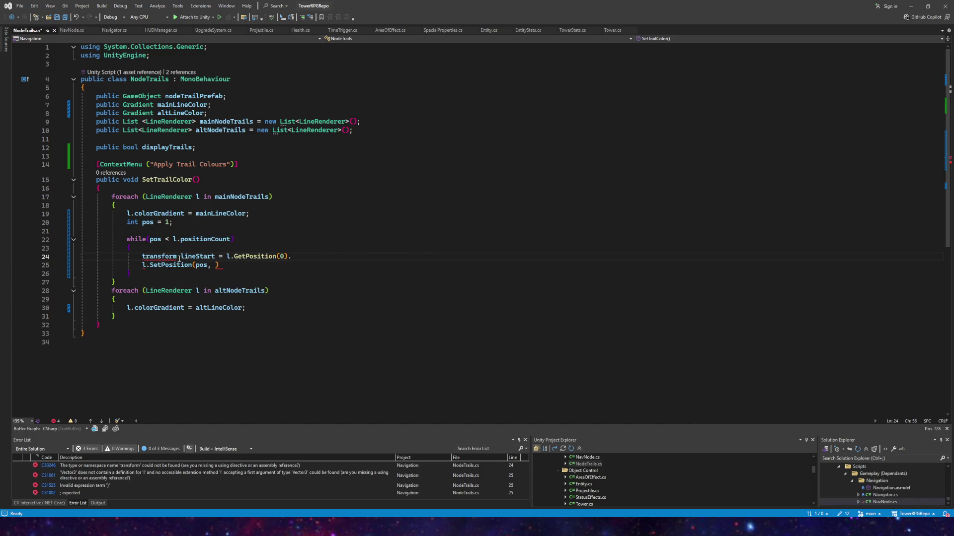
{"action": "left_click", "coordinate": [142, 257]}
{"action": "left_click", "coordinate": [307, 259]}
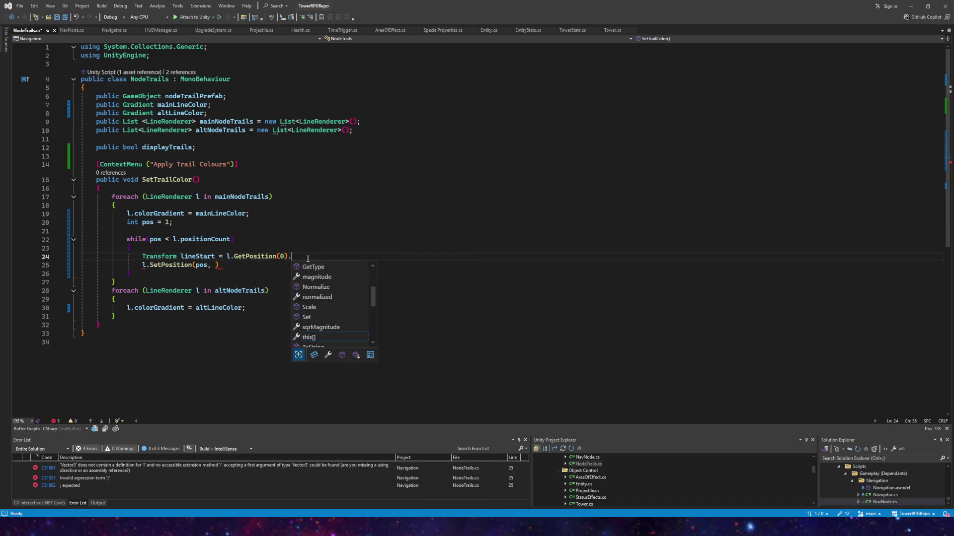
{"action": "key", "text": "BackSpace"}
{"action": "type", "text": ";"}
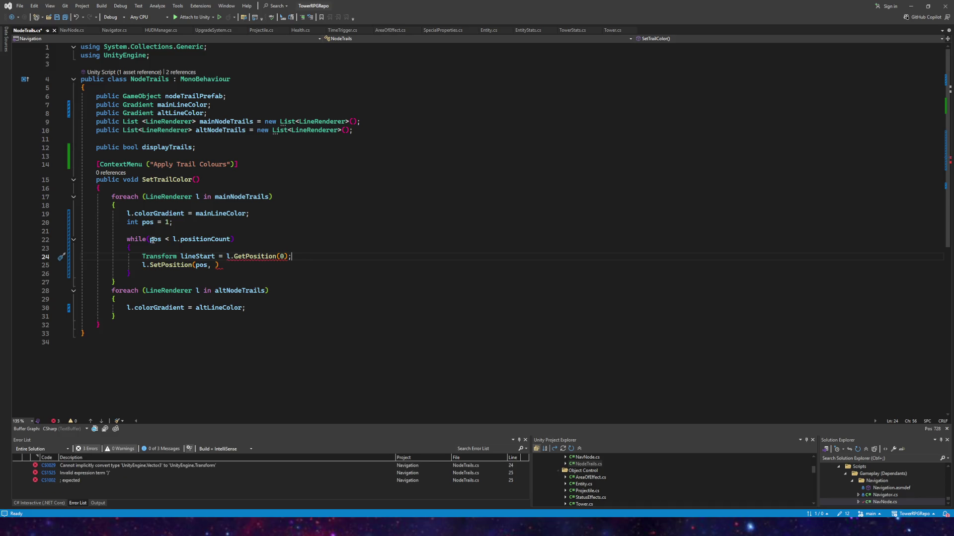
{"action": "double_click", "coordinate": [157, 257]}
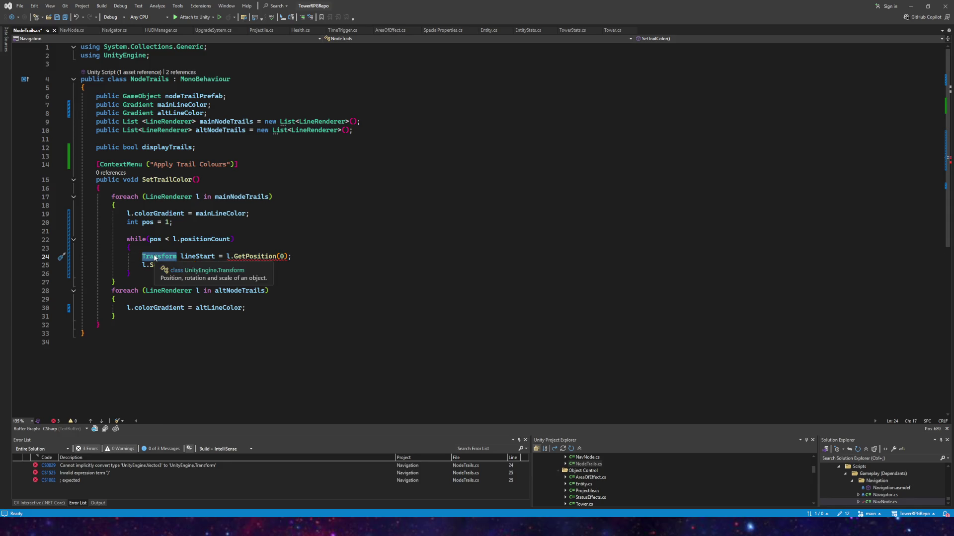
{"action": "type", "text": "vec"}
{"action": "key", "text": "Tab"}
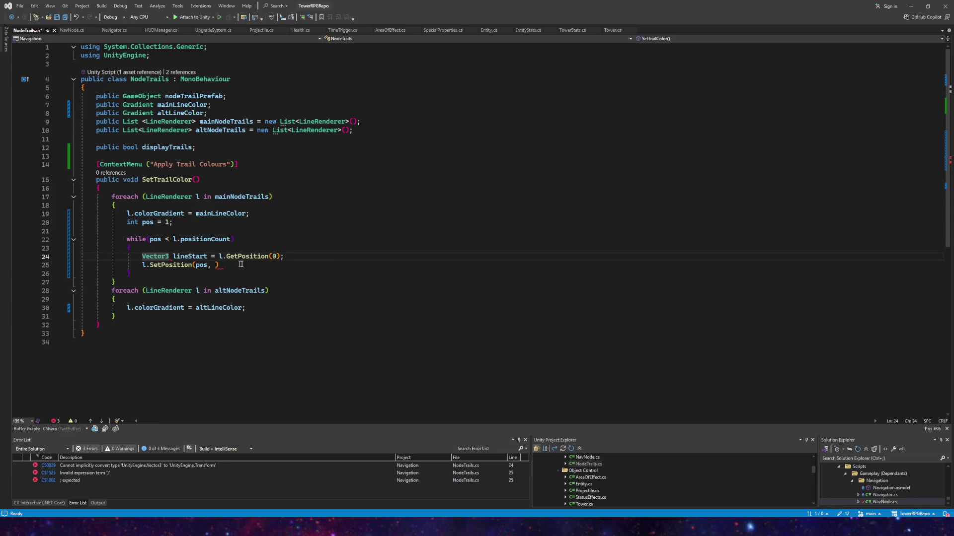
- Duplicate the lineStart line on line 24 and rename the copy to lineEnd
{"action": "key", "text": "Down"}
{"action": "key", "text": "End"}
{"action": "key", "text": "Left"}
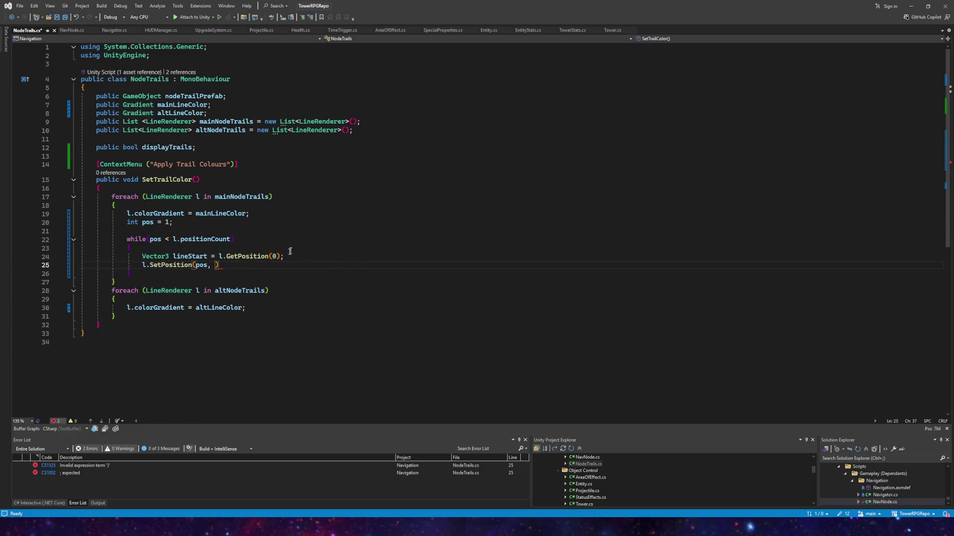
{"action": "left_click_drag", "start_coordinate": [284, 256], "coordinate": [142, 256]}
{"action": "key", "text": "ctrl+c"}
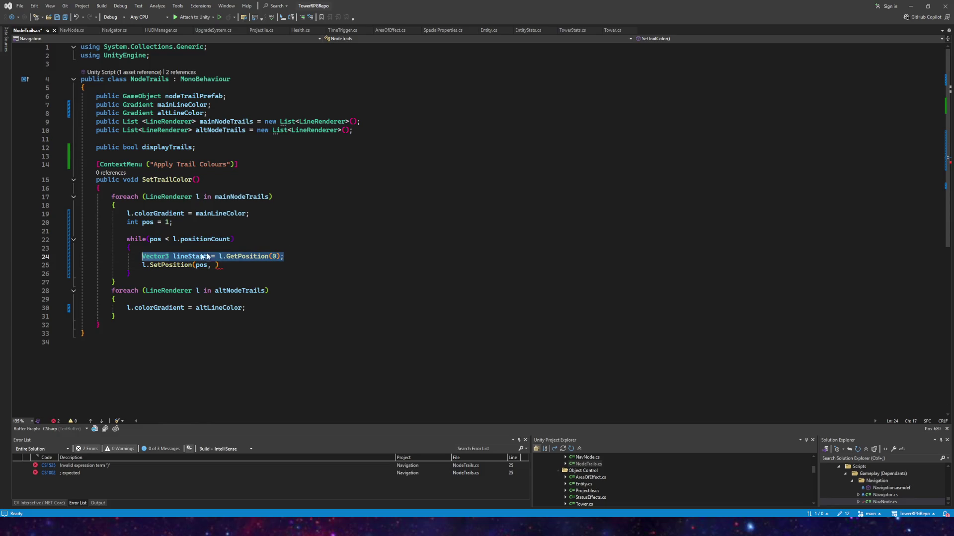
{"action": "left_click", "coordinate": [285, 256]}
{"action": "key", "text": "Return"}
{"action": "key", "text": "ctrl+v"}
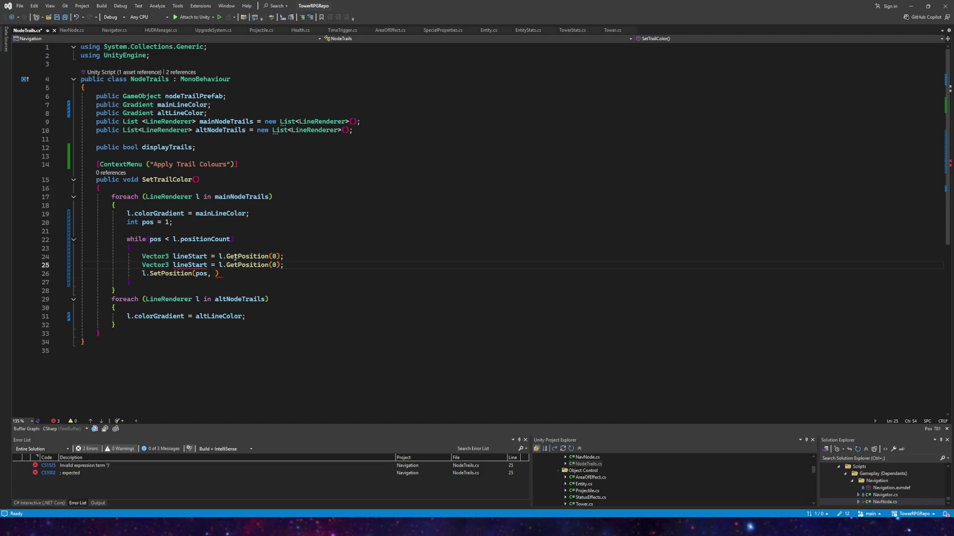
{"action": "double_click", "coordinate": [206, 265]}
{"action": "type", "text": "lineEnd"}
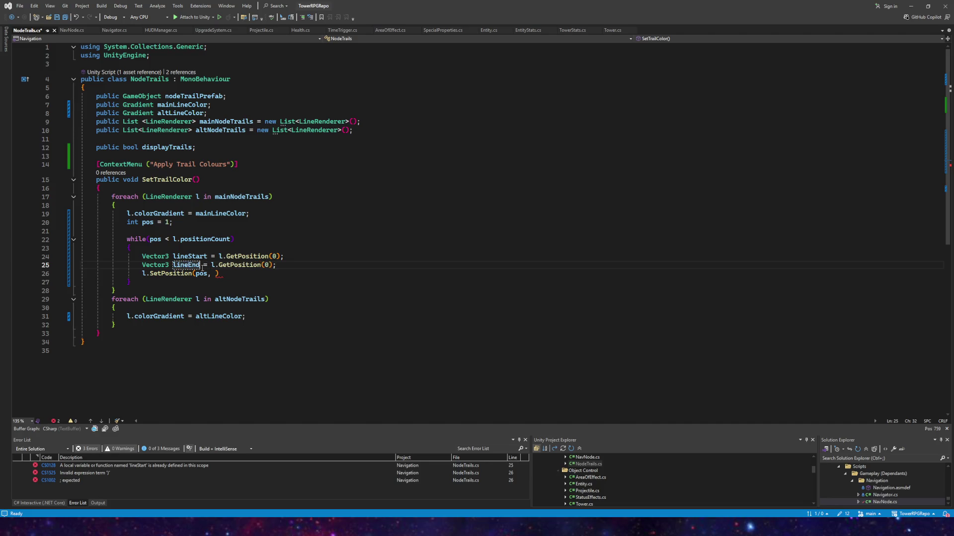
{"action": "left_click", "coordinate": [265, 266]}
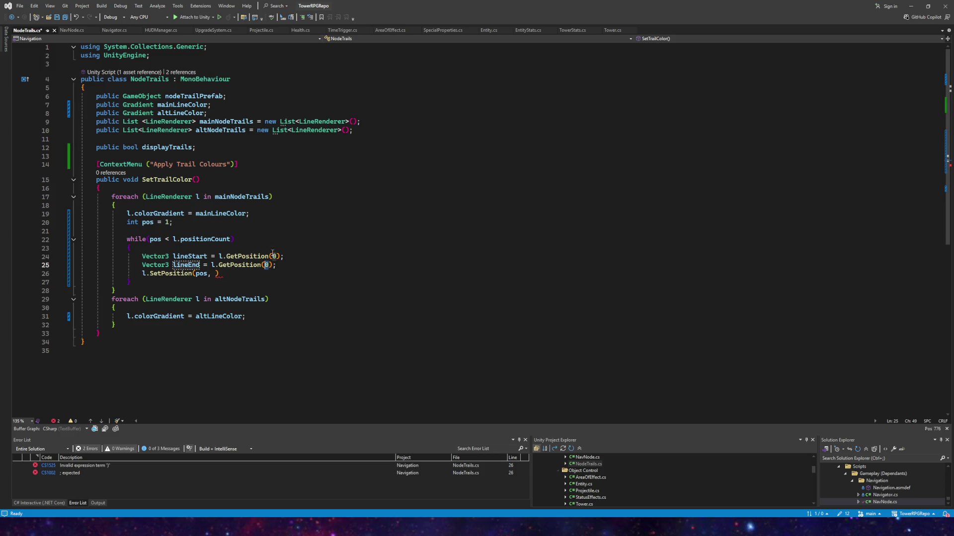
{"action": "left_click", "coordinate": [73, 29]}
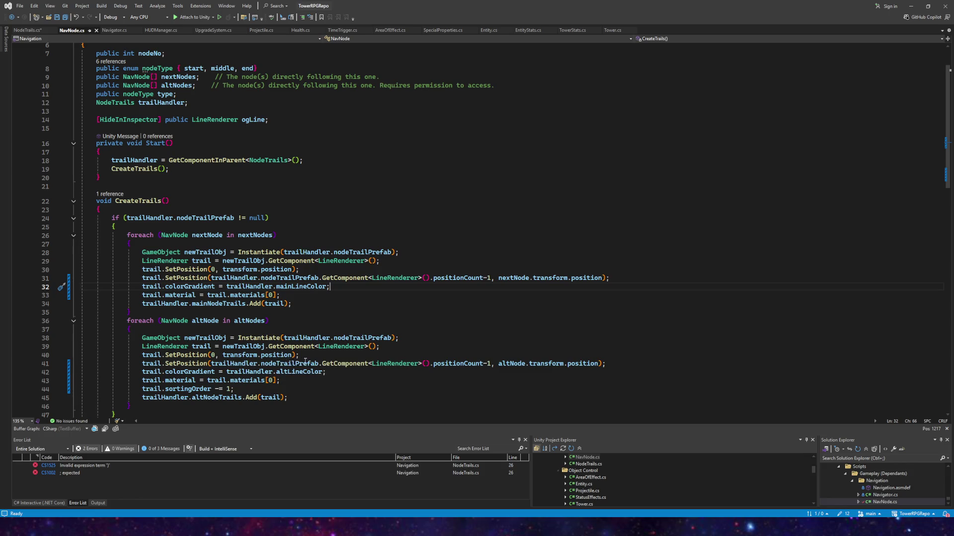
- Check CreateTrails' positionCount-1 usage in NavNode.cs, then go back to NodeTrails.cs
{"action": "left_click_drag", "start_coordinate": [491, 365], "coordinate": [311, 365]}
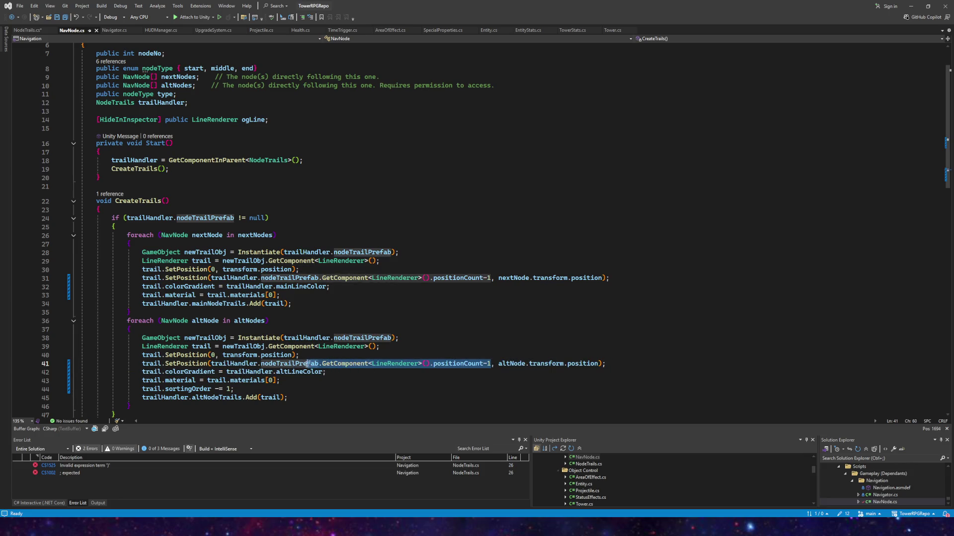
{"action": "left_click", "coordinate": [333, 365]}
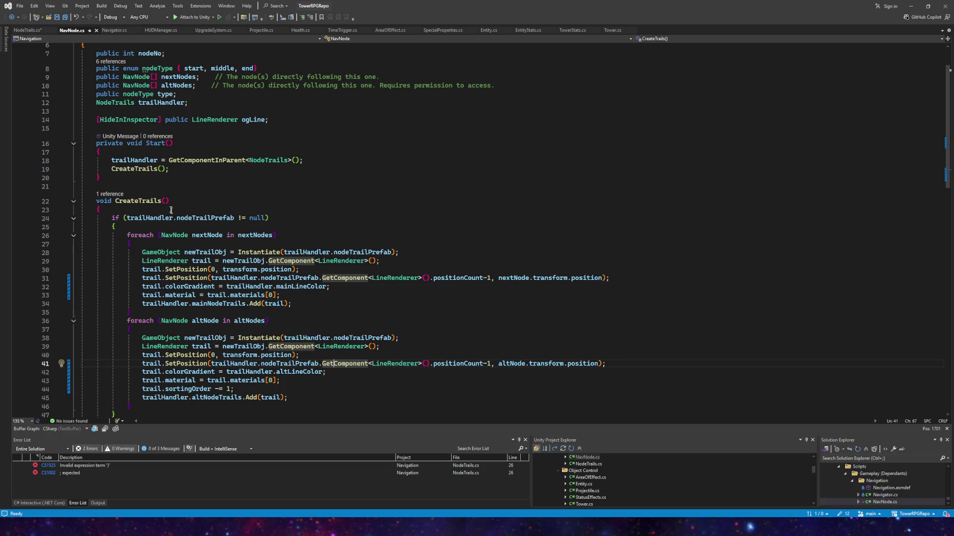
{"action": "left_click", "coordinate": [24, 30]}
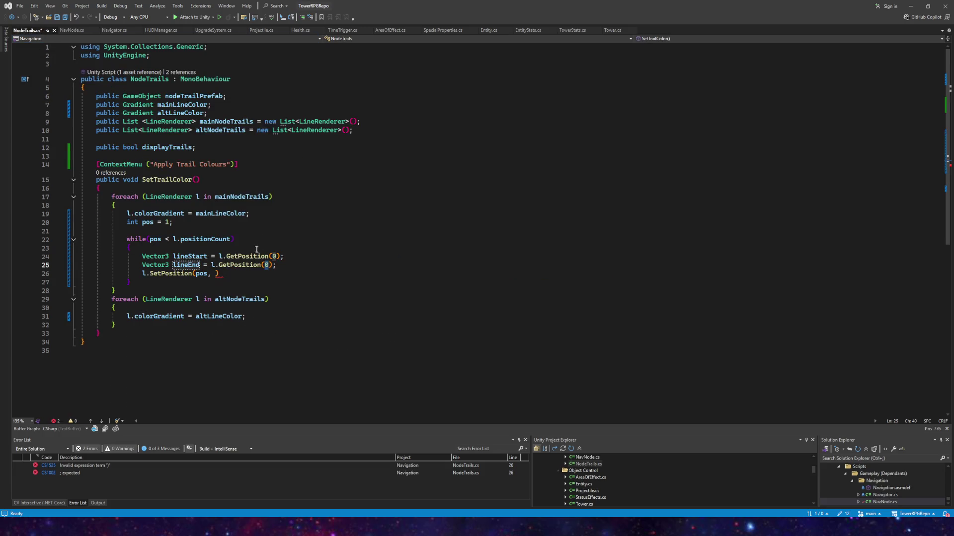
{"action": "left_click", "coordinate": [58, 32]}
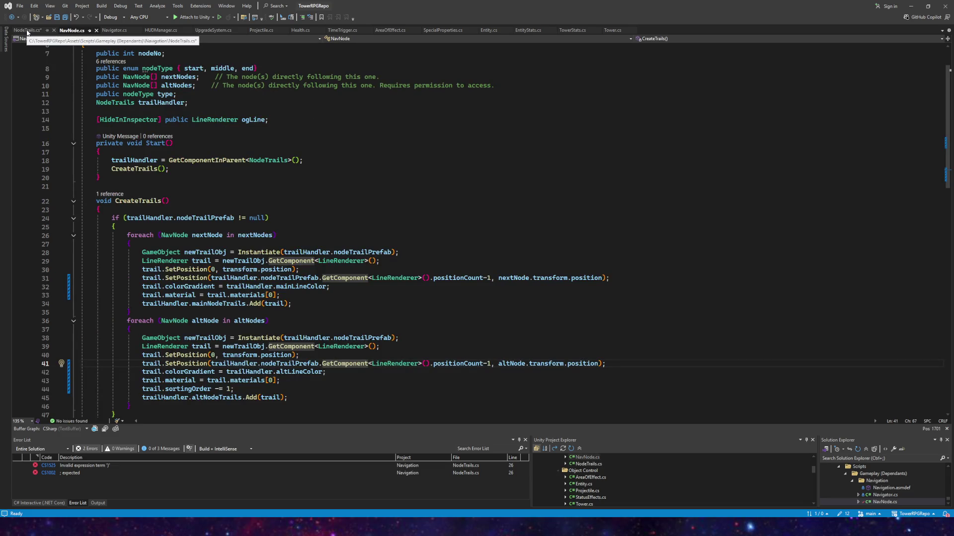
{"action": "left_click", "coordinate": [27, 31]}
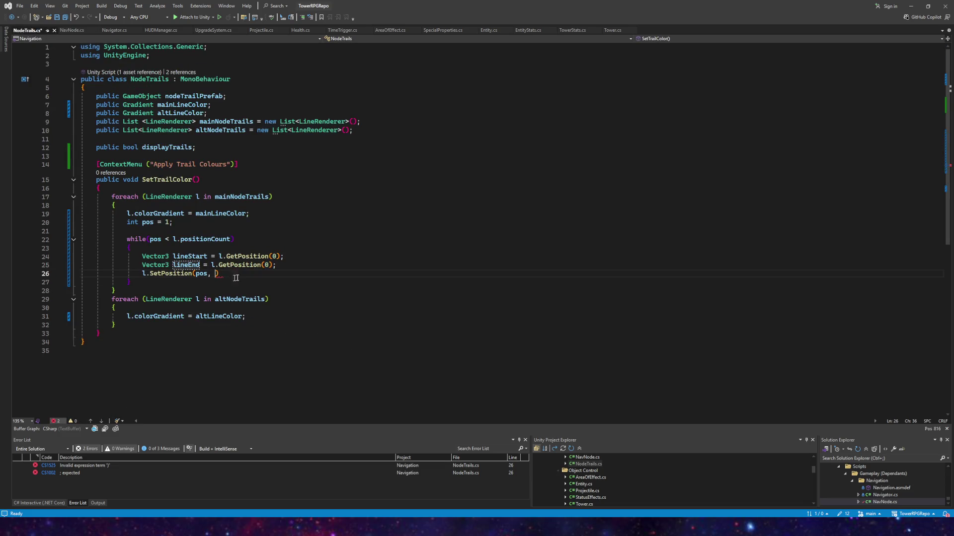
- Change lineEnd's GetPosition index from 0 to l.positionCount -1 and save all files
{"action": "double_click", "coordinate": [266, 266]}
{"action": "type", "text": "l.pos"}
{"action": "key", "text": "Tab"}
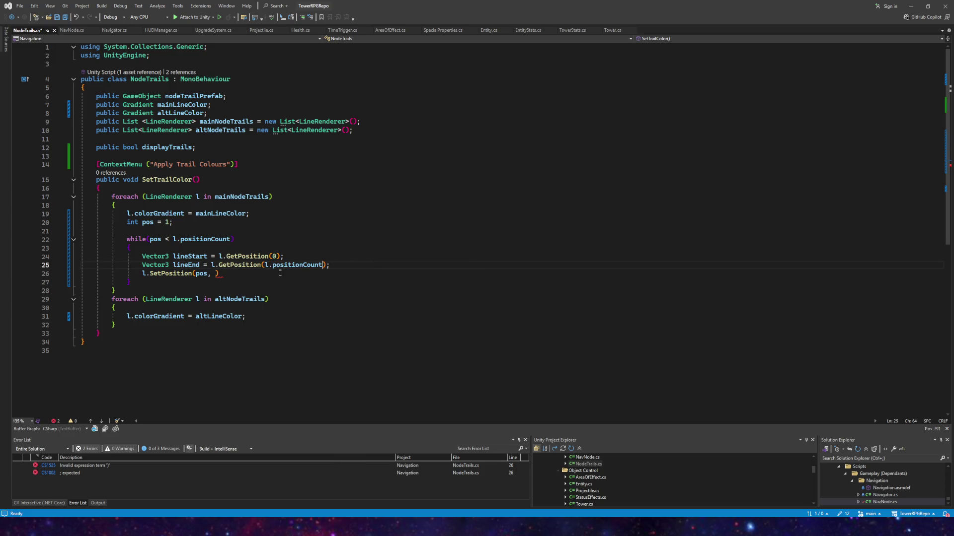
{"action": "type", "text": "-1"}
{"action": "left_click", "coordinate": [65, 17]}
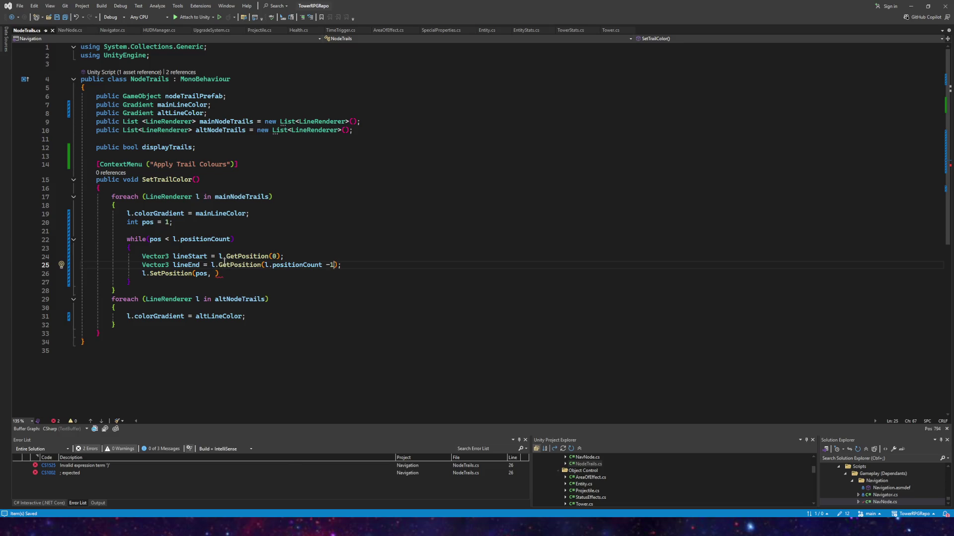
{"action": "left_click", "coordinate": [217, 274]}
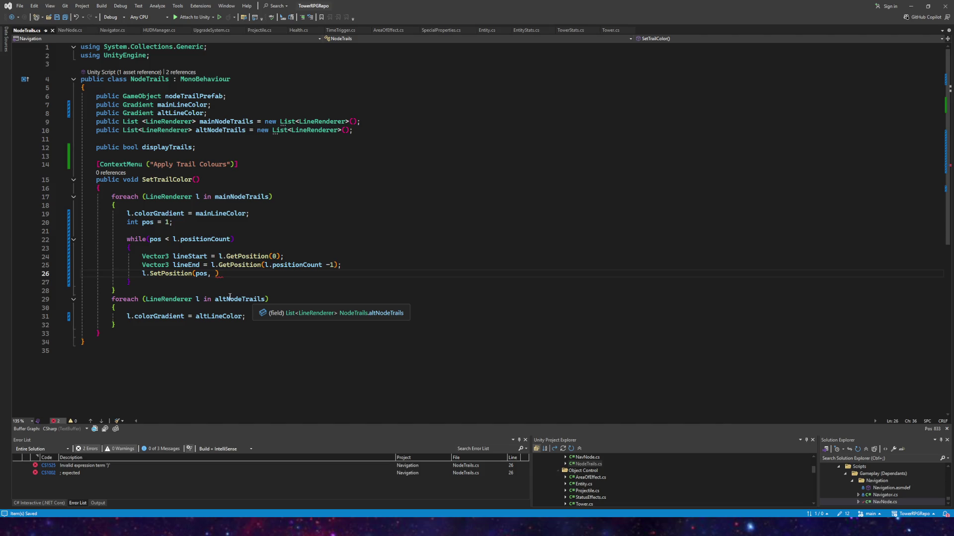
{"action": "type", "text": "lineStart "}
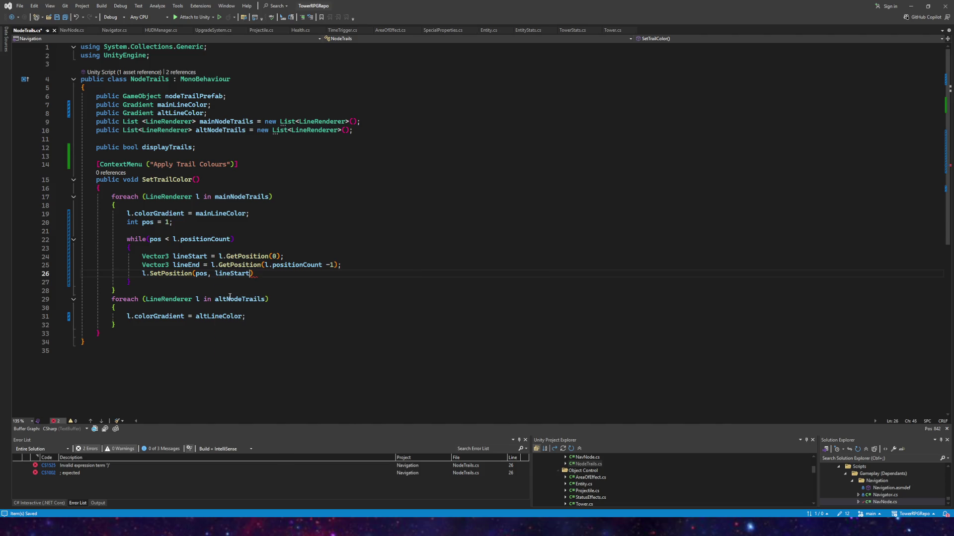
{"action": "type", "text": "+ "}
{"action": "type", "text": "pos"}
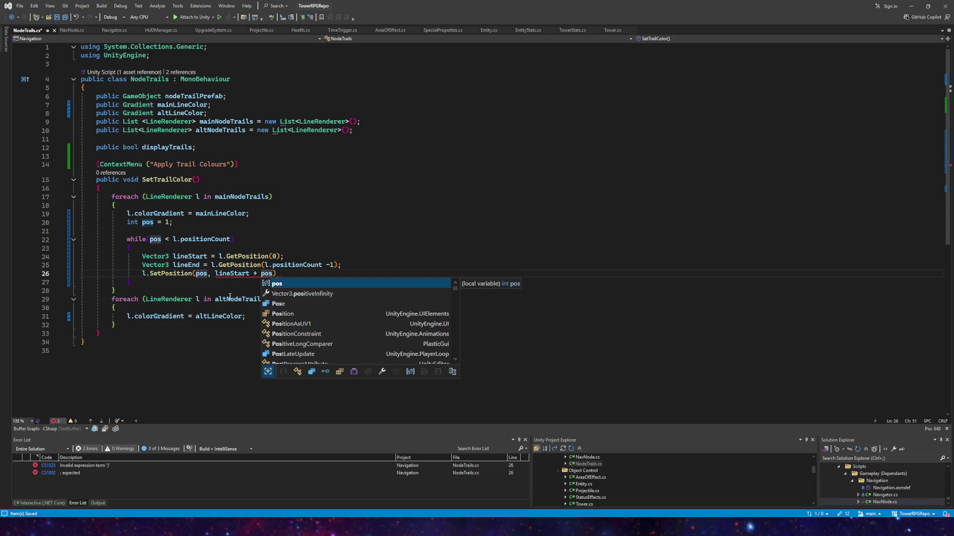
- Make SetPosition's second argument lineStart + (pos / 10) * (lineStart - lineEnd)
{"action": "key", "text": "Escape"}
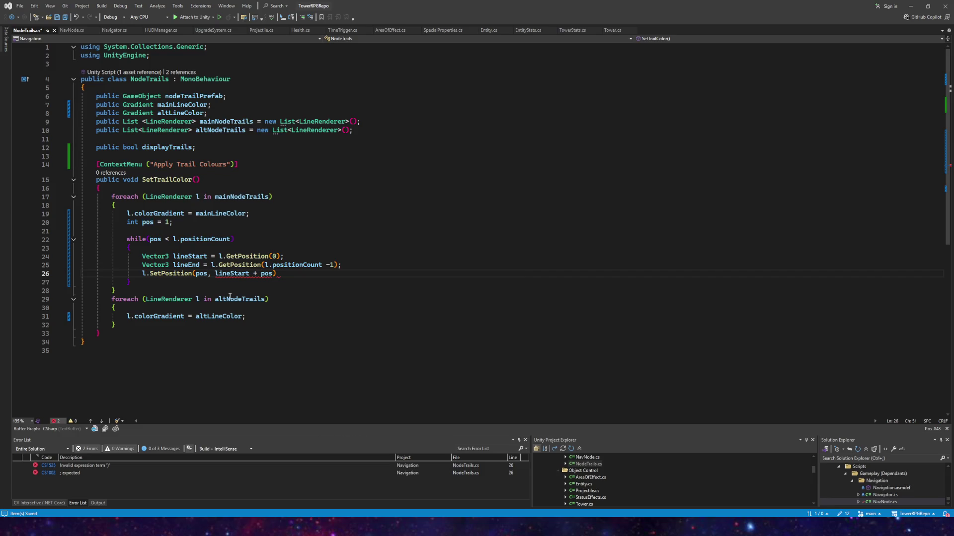
{"action": "type", "text": "/10)"}
{"action": "type", "text": " )"}
{"action": "key", "text": "Left"}
{"action": "key", "text": "Left"}
{"action": "key", "text": "Left"}
{"action": "key", "text": "Left"}
{"action": "type", "text": "("}
{"action": "key", "text": "Right"}
{"action": "key", "text": "Right"}
{"action": "key", "text": "Right"}
{"action": "key", "text": "Right"}
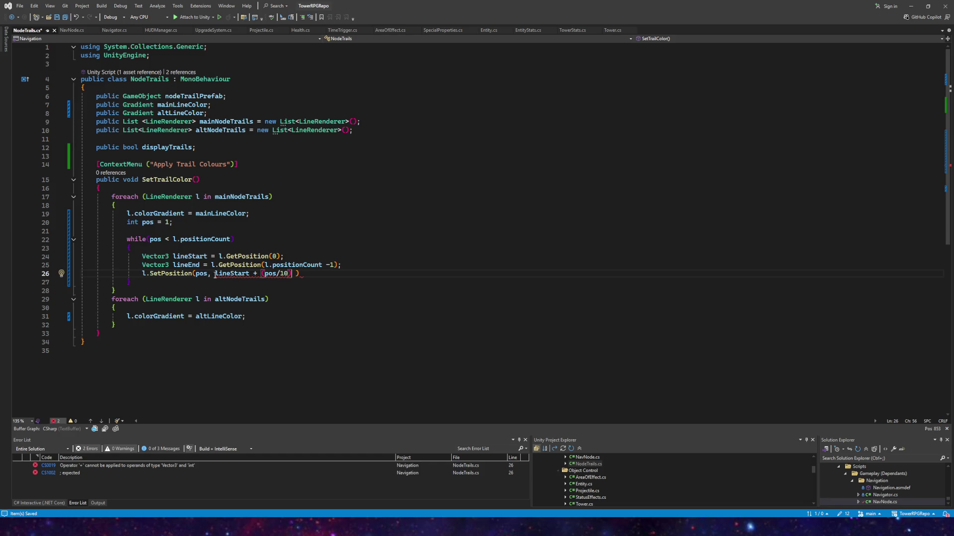
{"action": "type", "text": "("}
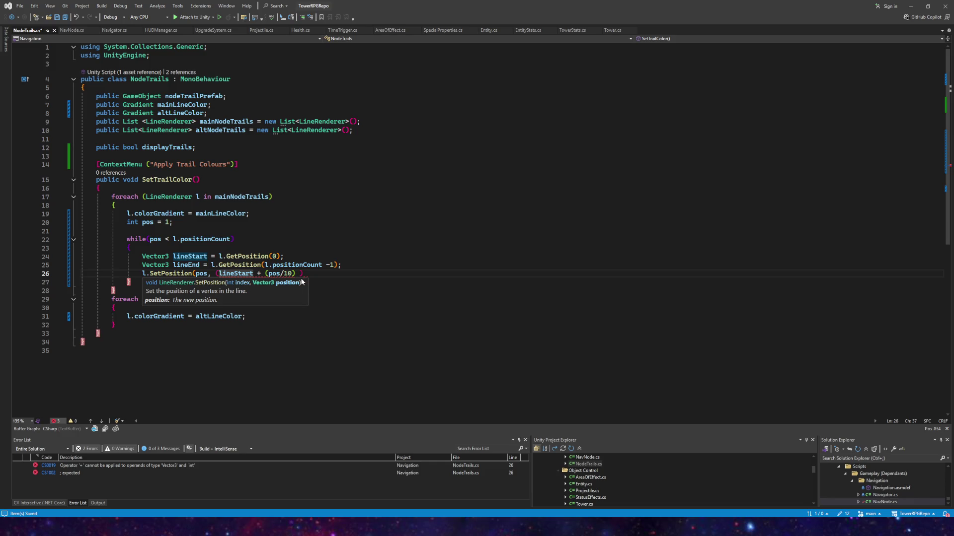
{"action": "left_click", "coordinate": [296, 274]}
{"action": "type", "text": ")"}
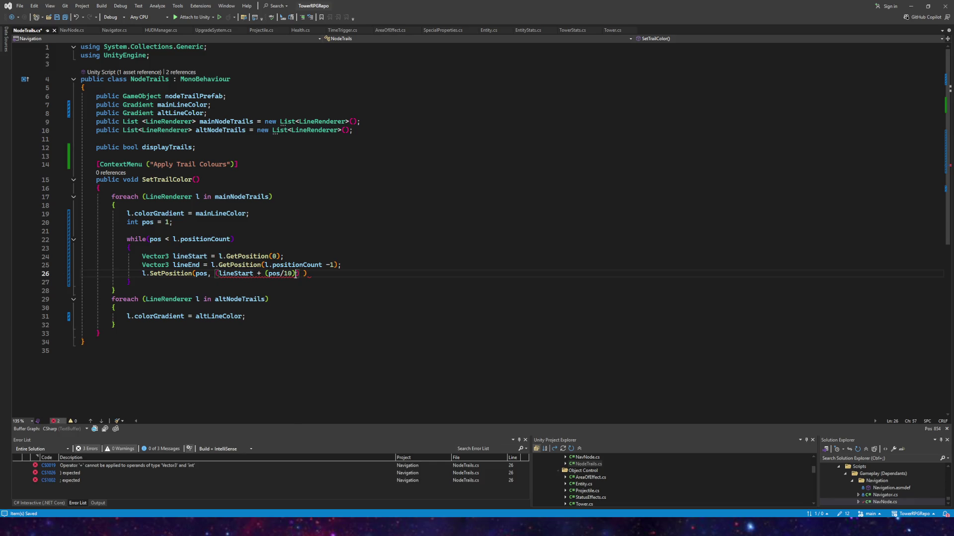
{"action": "type", "text": "*"}
{"action": "type", "text": " ("}
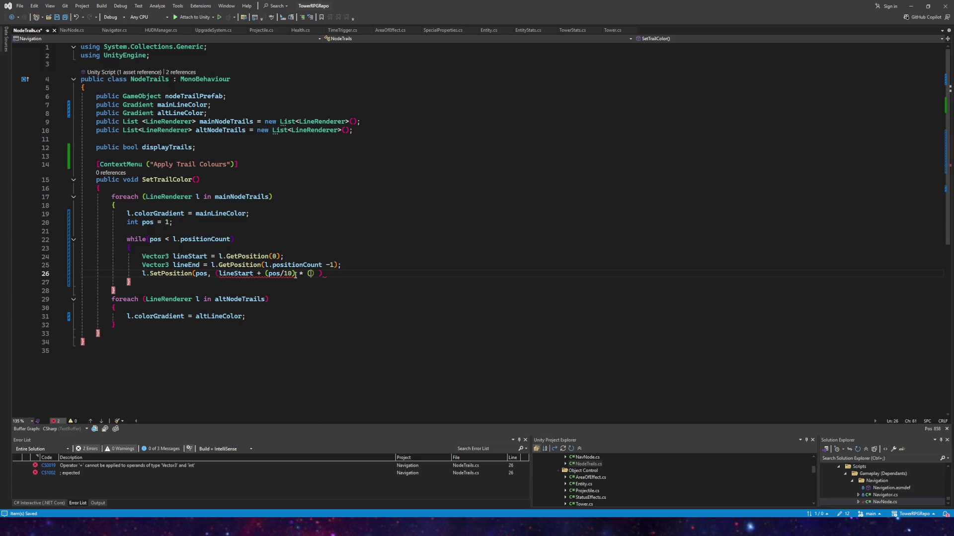
{"action": "type", "text": "lineStart "}
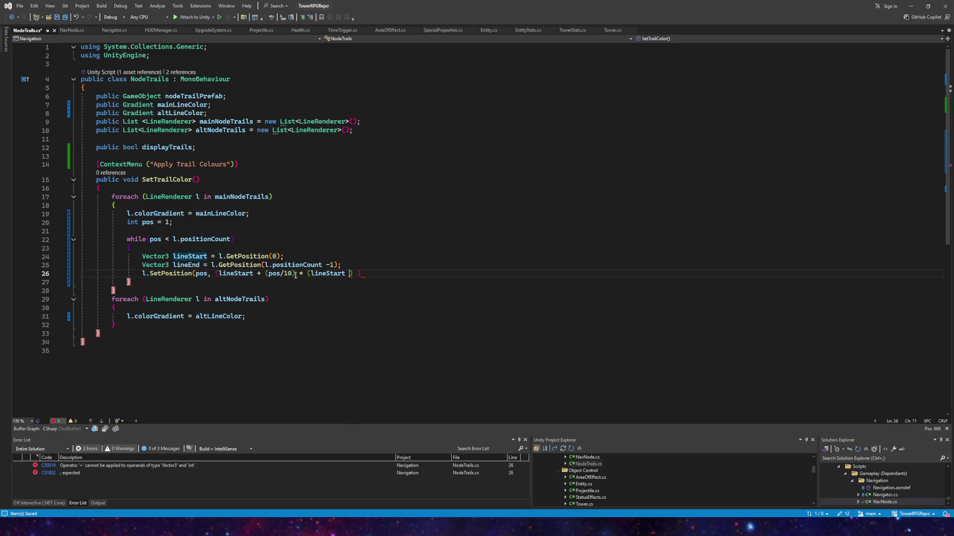
{"action": "type", "text": "- lineEnd"}
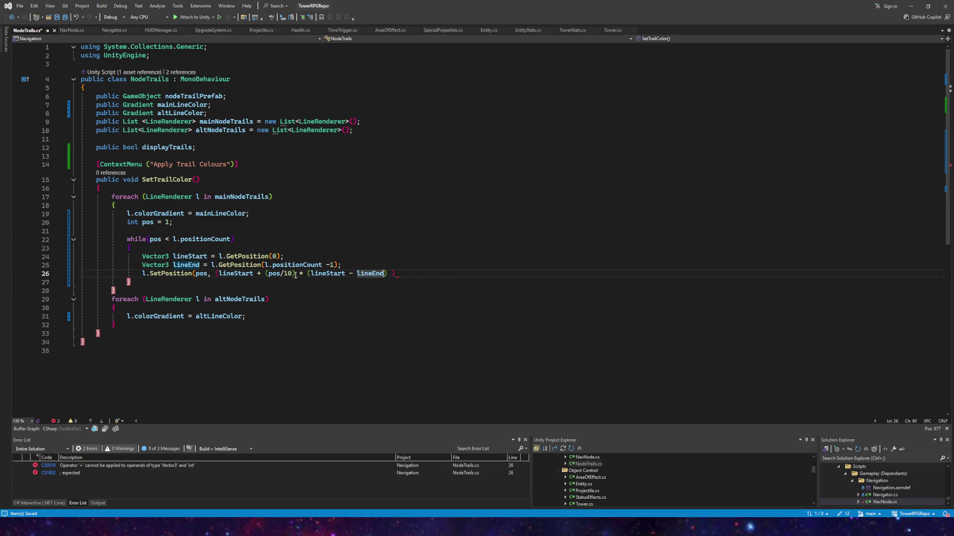
{"action": "type", "text": "))"}
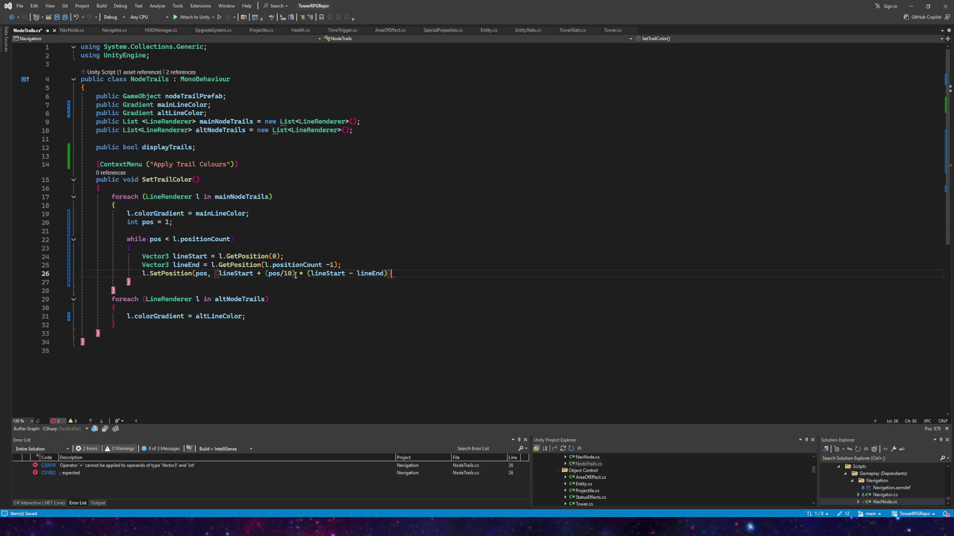
{"action": "type", "text": ";"}
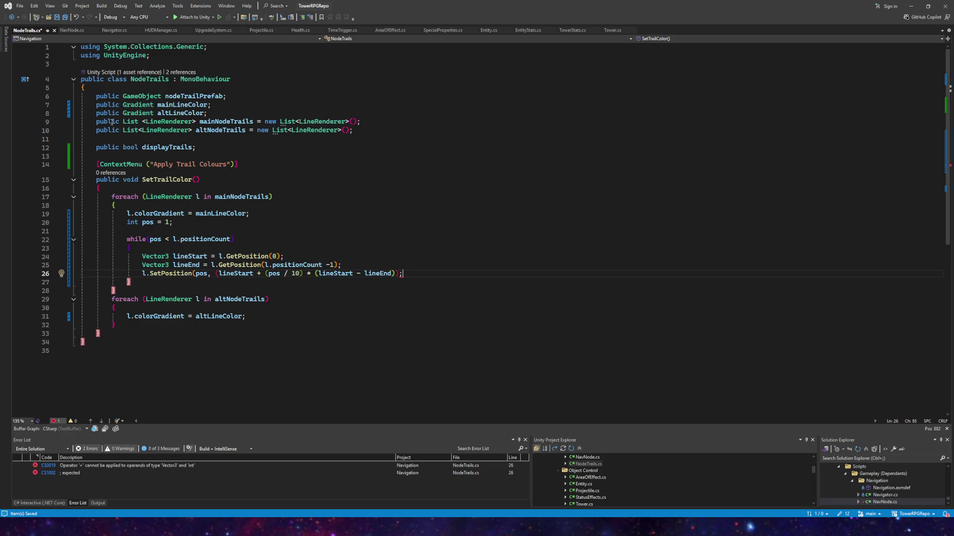
{"action": "left_click", "coordinate": [401, 274]}
{"action": "type", "text": ")"}
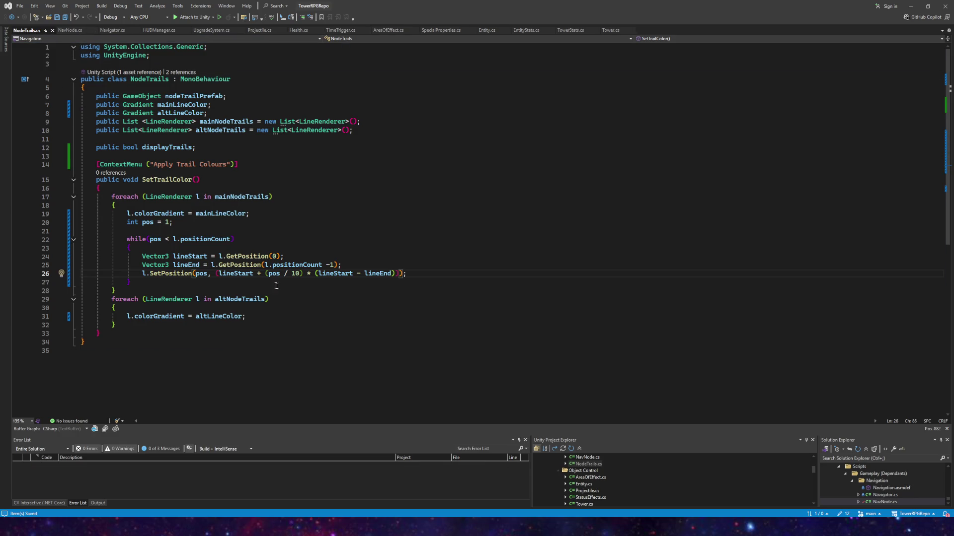
- Add pos++ after the SetPosition call and save NodeTrails.cs
{"action": "left_click", "coordinate": [413, 275]}
{"action": "key", "text": "Return"}
{"action": "type", "text": "pos++;"}
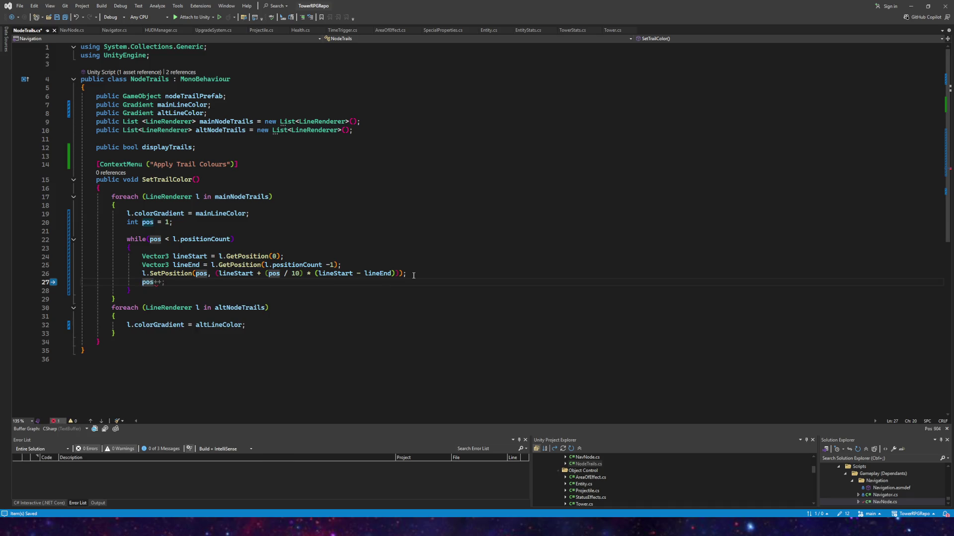
{"action": "key", "text": "Tab"}
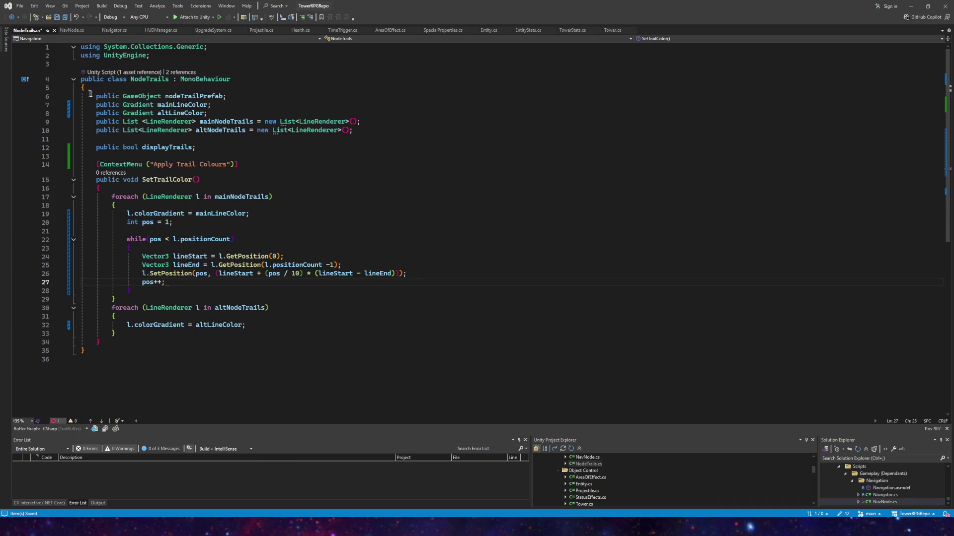
{"action": "left_click", "coordinate": [65, 18]}
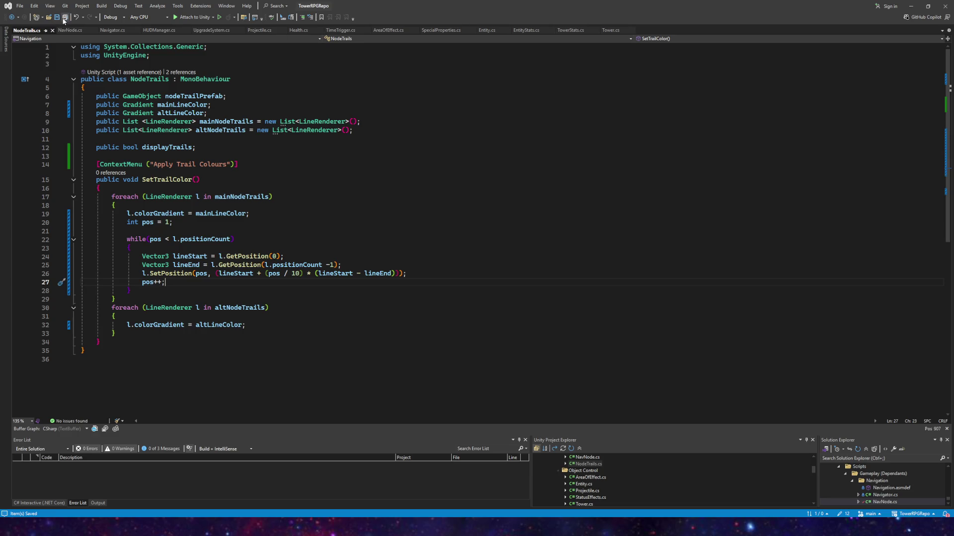
- Rename the context menu label to 'Apply Trail Settings' and the method to ApplyTrailSettings
{"action": "left_click_drag", "start_coordinate": [49, 291], "coordinate": [49, 242]}
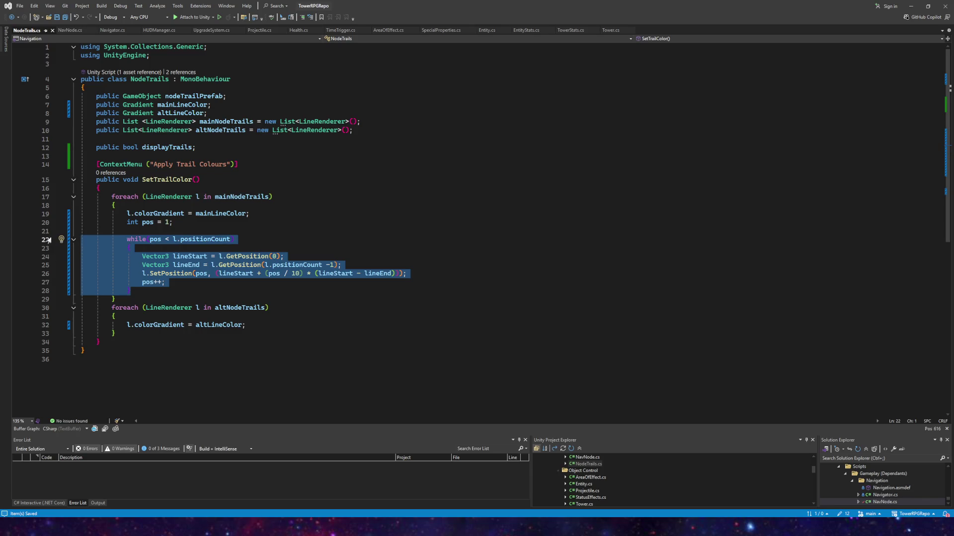
{"action": "left_click", "coordinate": [59, 18]}
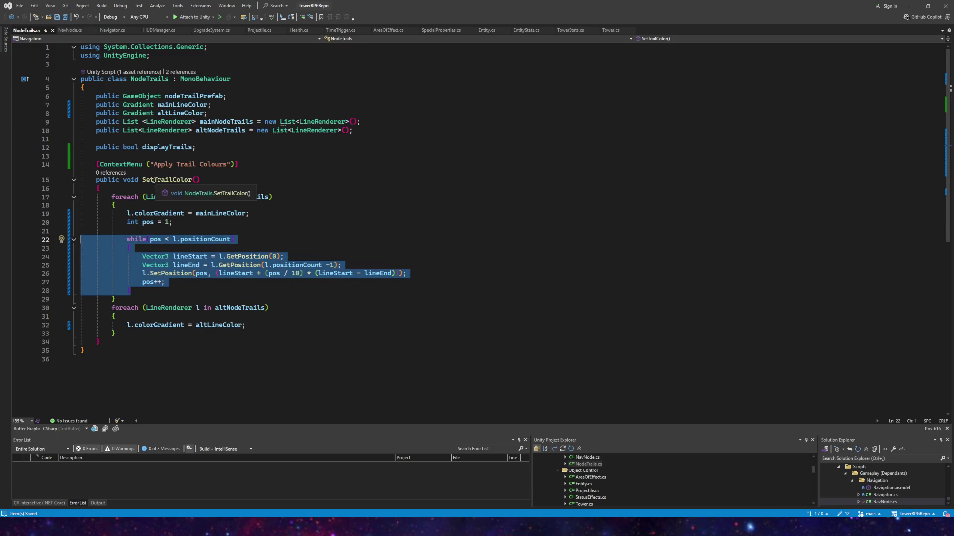
{"action": "double_click", "coordinate": [184, 181]}
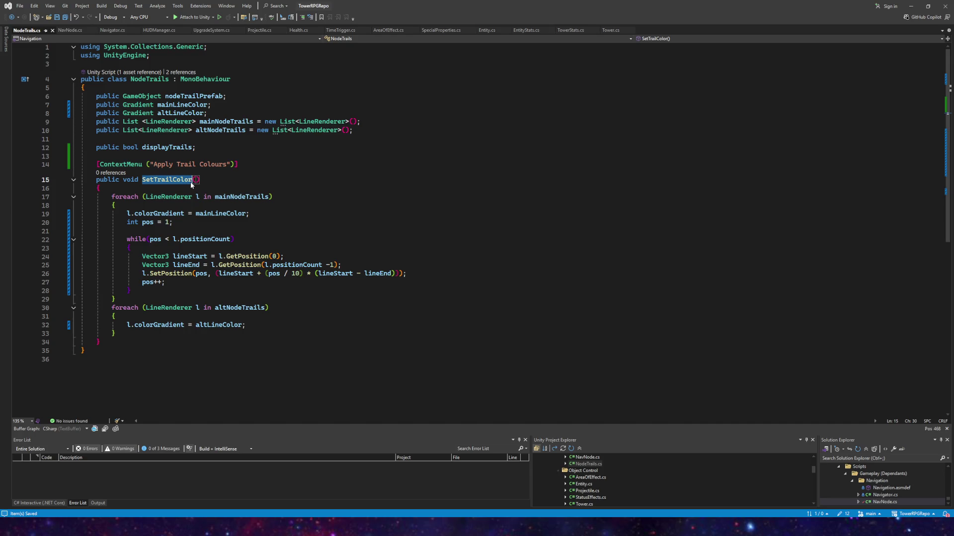
{"action": "type", "text": "ApplyTrails"}
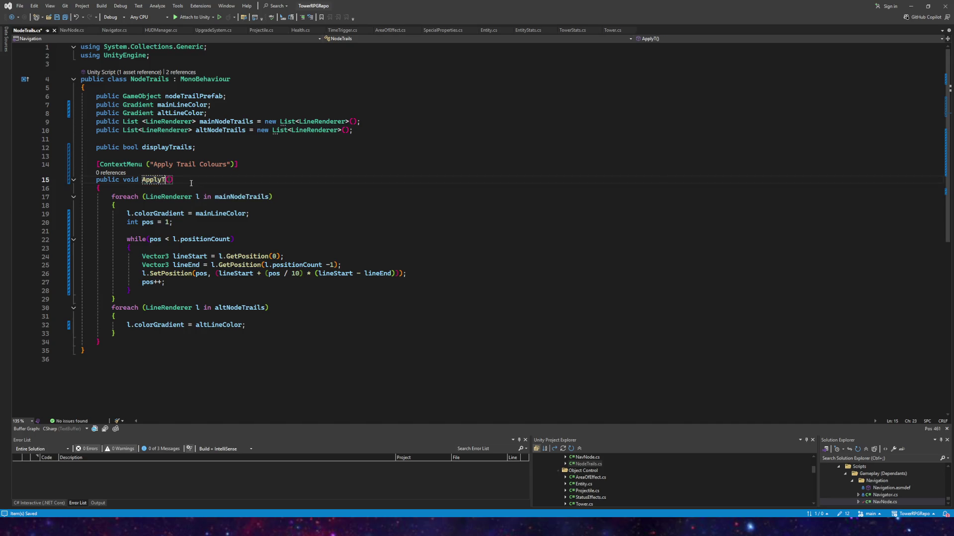
{"action": "left_click_drag", "start_coordinate": [227, 164], "coordinate": [198, 165]}
{"action": "key", "text": "BackSpace"}
{"action": "left_click", "coordinate": [184, 180]}
{"action": "key", "text": "BackSpace"}
{"action": "type", "text": "Settings"}
{"action": "left_click", "coordinate": [197, 164]}
{"action": "type", "text": "Settings"}
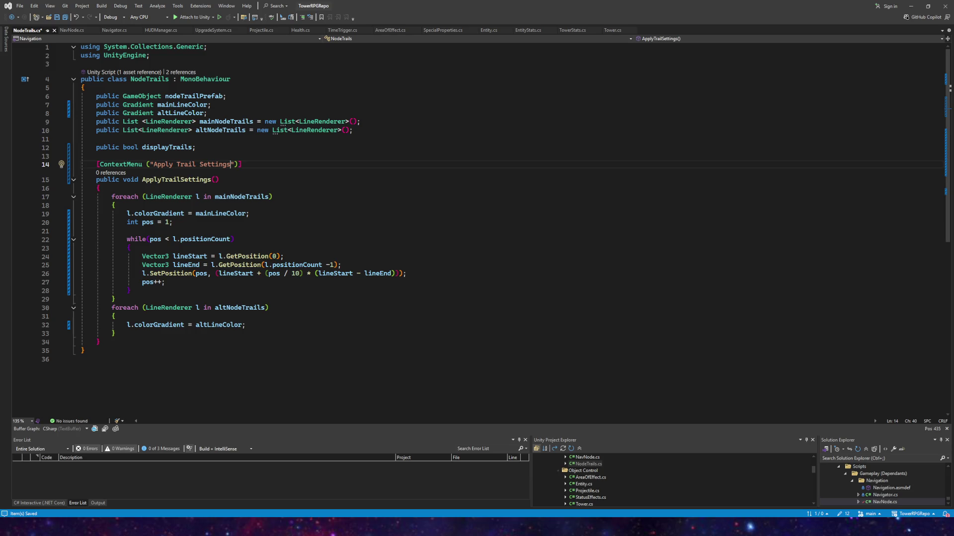
- Save NodeTrails.cs and switch back to the Unity editor
{"action": "key", "text": "End"}
{"action": "left_click", "coordinate": [66, 18]}
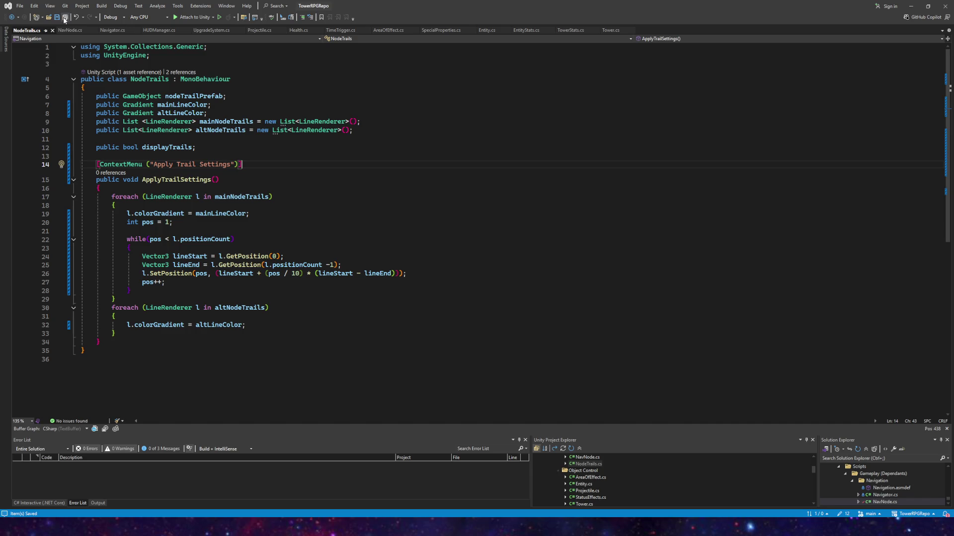
{"action": "key", "text": "alt+Tab"}
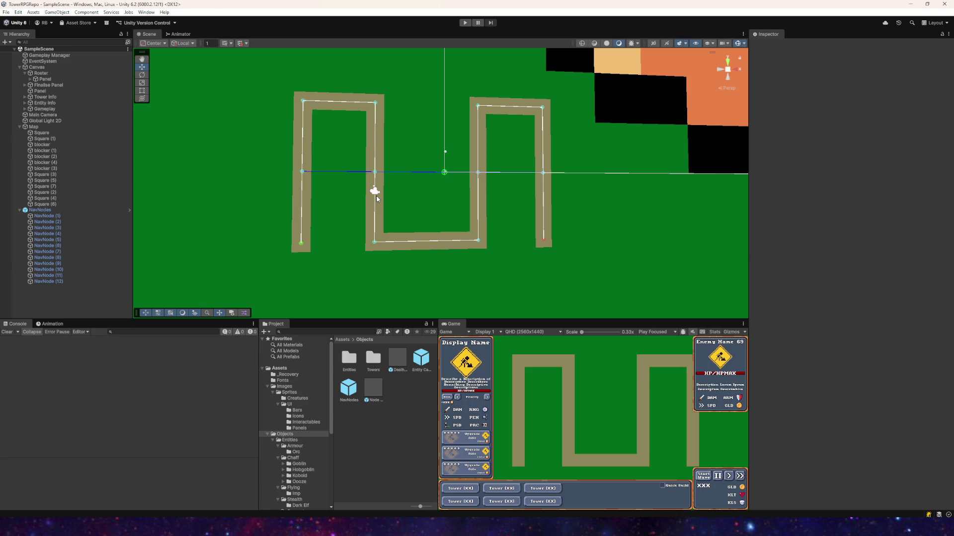
- Play-test the scene, inspect a Node Trail(Clone)'s Line Renderer, then stop playing
{"action": "left_click", "coordinate": [469, 25]}
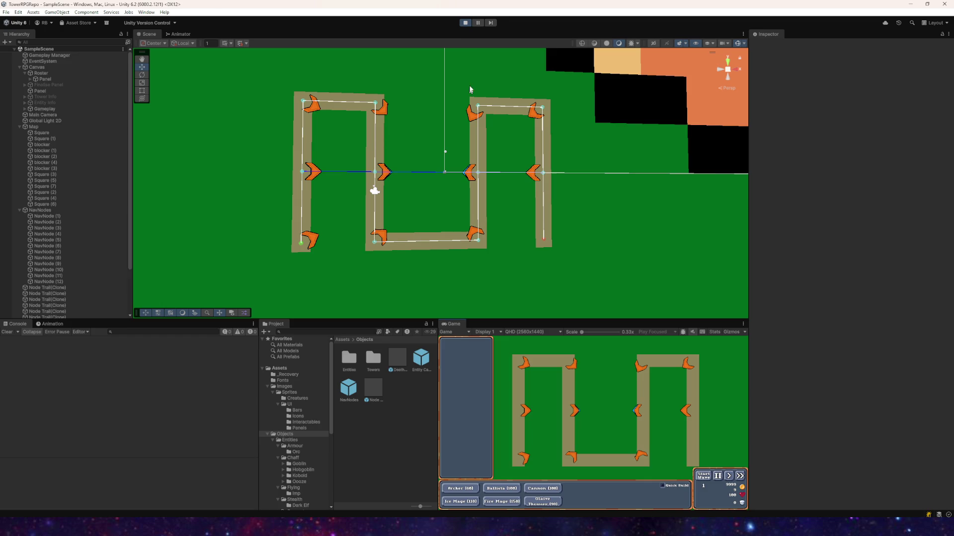
{"action": "left_click", "coordinate": [466, 25]}
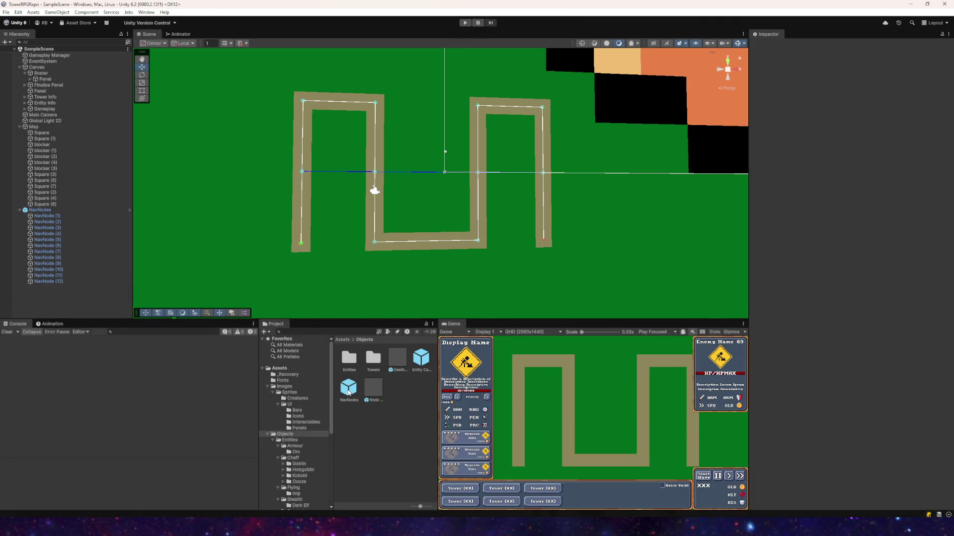
{"action": "left_click", "coordinate": [465, 22]}
{"action": "left_click", "coordinate": [381, 214]}
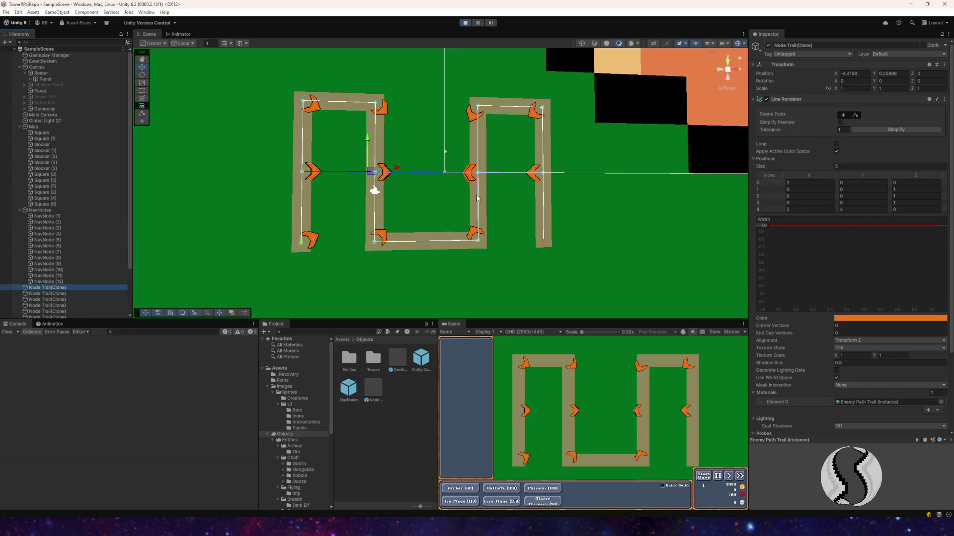
{"action": "left_click", "coordinate": [465, 22]}
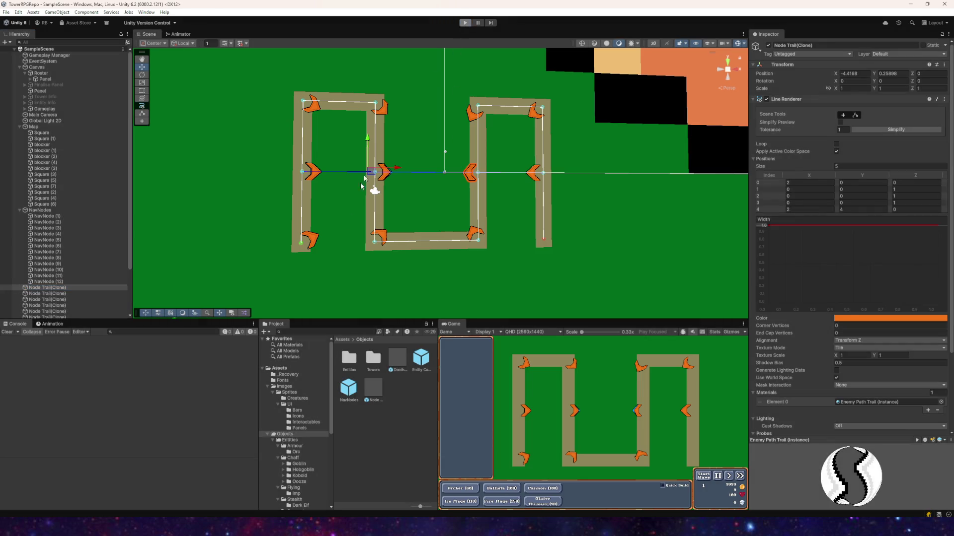
{"action": "key", "text": "alt+Tab"}
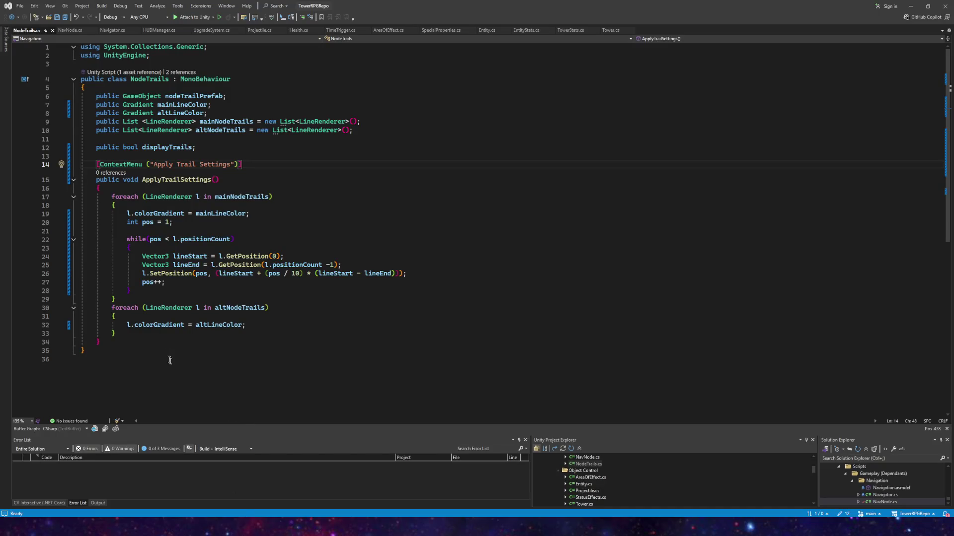
{"action": "key", "text": "alt+Tab"}
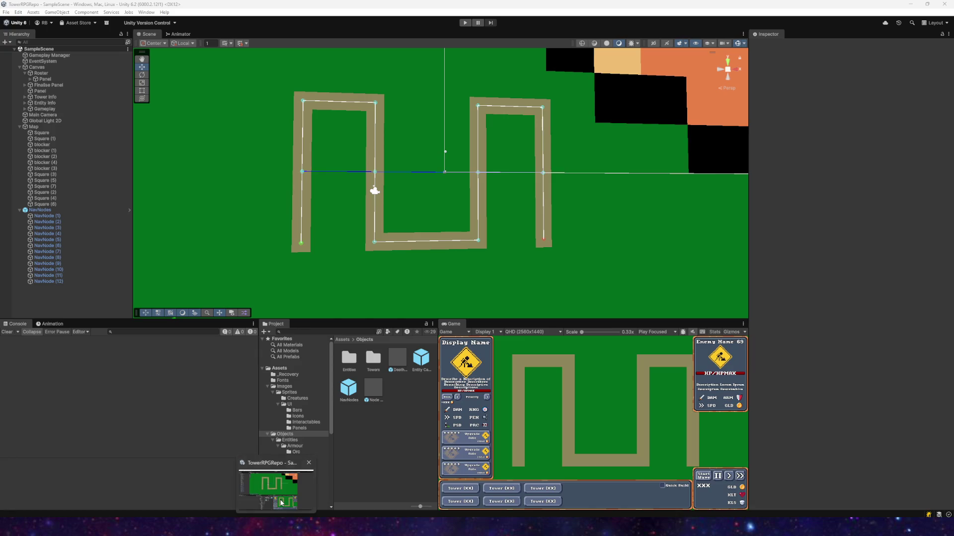
- In play mode, run Apply Trail Settings from the NavNodes Node Trails component
{"action": "left_click", "coordinate": [465, 23]}
{"action": "left_click", "coordinate": [44, 210]}
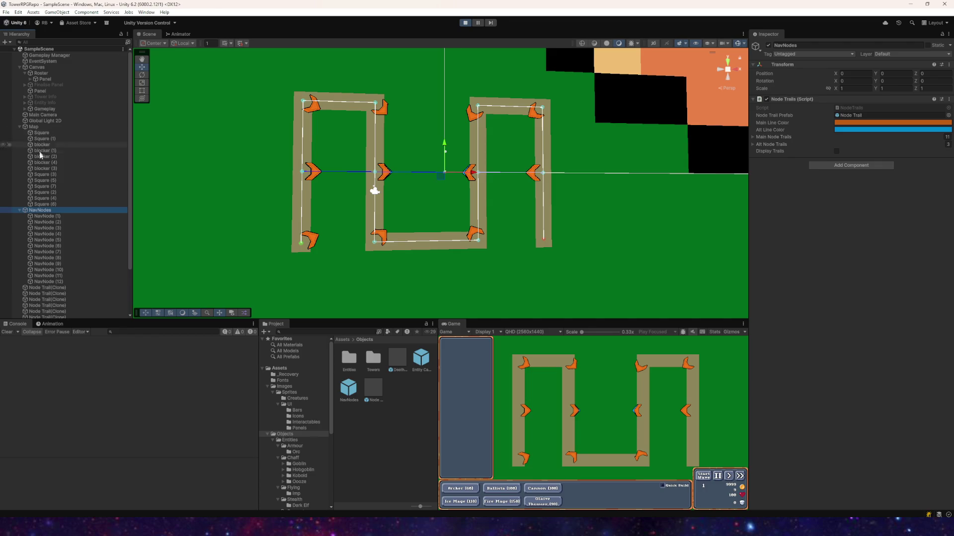
{"action": "right_click", "coordinate": [784, 100]}
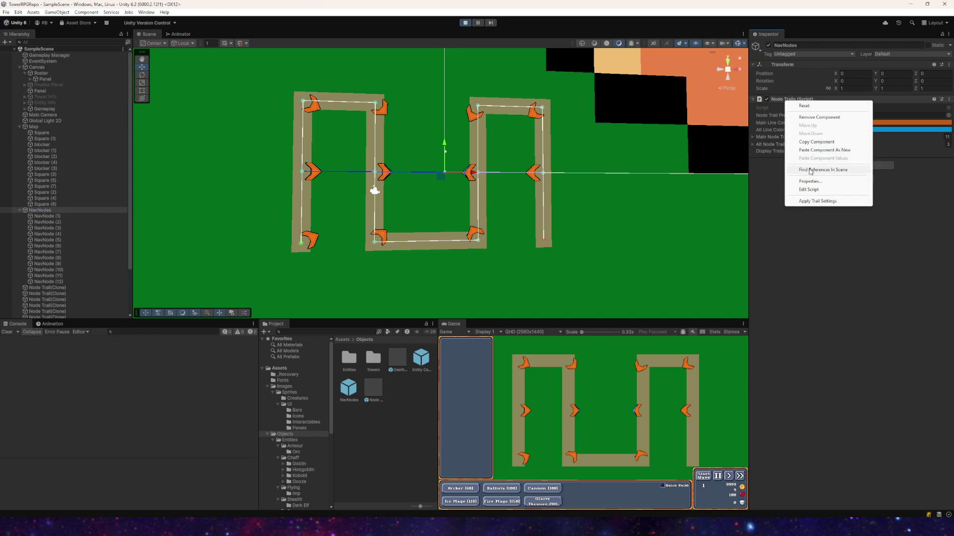
{"action": "left_click", "coordinate": [807, 201]}
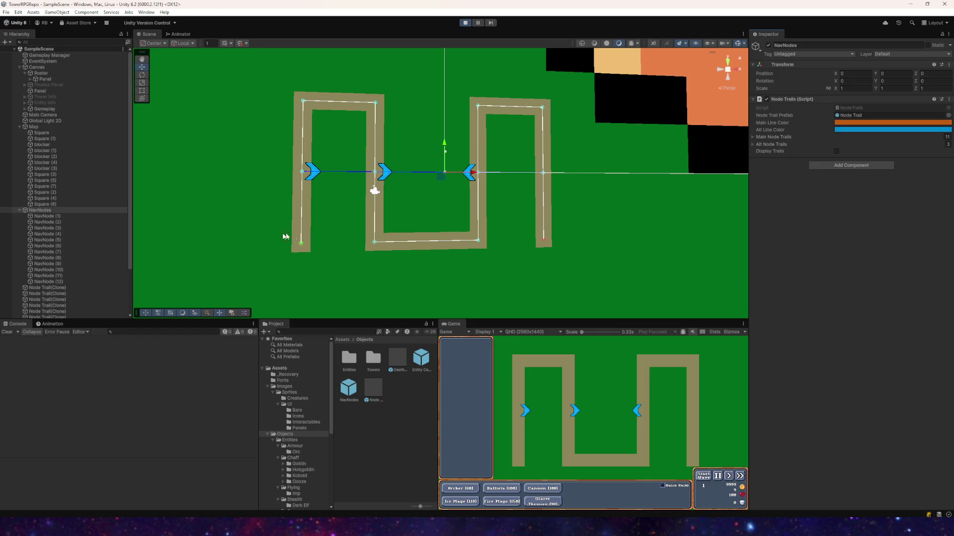
- Set a Node Trail clone's point 1 X to -1.9, stop playing, and switch to Visual Studio
{"action": "left_click", "coordinate": [52, 289]}
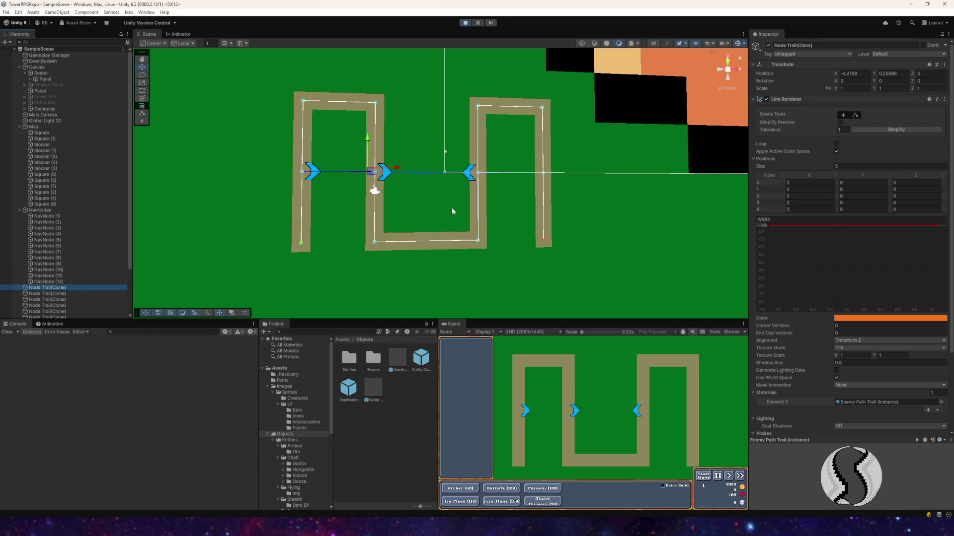
{"action": "scroll", "coordinate": [453, 210], "scroll_direction": "up", "scroll_amount": 5}
{"action": "mouse_move", "coordinate": [467, 191]}
{"action": "left_mouse_down"}
{"action": "mouse_move", "coordinate": [475, 187]}
{"action": "mouse_move", "coordinate": [466, 180]}
{"action": "left_mouse_up"}
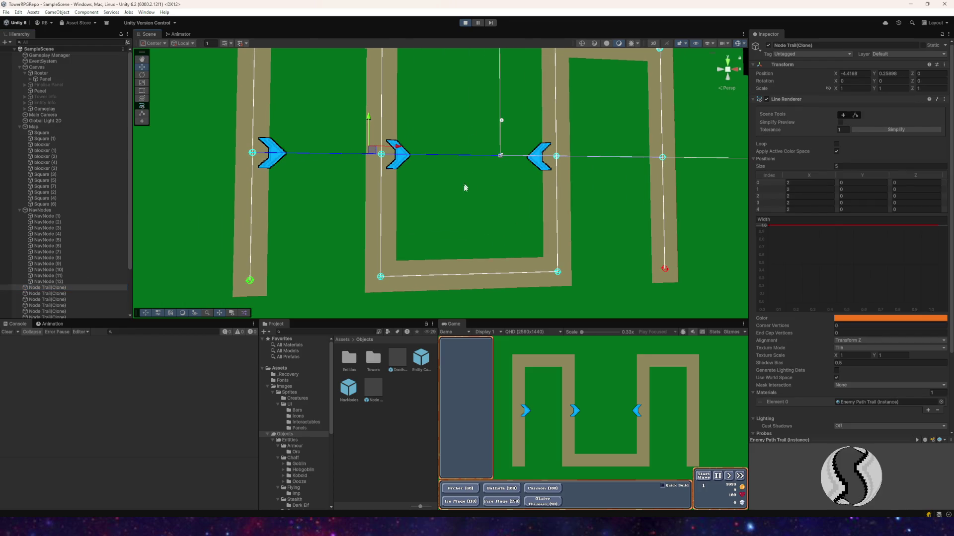
{"action": "left_click", "coordinate": [790, 190]}
{"action": "type", "text": "1.25"}
{"action": "type", "text": "-1.9"}
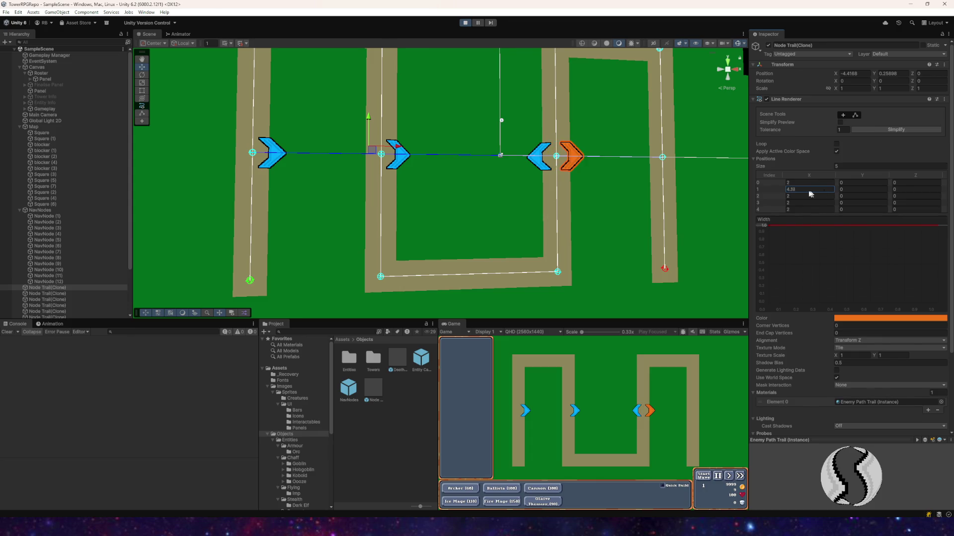
{"action": "left_click", "coordinate": [465, 23]}
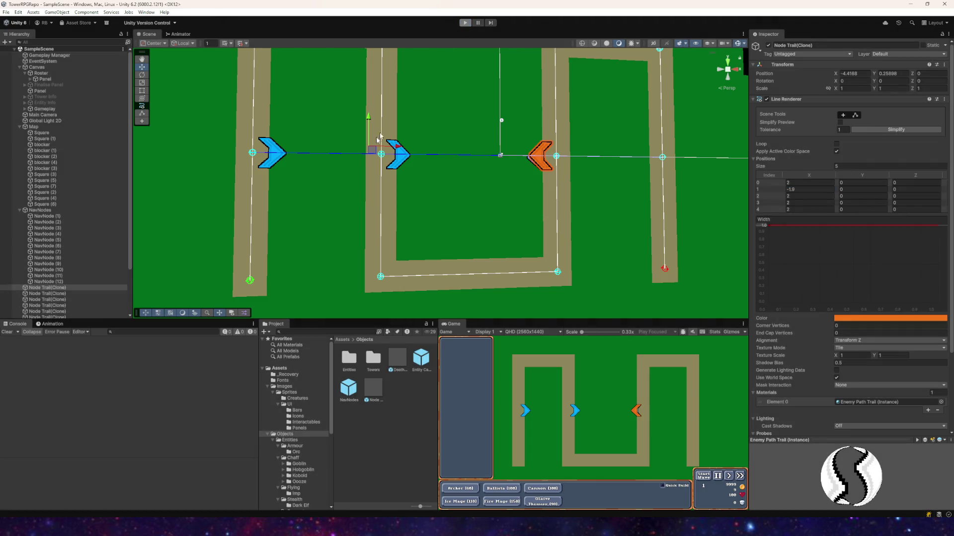
{"action": "key", "text": "alt+Tab"}
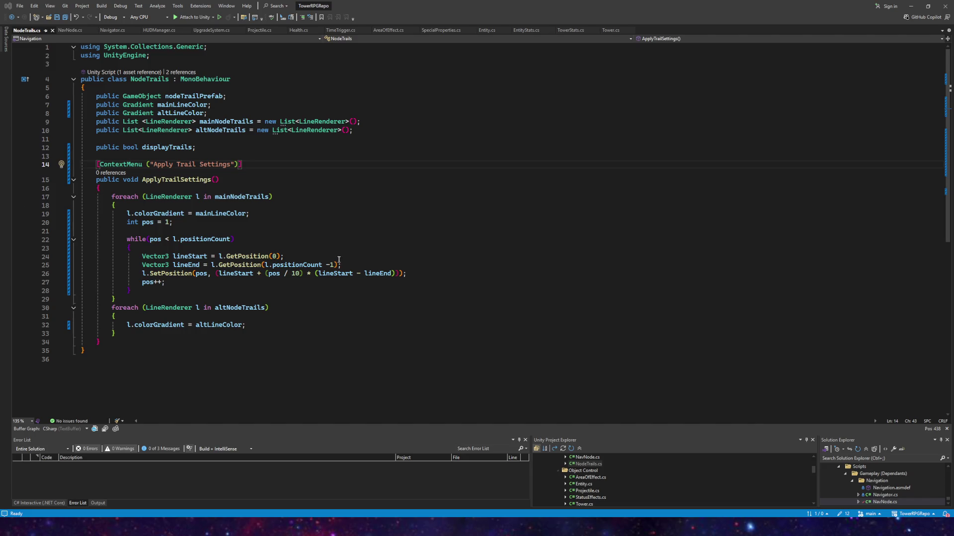
- Add line 26: Vector3 p = l.positionCount * Vector3.Normalize(lineStart - lineEnd) + lineStart
{"action": "left_click", "coordinate": [359, 263]}
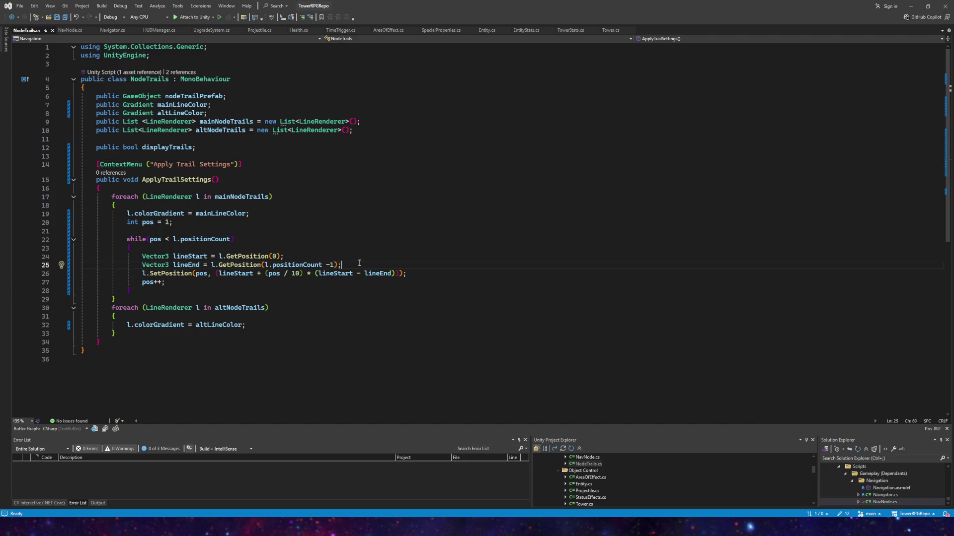
{"action": "key", "text": "Return"}
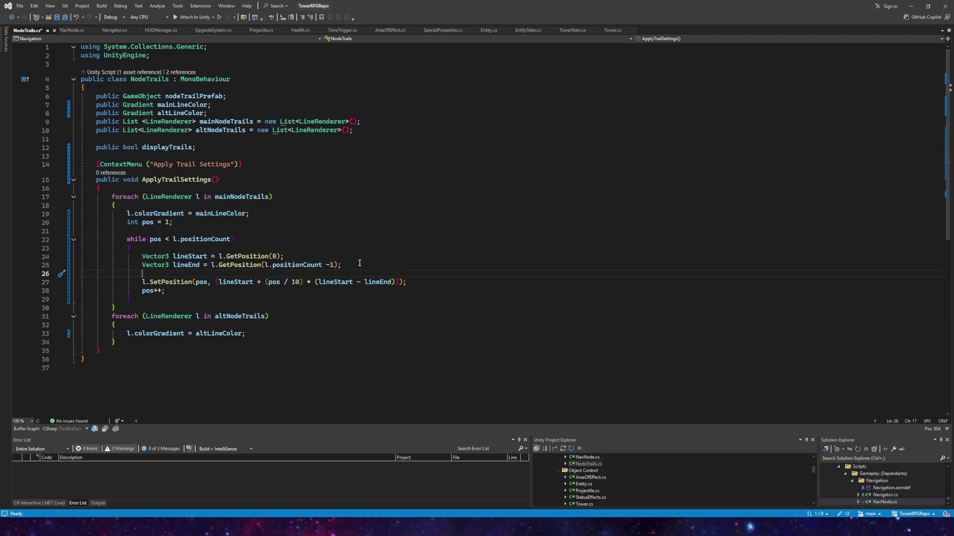
{"action": "type", "text": "Vector3 "}
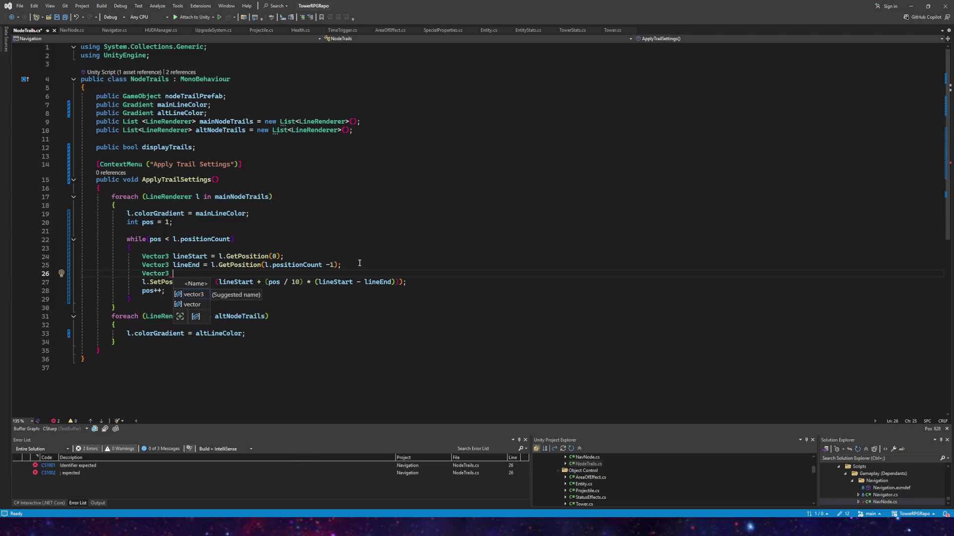
{"action": "type", "text": "p = "}
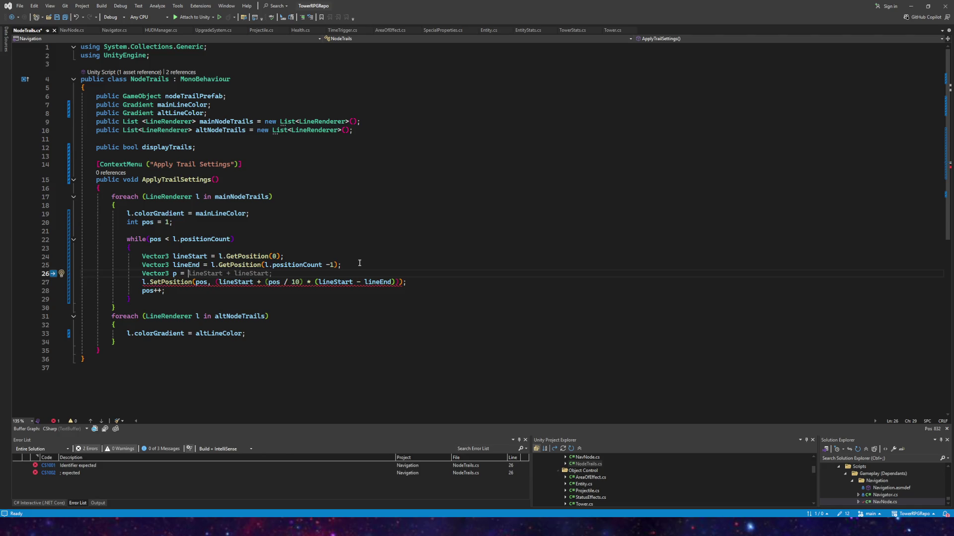
{"action": "type", "text": "l.pos"}
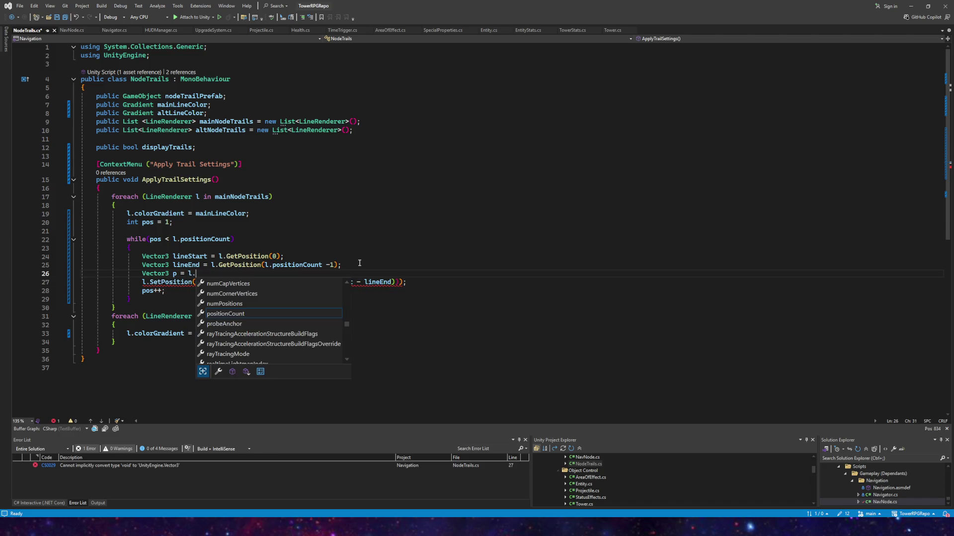
{"action": "key", "text": "Tab"}
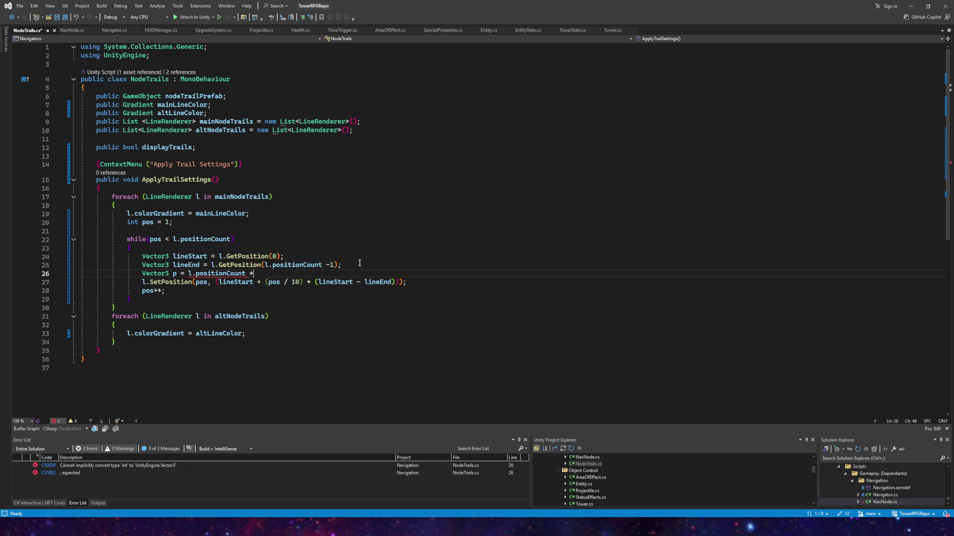
{"action": "type", "text": "* Vector3.norm("}
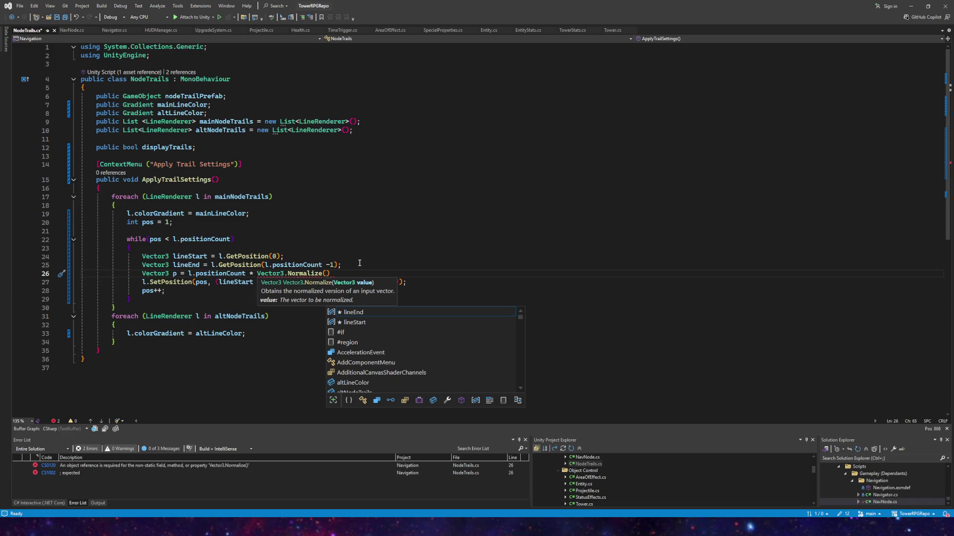
{"action": "type", "text": "start"}
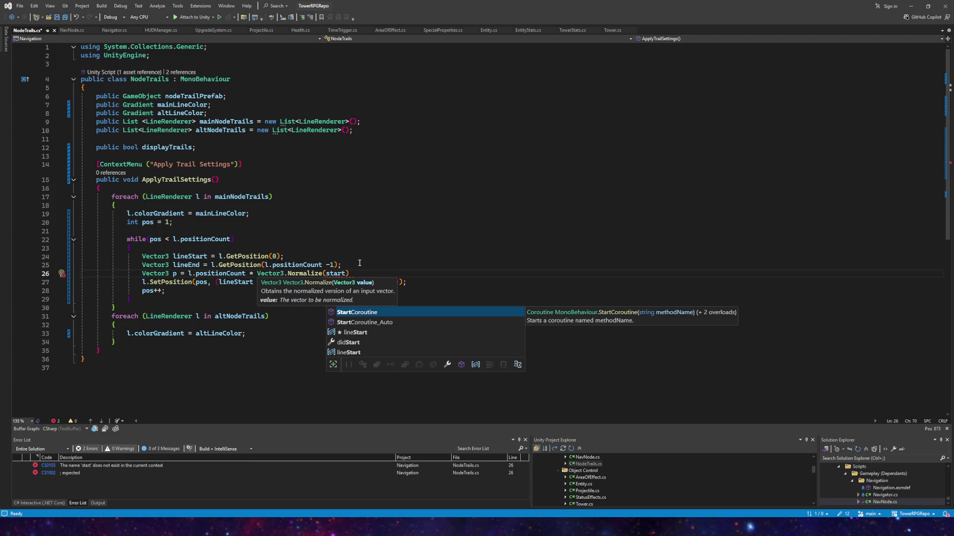
{"action": "key", "text": "Down"}
{"action": "key", "text": "Down"}
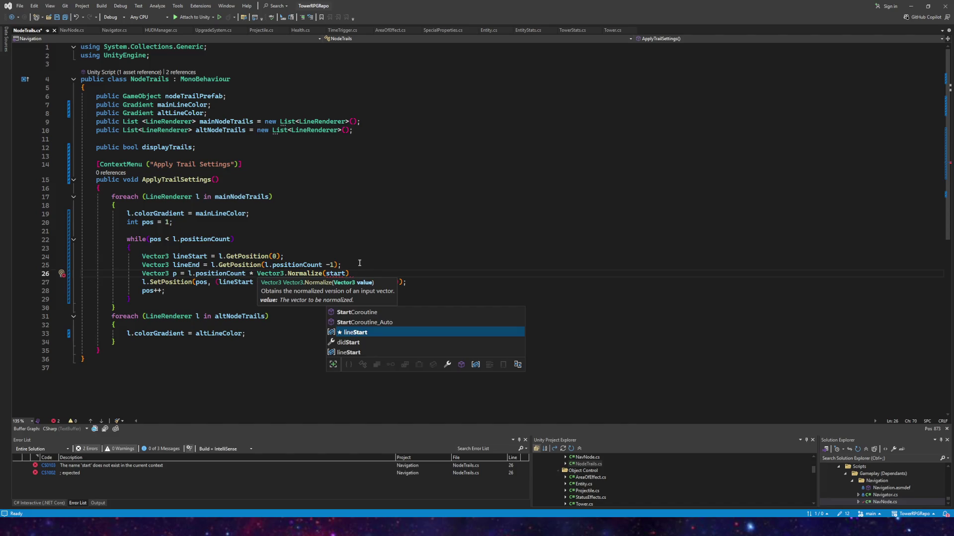
{"action": "key", "text": "Tab"}
{"action": "type", "text": "- lineen"}
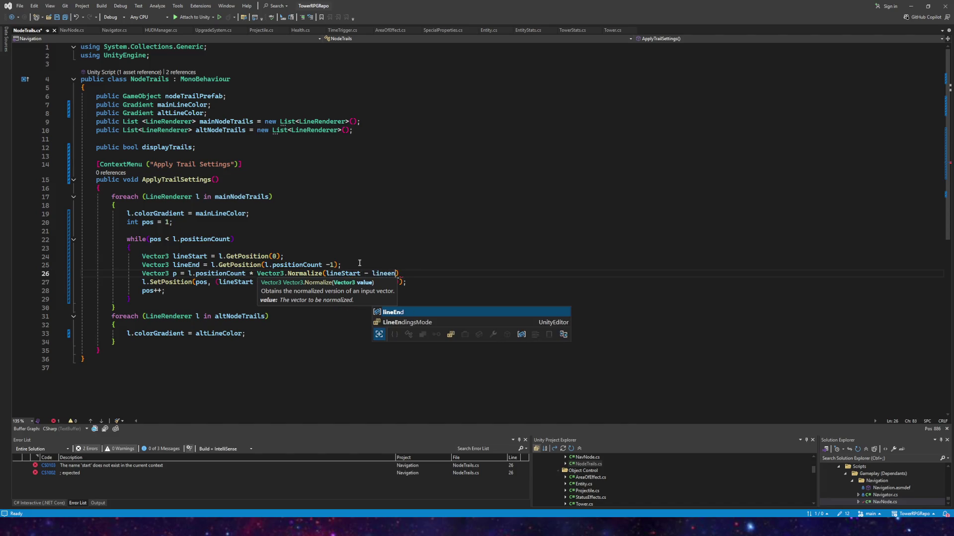
{"action": "key", "text": "Tab"}
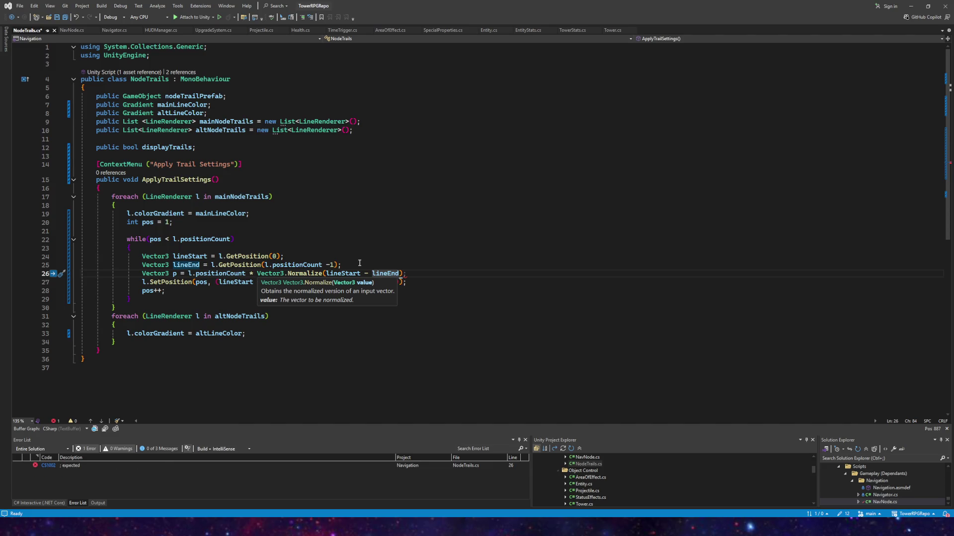
{"action": "type", "text": ") _ line"}
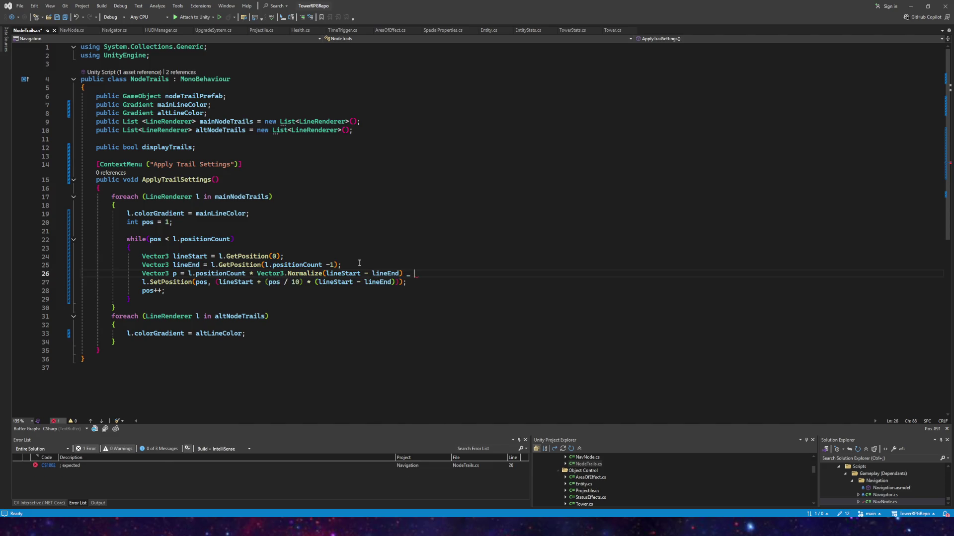
{"action": "key", "text": "BackSpace"}
{"action": "key", "text": "BackSpace"}
{"action": "key", "text": "BackSpace"}
{"action": "key", "text": "Tab"}
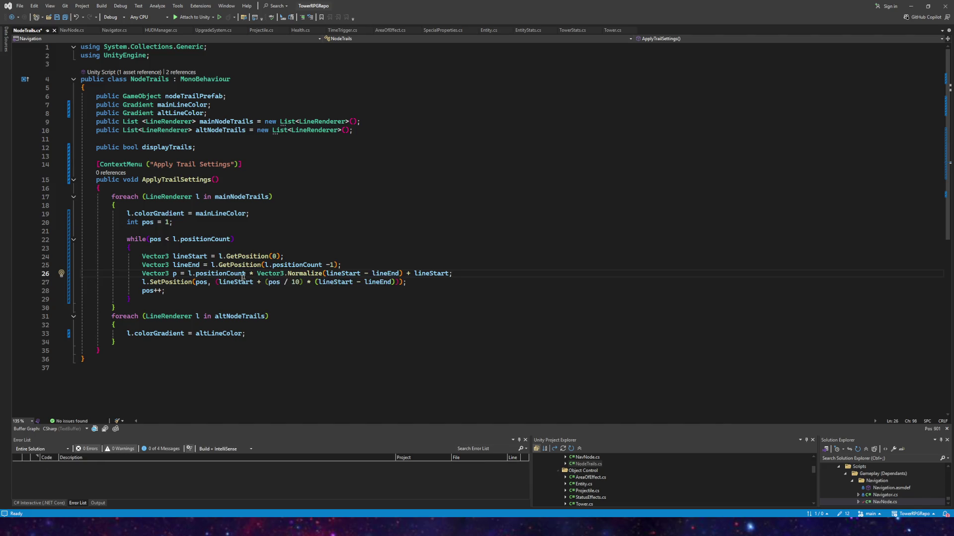
- Replace the inline position expression in SetPosition on line 27 with p and save
{"action": "left_click_drag", "start_coordinate": [215, 281], "coordinate": [400, 286]}
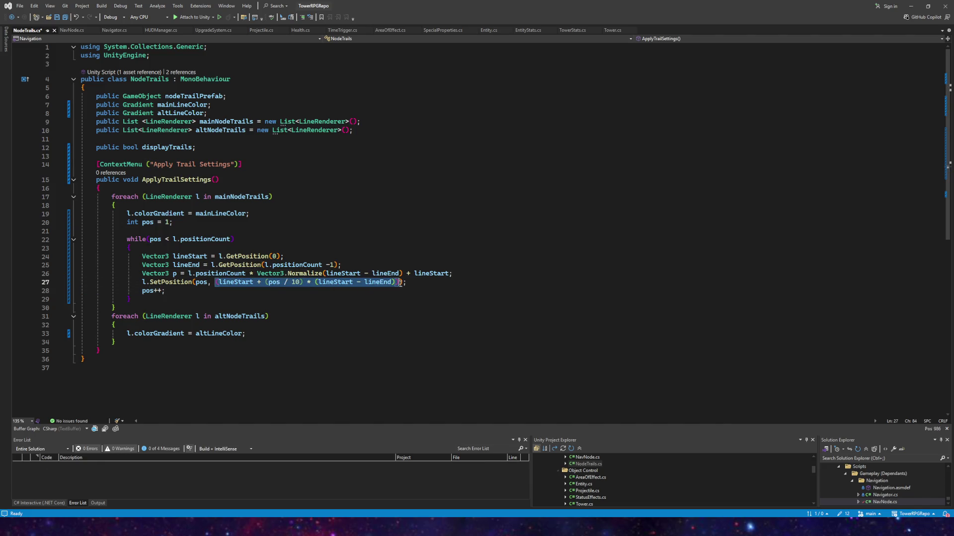
{"action": "key", "text": "Delete"}
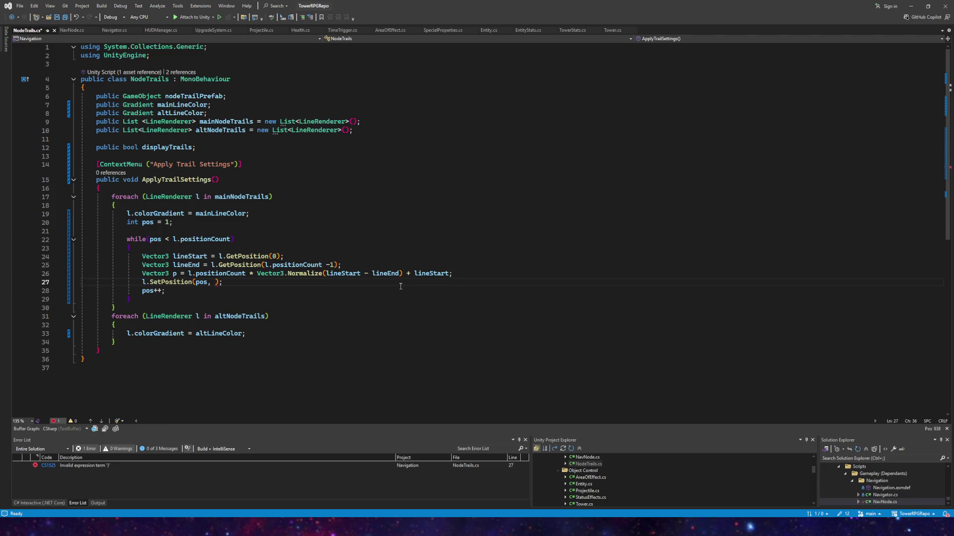
{"action": "type", "text": "p"}
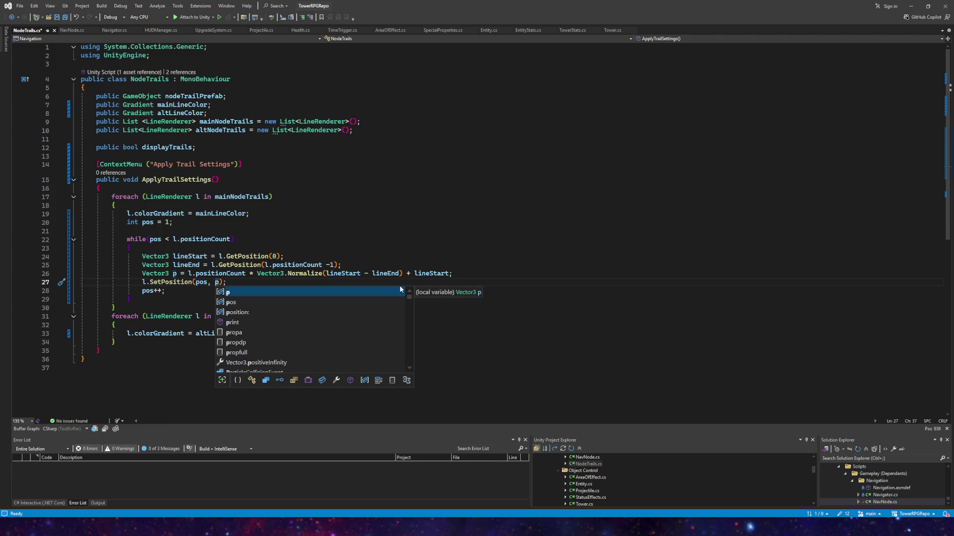
{"action": "key", "text": "Escape"}
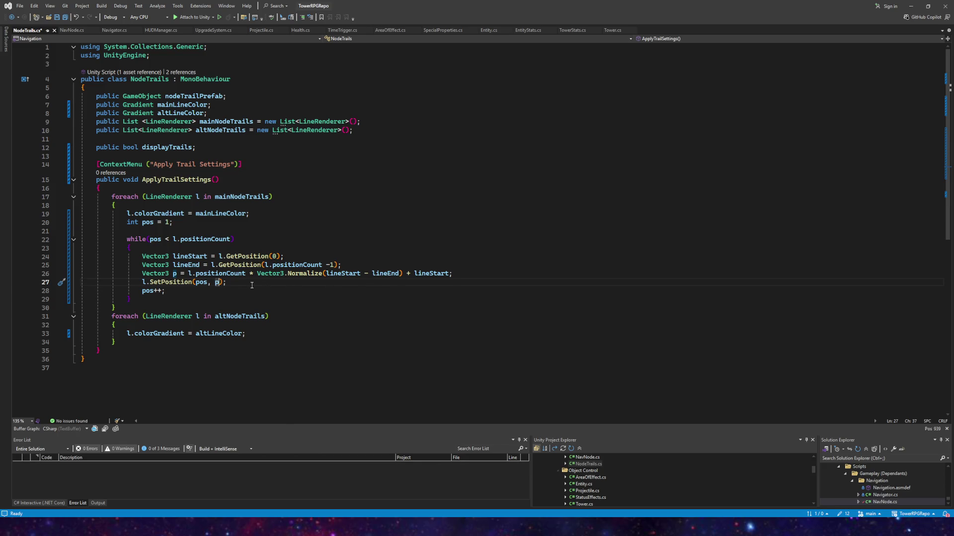
{"action": "mouse_move", "coordinate": [247, 276]}
{"action": "left_click", "coordinate": [66, 18]}
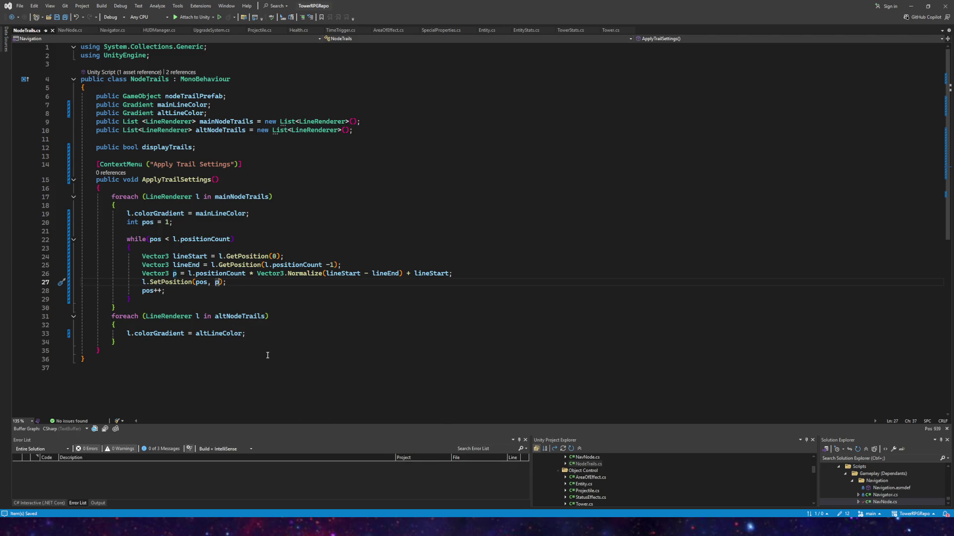
- Replace l.positionCount with pos on line 26, save, and return to Unity
{"action": "left_click_drag", "start_coordinate": [246, 273], "coordinate": [188, 274]}
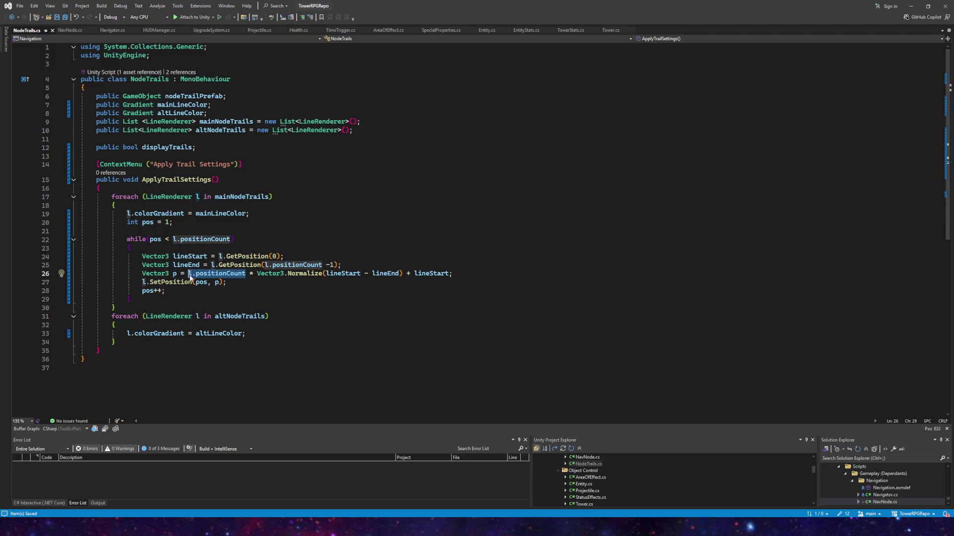
{"action": "type", "text": "pos"}
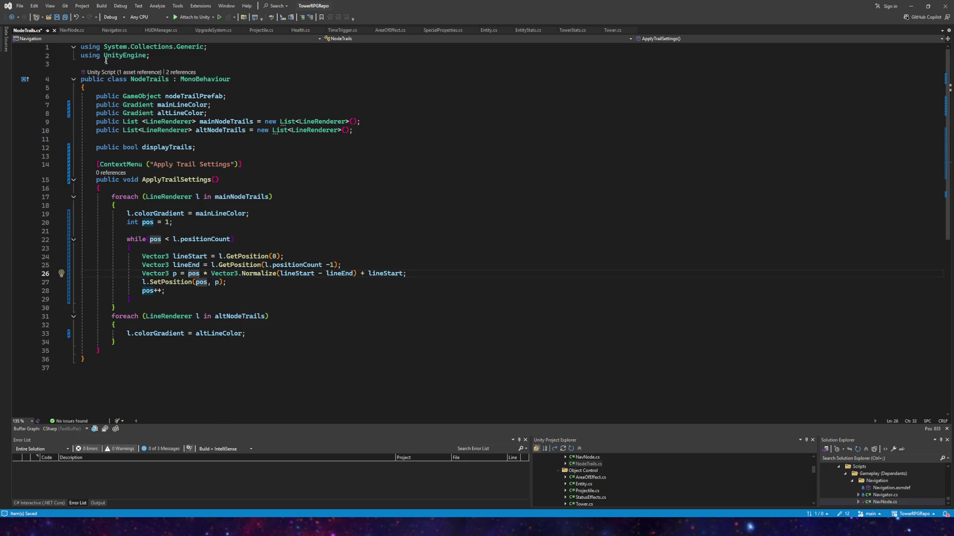
{"action": "left_click", "coordinate": [57, 18]}
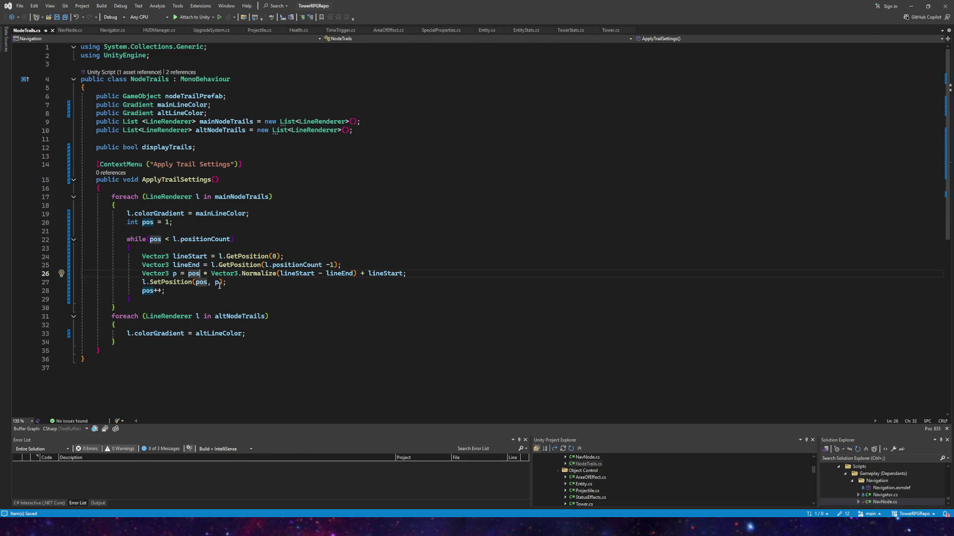
{"action": "key", "text": "alt+Tab"}
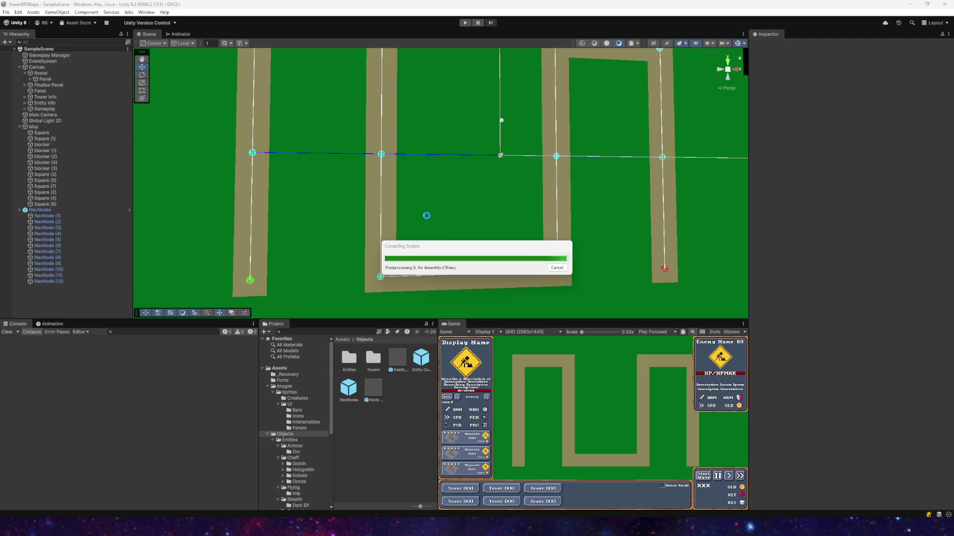
- Enter play mode and run Apply Trail Settings on the NavNodes Node Trails component
{"action": "left_click", "coordinate": [465, 23]}
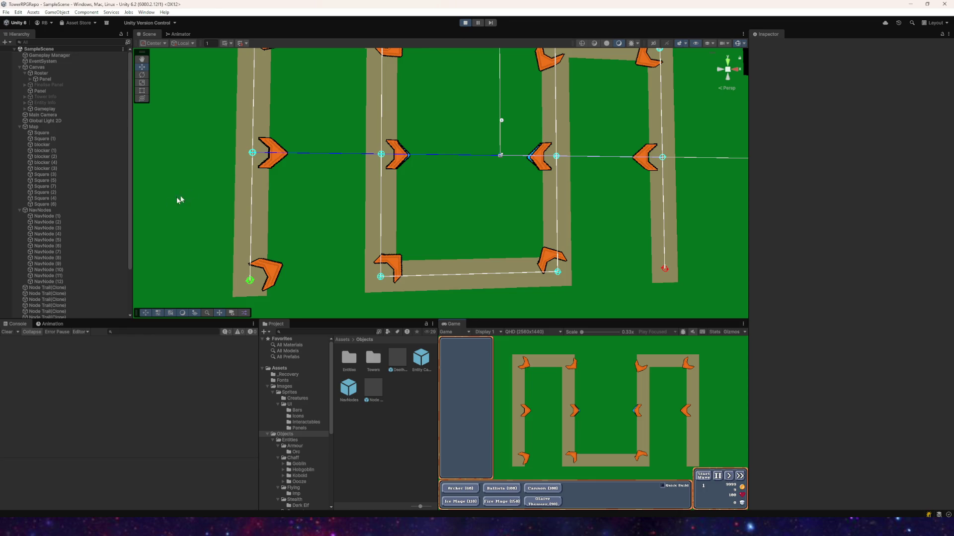
{"action": "left_click", "coordinate": [11, 211]}
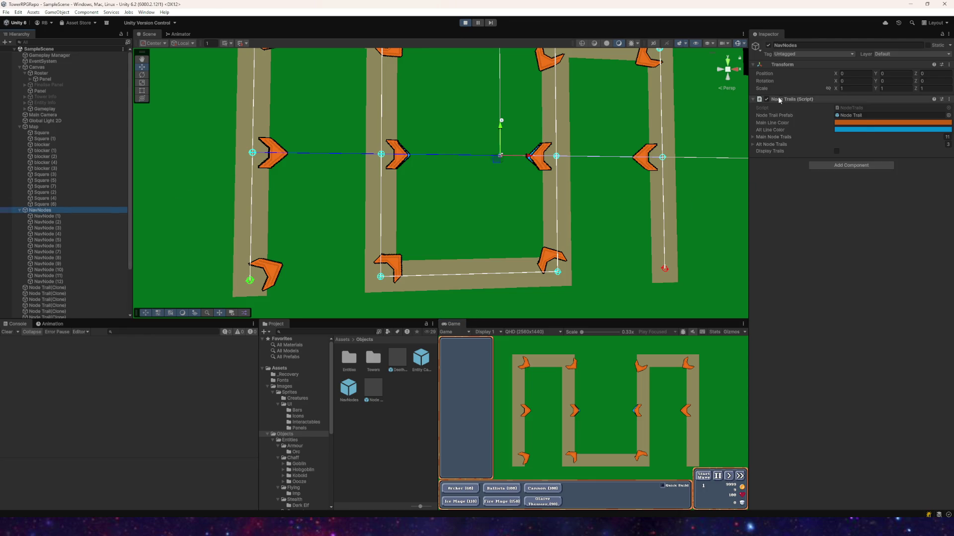
{"action": "right_click", "coordinate": [779, 100]}
{"action": "left_click", "coordinate": [798, 202]}
{"action": "scroll", "coordinate": [377, 158], "scroll_direction": "down", "scroll_amount": 2}
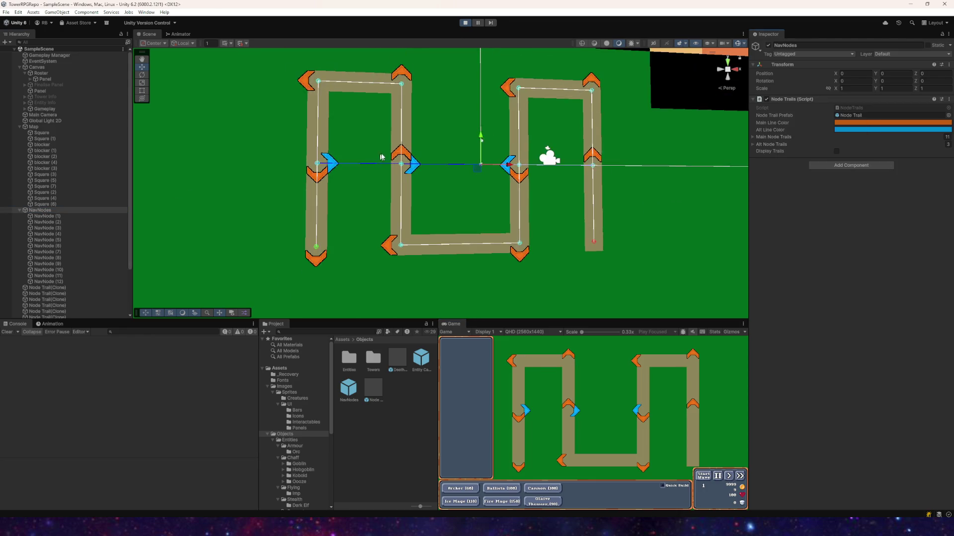
{"action": "scroll", "coordinate": [426, 164], "scroll_direction": "down", "scroll_amount": 3}
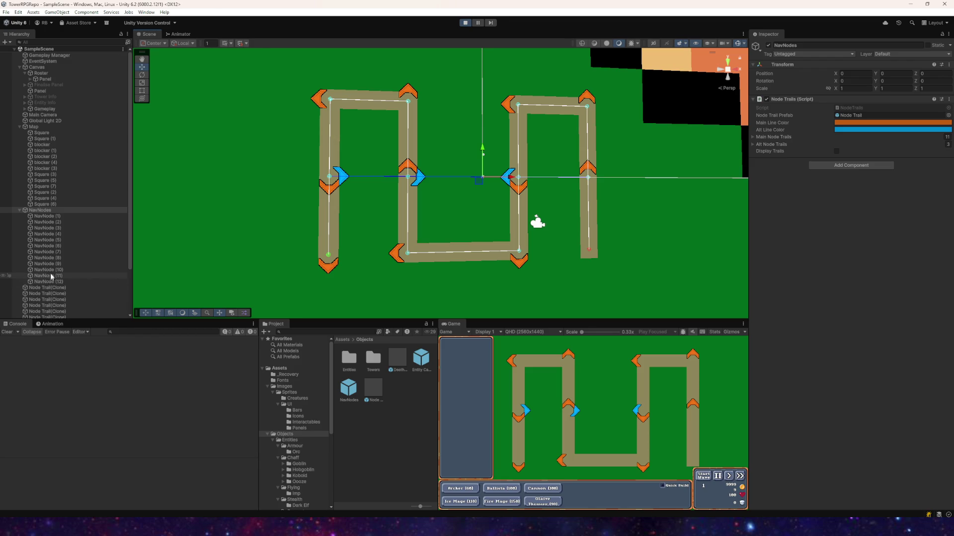
- Set a Node Trail clone's position 1 Y to -7.36, stop, and frame NavNode (1)
{"action": "left_click", "coordinate": [39, 288]}
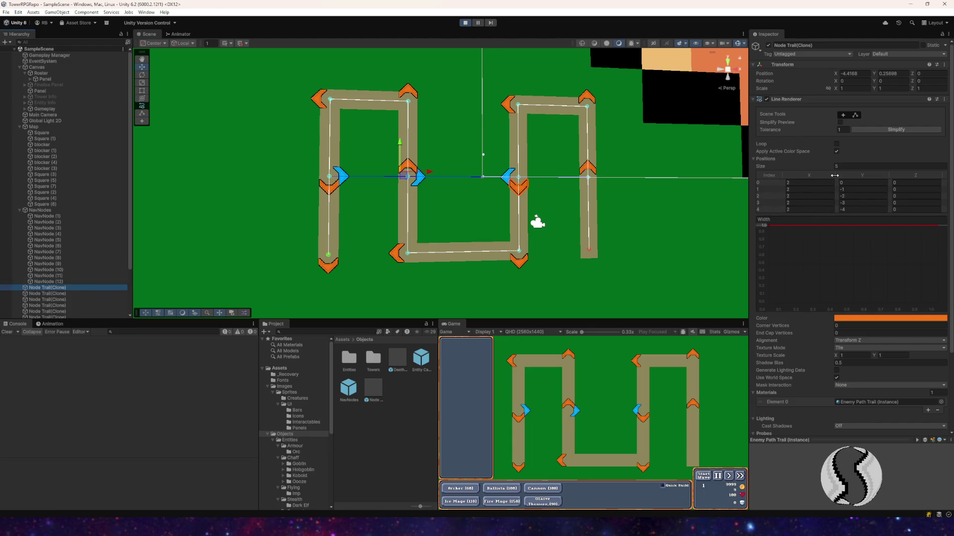
{"action": "left_click", "coordinate": [838, 191]}
{"action": "type", "text": "-7.36"}
{"action": "mouse_move", "coordinate": [740, 188]}
{"action": "left_mouse_down"}
{"action": "mouse_move", "coordinate": [937, 193]}
{"action": "mouse_move", "coordinate": [822, 189]}
{"action": "left_mouse_up"}
{"action": "left_click", "coordinate": [465, 23]}
{"action": "left_click", "coordinate": [55, 216]}
{"action": "key", "text": "f"}
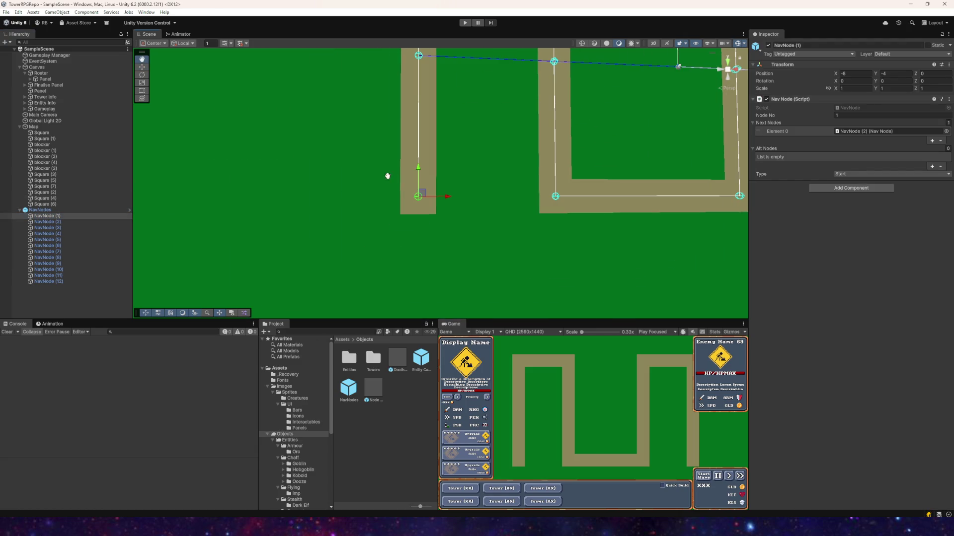
- Enter play mode and reapply Apply Trail Settings on the NavNodes Node Trails component
{"action": "left_click", "coordinate": [465, 22]}
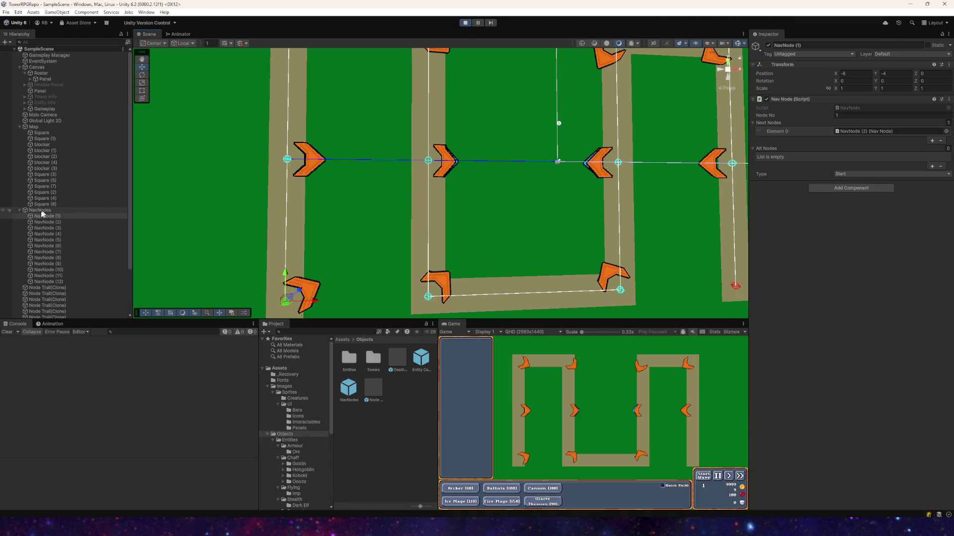
{"action": "left_click", "coordinate": [36, 211]}
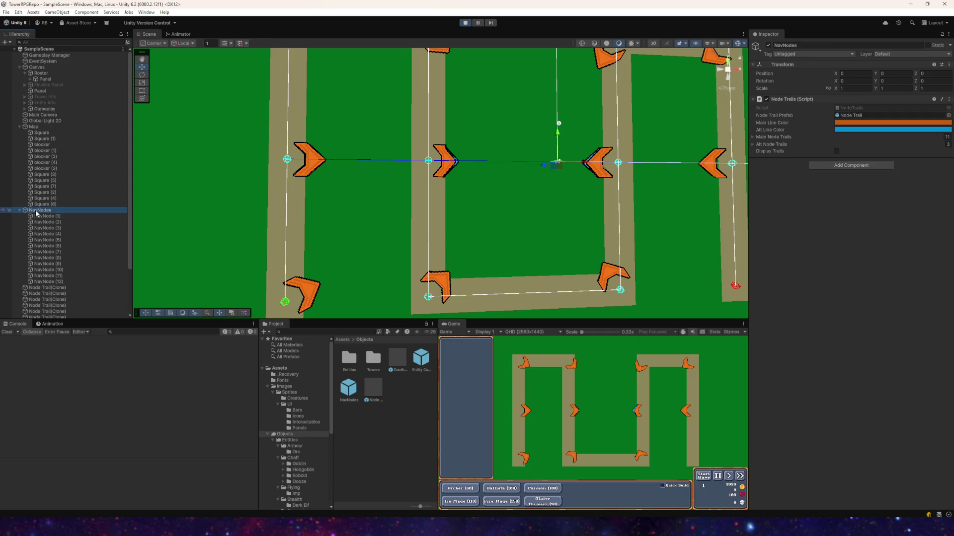
{"action": "right_click", "coordinate": [793, 100]}
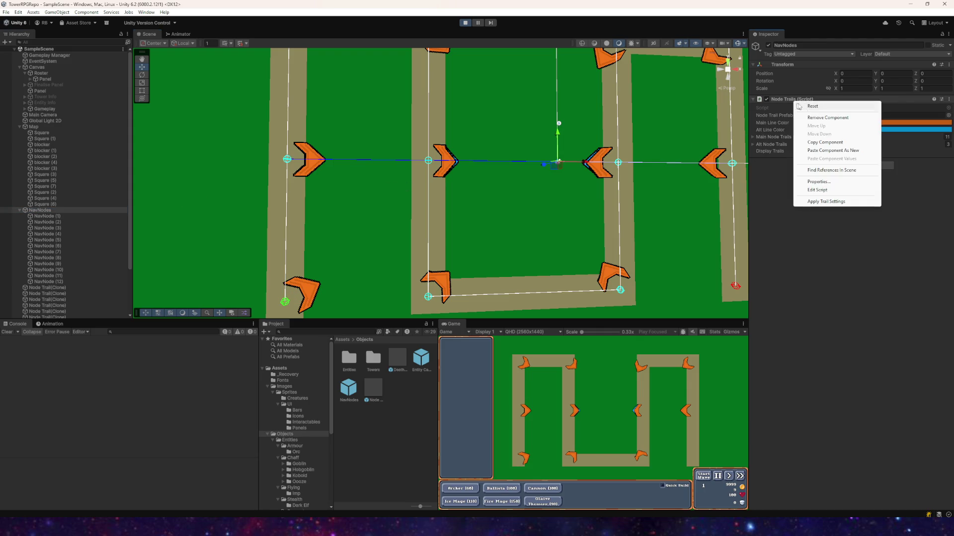
{"action": "left_click", "coordinate": [825, 201]}
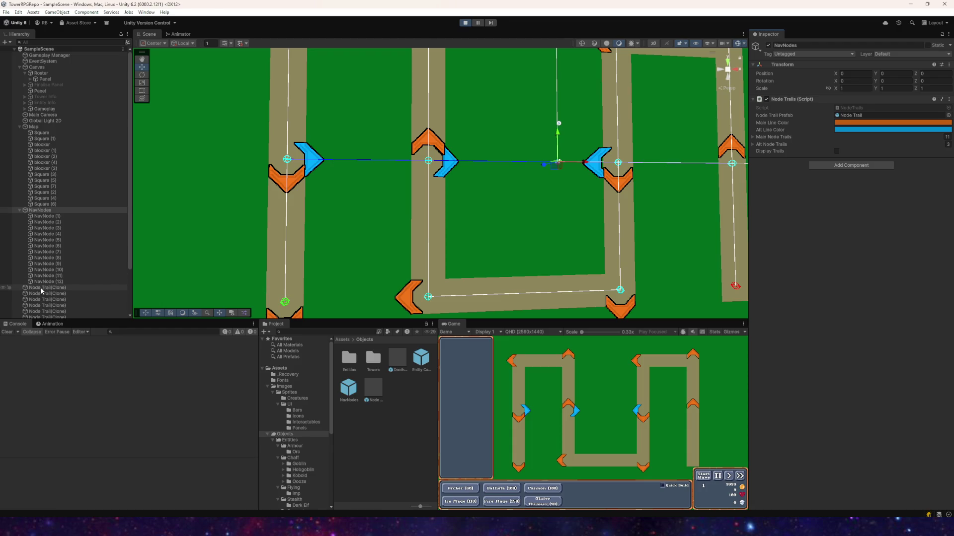
- Step through the Node Trail(Clone) rows and frame one trail in the scene view
{"action": "left_click", "coordinate": [41, 290]}
{"action": "scroll", "coordinate": [65, 264], "scroll_direction": "down", "scroll_amount": 3}
{"action": "left_click", "coordinate": [52, 310]}
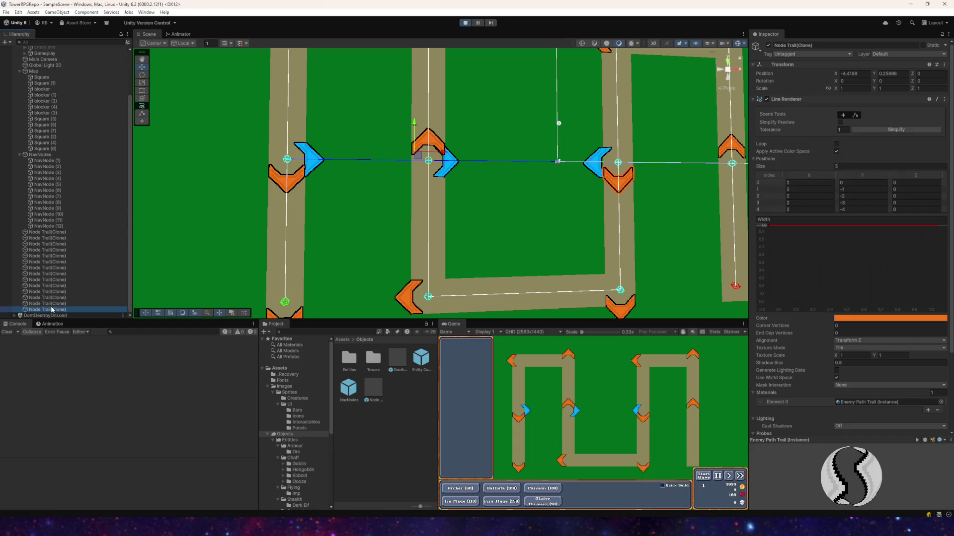
{"action": "left_click", "coordinate": [53, 298]}
{"action": "left_click", "coordinate": [53, 293]}
{"action": "left_click", "coordinate": [53, 281]}
{"action": "left_click", "coordinate": [53, 274]}
{"action": "left_click", "coordinate": [53, 262]}
{"action": "left_click", "coordinate": [52, 268]}
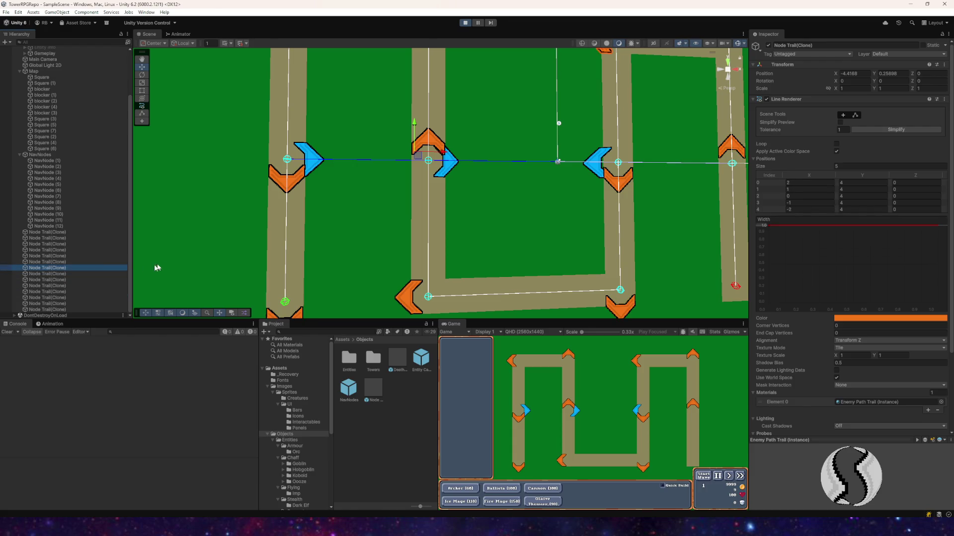
{"action": "left_click", "coordinate": [52, 274]}
{"action": "key", "text": "f"}
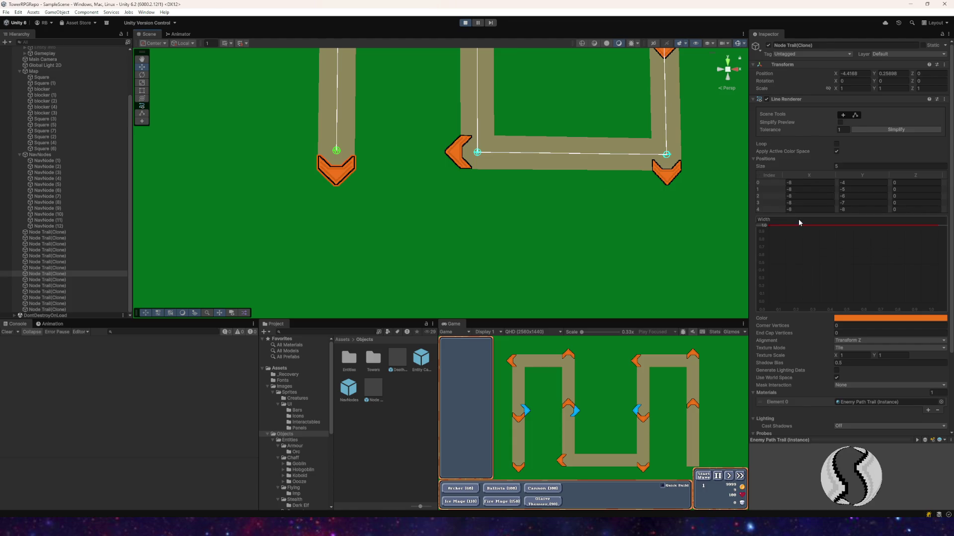
{"action": "scroll", "coordinate": [433, 113], "scroll_direction": "down", "scroll_amount": 2}
{"action": "mouse_move", "coordinate": [434, 113]}
{"action": "left_mouse_down"}
{"action": "mouse_move", "coordinate": [470, 186]}
{"action": "mouse_move", "coordinate": [445, 194]}
{"action": "mouse_move", "coordinate": [455, 238]}
{"action": "mouse_move", "coordinate": [451, 178]}
{"action": "left_mouse_up"}
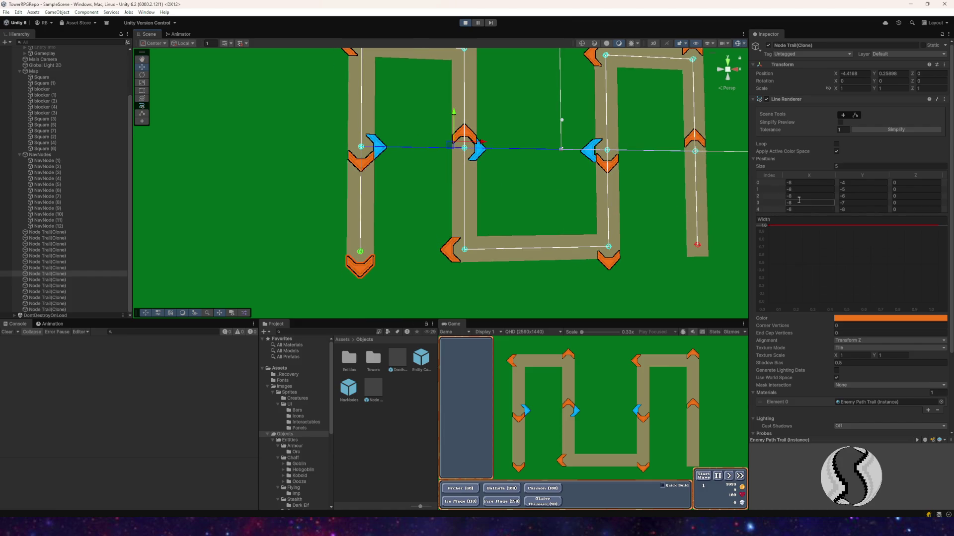
- Set the trail's start point Y to -2.66 and position 1 Y to -1.07, then stop playing
{"action": "mouse_move", "coordinate": [839, 183]}
{"action": "left_mouse_down"}
{"action": "mouse_move", "coordinate": [857, 187]}
{"action": "mouse_move", "coordinate": [795, 186]}
{"action": "mouse_move", "coordinate": [840, 183]}
{"action": "left_mouse_up"}
{"action": "left_click", "coordinate": [836, 190]}
{"action": "left_click", "coordinate": [837, 191]}
{"action": "type", "text": "-1.07"}
{"action": "key", "text": "ctrl+p"}
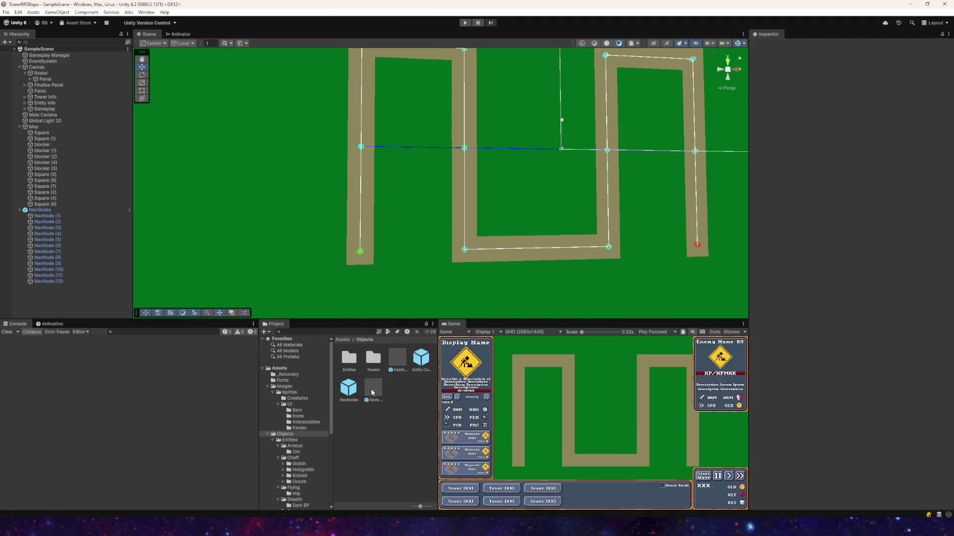
- Set the Node Trail prefab's Line Renderer Texture Mode to Repeat Per Segment
{"action": "left_click", "coordinate": [370, 392]}
{"action": "scroll", "coordinate": [844, 288], "scroll_direction": "down", "scroll_amount": 5}
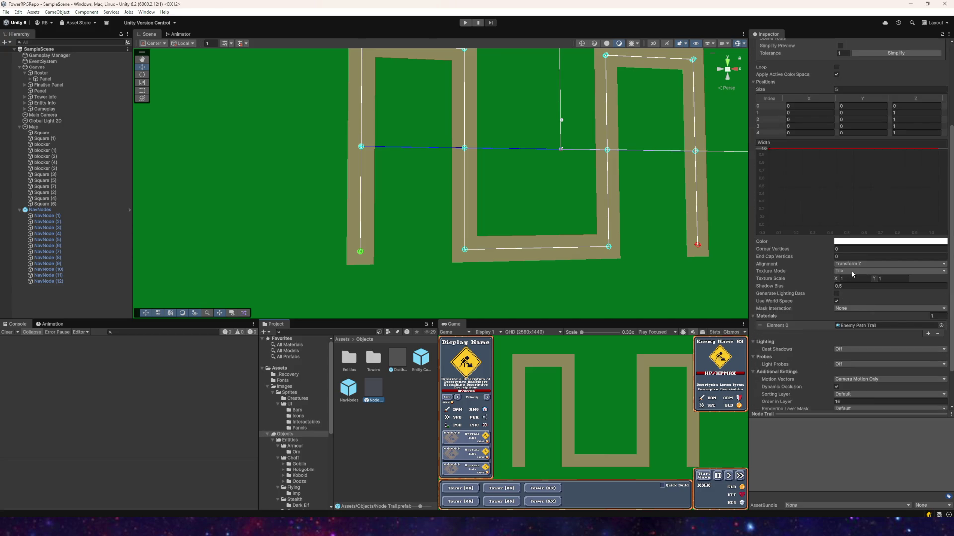
{"action": "left_click", "coordinate": [851, 270]}
{"action": "left_click", "coordinate": [864, 297]}
{"action": "left_click", "coordinate": [850, 272]}
{"action": "left_click", "coordinate": [863, 307]}
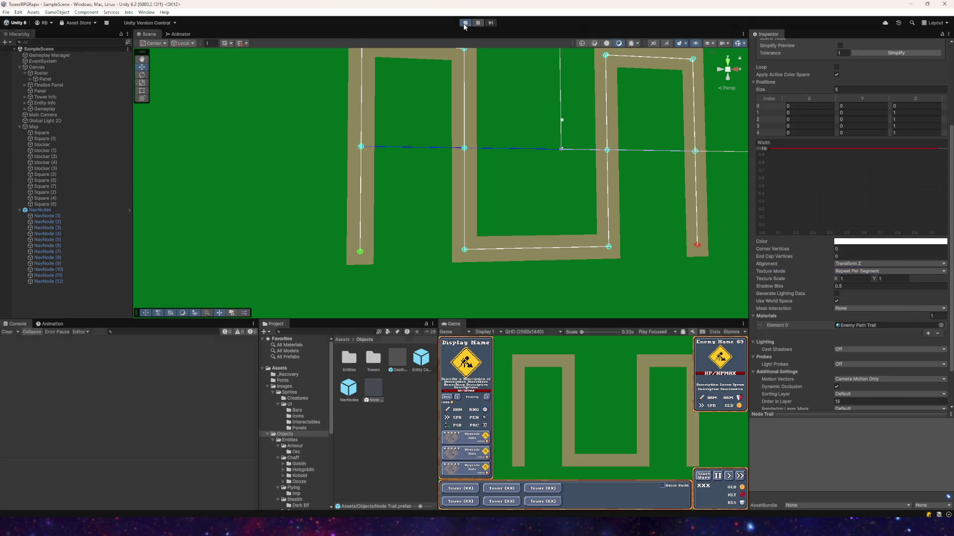
- Play-test with NavNodes selected, stop, and switch to Visual Studio
{"action": "left_click", "coordinate": [465, 23]}
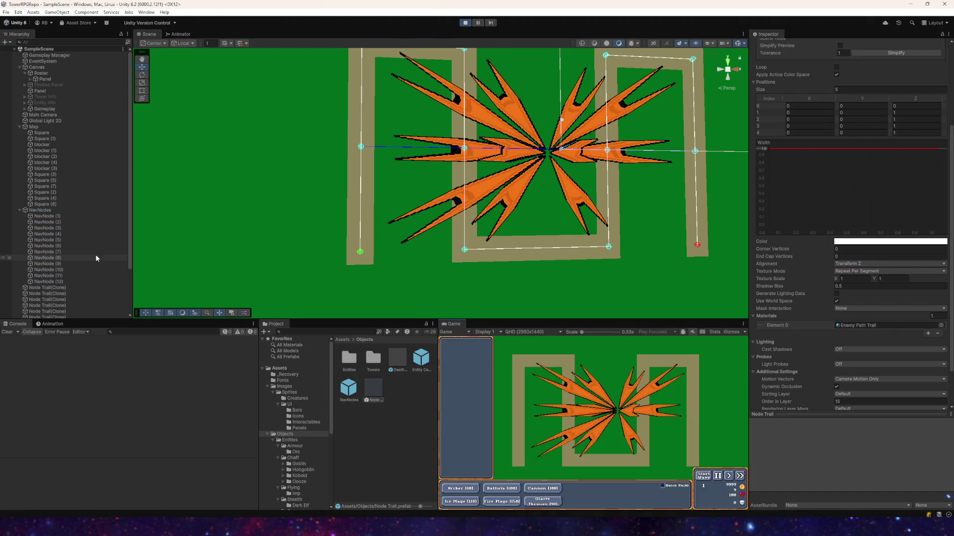
{"action": "left_click", "coordinate": [40, 210]}
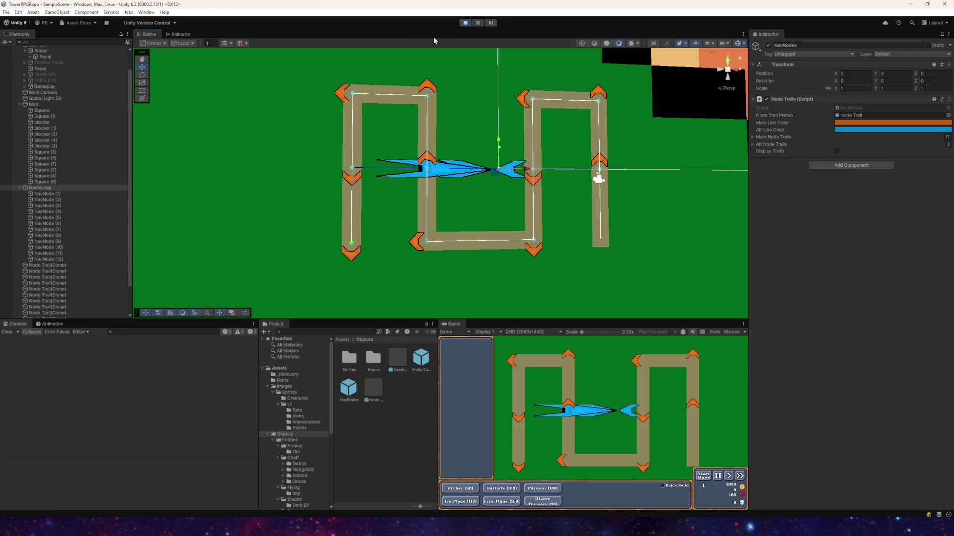
{"action": "left_click", "coordinate": [465, 22]}
{"action": "key", "text": "alt+Tab"}
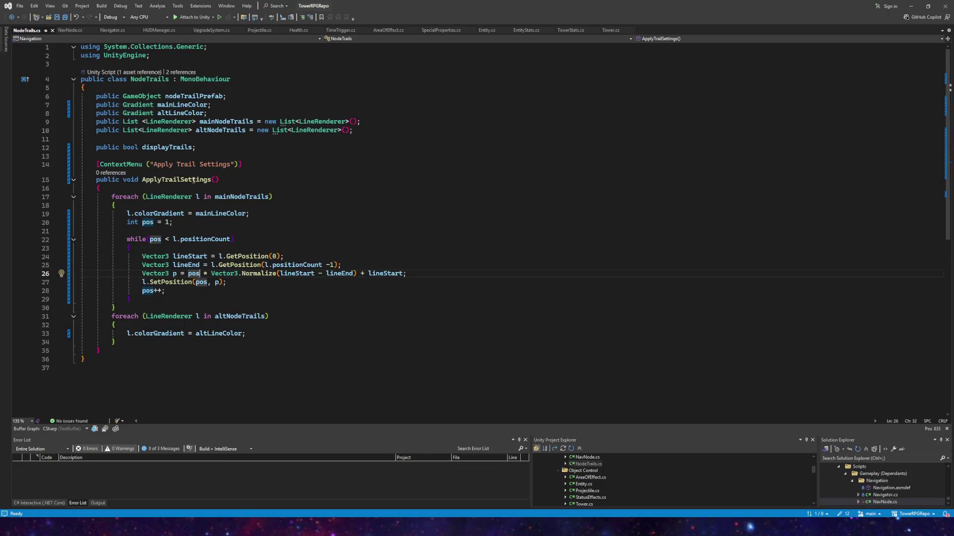
- Add a Start method to NodeTrails that calls ApplyTrailSettings();
{"action": "left_click", "coordinate": [120, 157]}
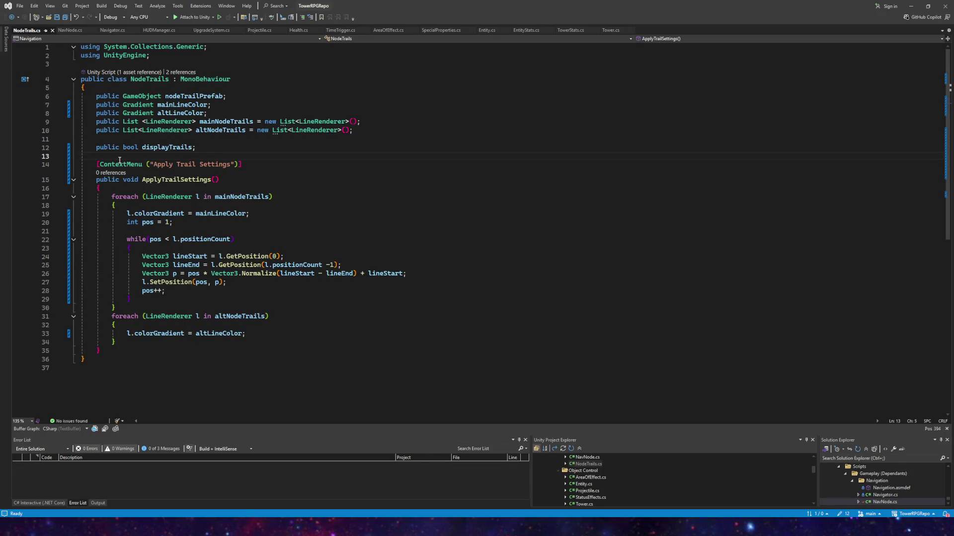
{"action": "key", "text": "Return"}
{"action": "key", "text": "Return"}
{"action": "key", "text": "BackSpace"}
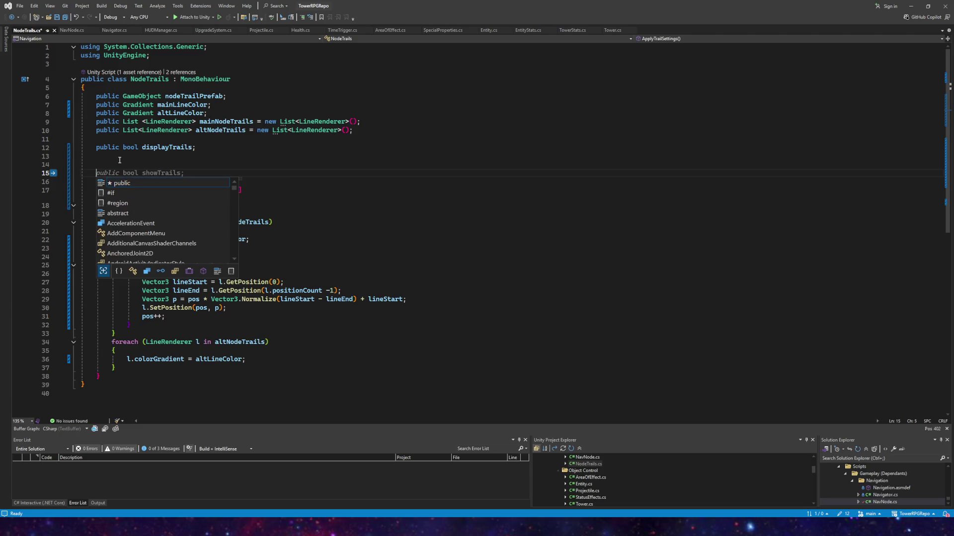
{"action": "type", "text": "void Start"}
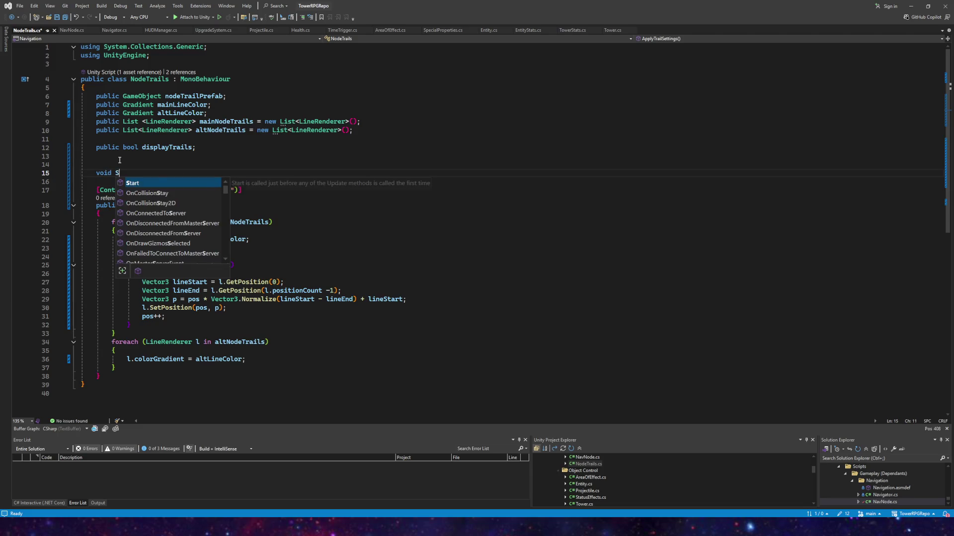
{"action": "key", "text": "Tab"}
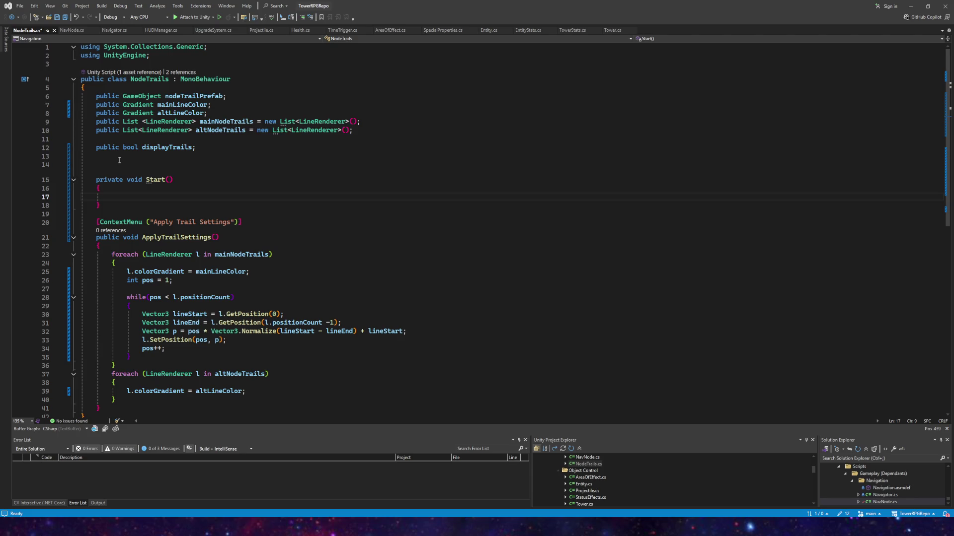
{"action": "type", "text": "ap"}
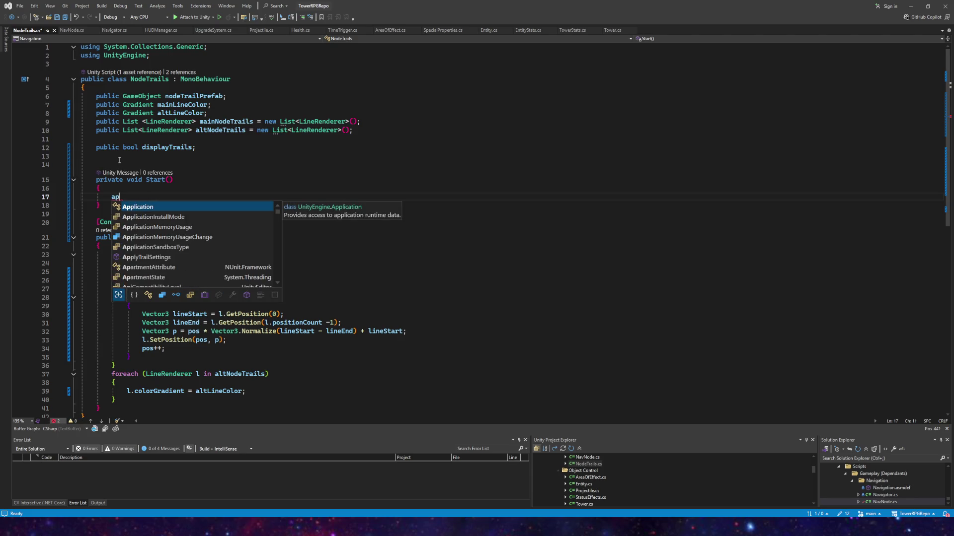
{"action": "type", "text": "ply"}
{"action": "key", "text": "Tab"}
{"action": "type", "text": "();"}
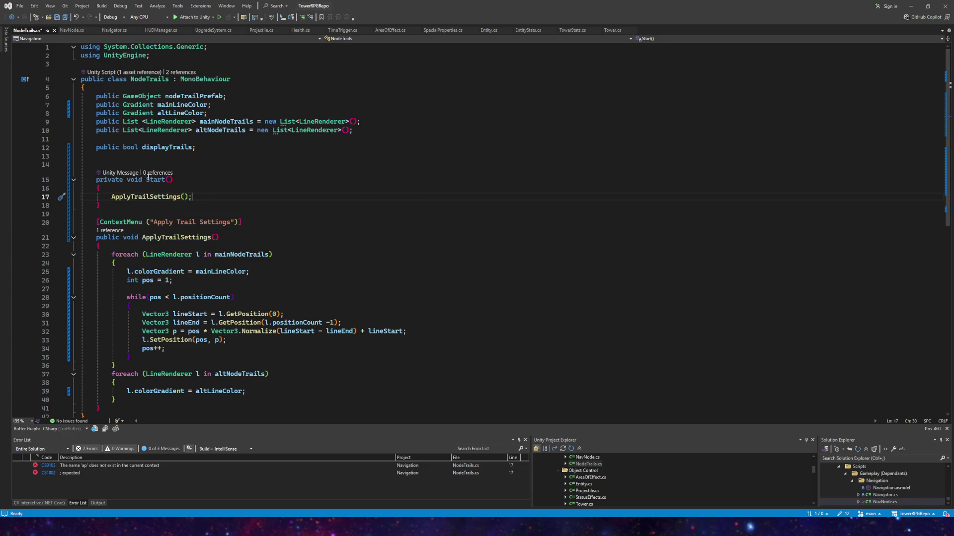
- Rename the method to LateStart, save, and switch back to Unity
{"action": "left_click", "coordinate": [146, 180]}
{"action": "type", "text": "Lat"}
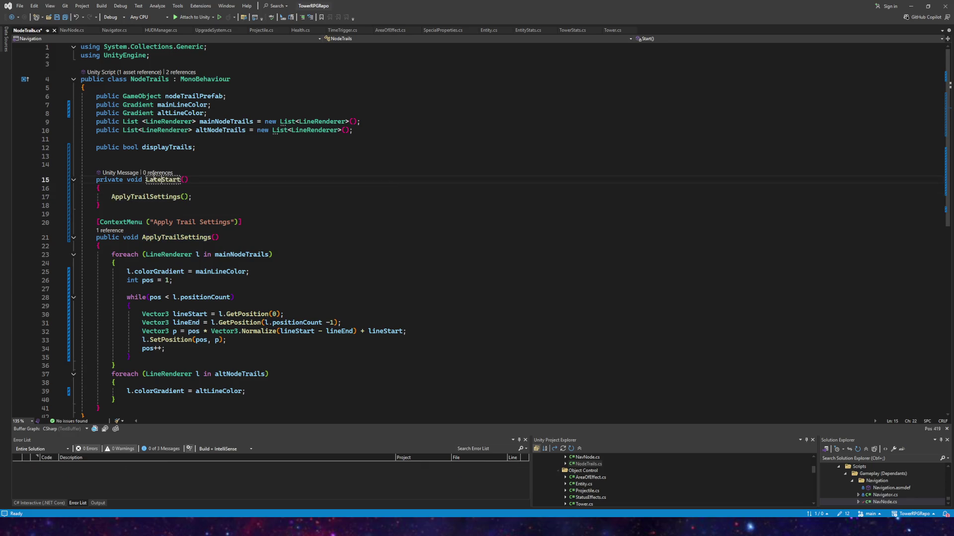
{"action": "type", "text": "e"}
{"action": "key", "text": "Down"}
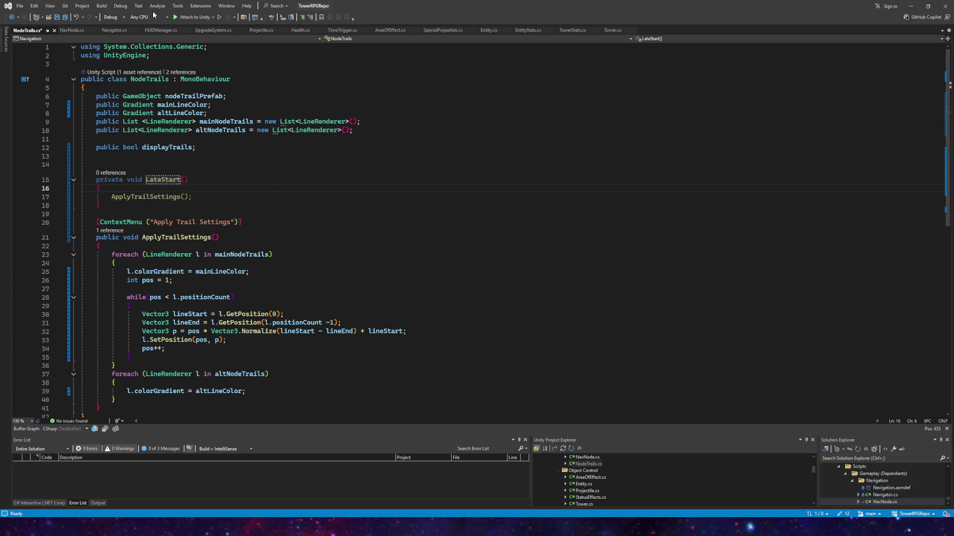
{"action": "key", "text": "ctrl+s"}
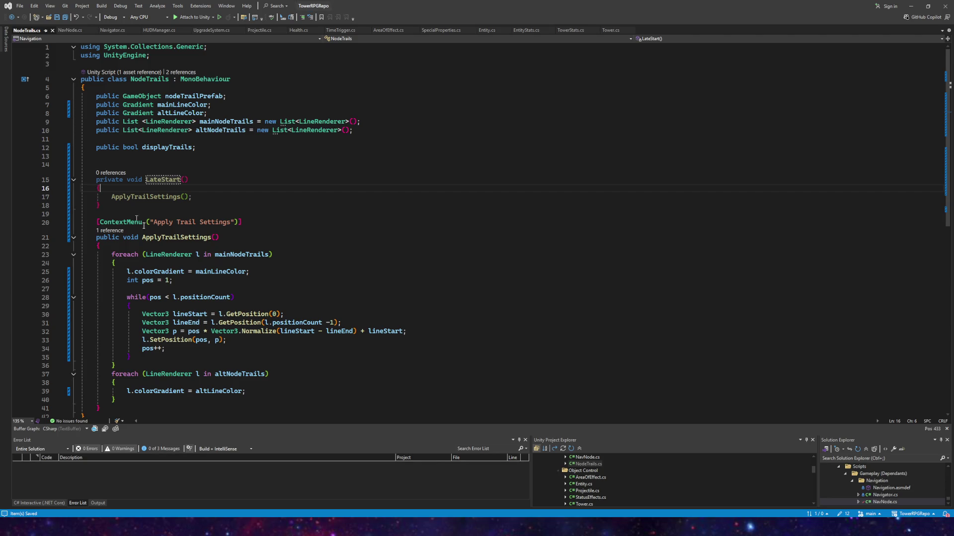
{"action": "key", "text": "alt+Tab"}
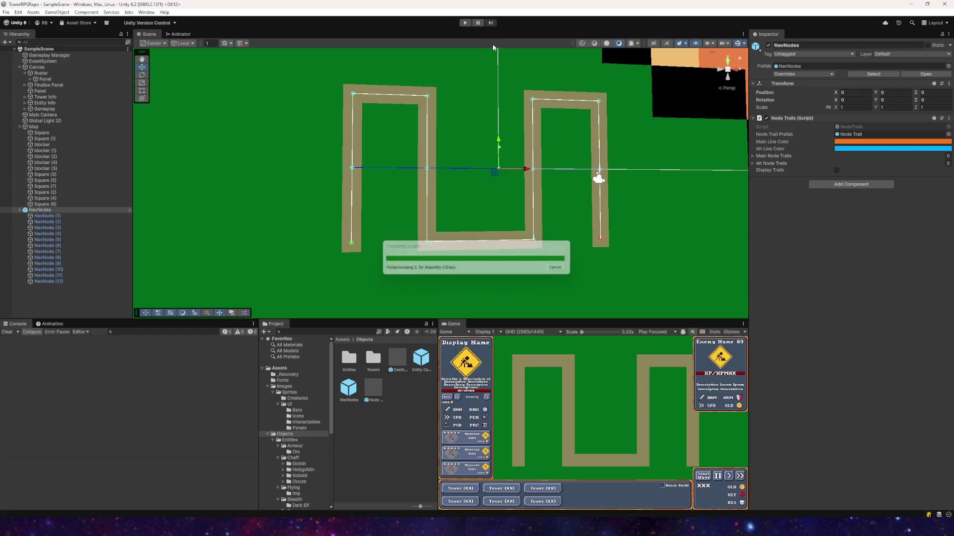
- Play-test briefly, then rename LateStart back to Start in Visual Studio and save
{"action": "left_click", "coordinate": [463, 23]}
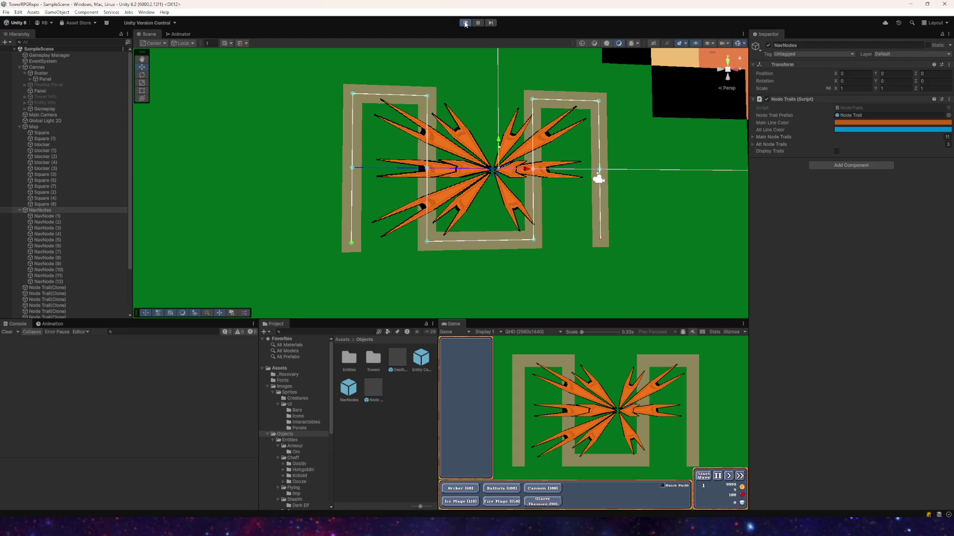
{"action": "left_click", "coordinate": [465, 23]}
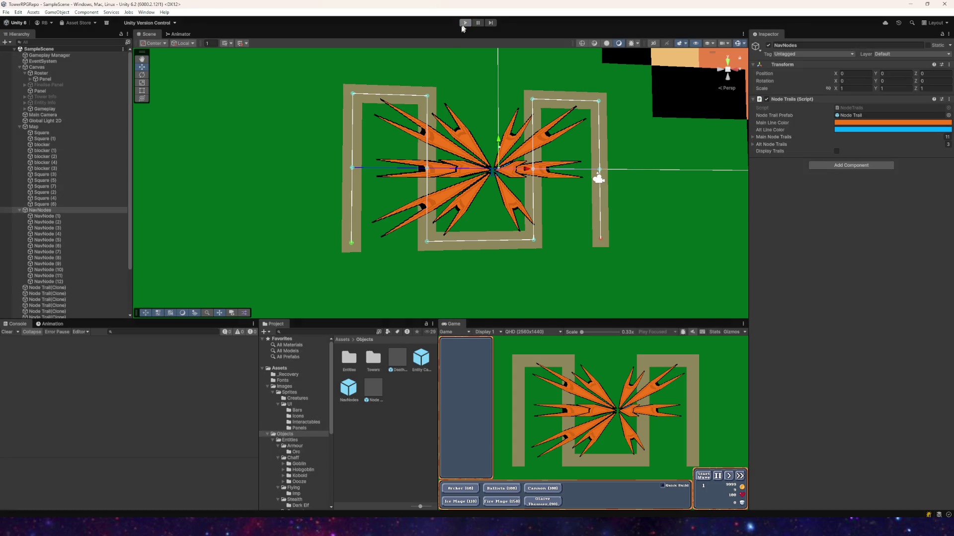
{"action": "key", "text": "alt+Tab"}
{"action": "left_click", "coordinate": [163, 180]}
{"action": "key", "text": "BackSpace"}
{"action": "key", "text": "BackSpace"}
{"action": "key", "text": "BackSpace"}
{"action": "left_click", "coordinate": [65, 17]}
- Return to Unity, enter play mode, and open the NavNodes object's context menu
{"action": "mouse_move", "coordinate": [276, 526]}
{"action": "left_click", "coordinate": [276, 469]}
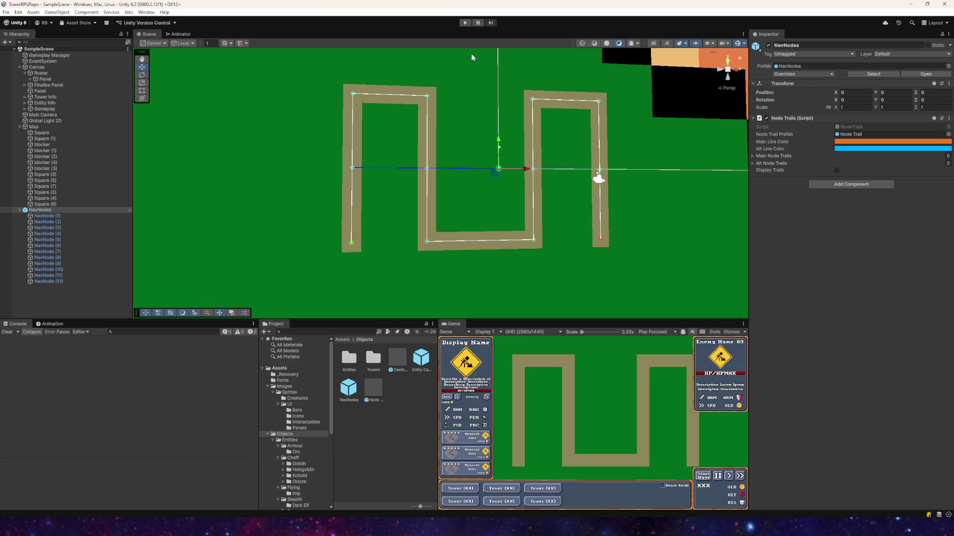
{"action": "left_click", "coordinate": [465, 23]}
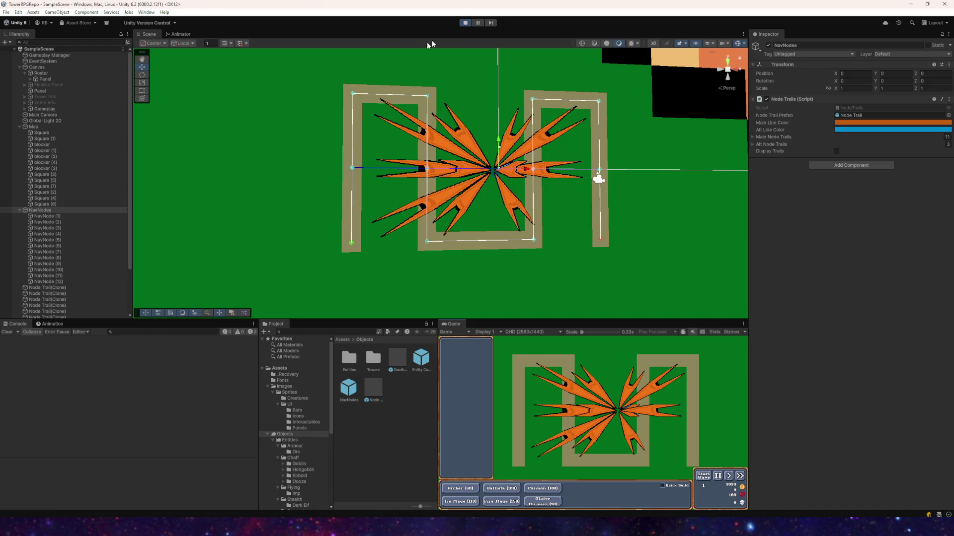
{"action": "right_click", "coordinate": [55, 211]}
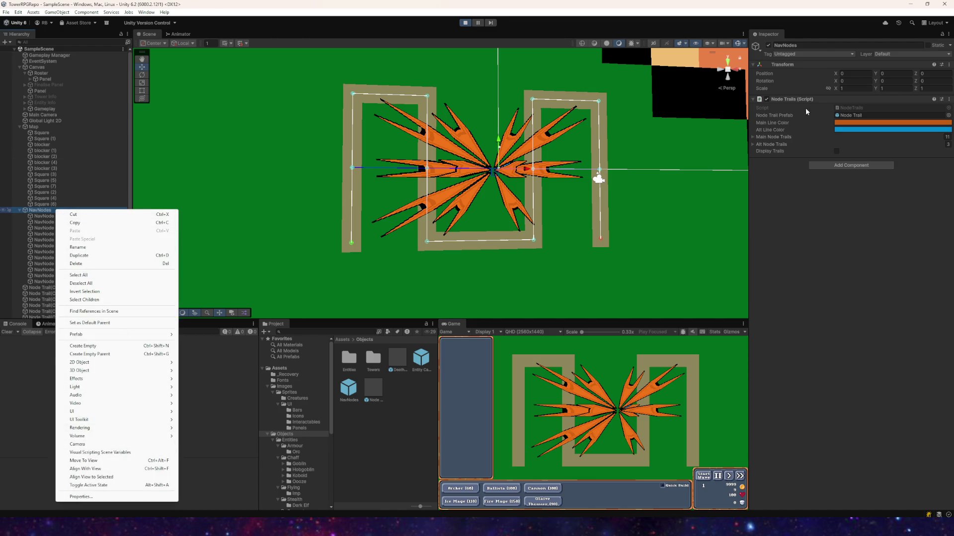
- Run Apply Trail Settings on the Node Trails component during play, review the blue arrow trails, then stop playing
{"action": "left_click", "coordinate": [785, 194]}
{"action": "right_click", "coordinate": [786, 99]}
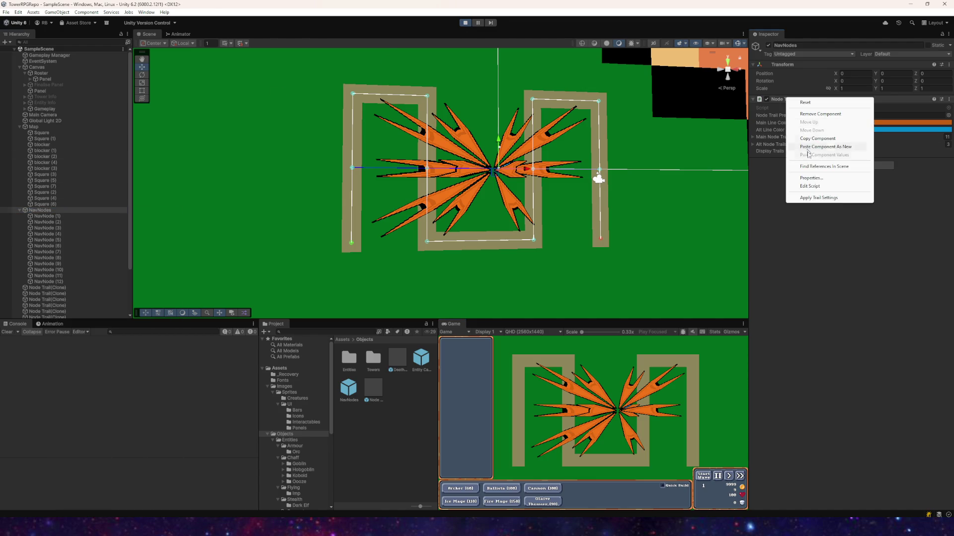
{"action": "left_click", "coordinate": [811, 198]}
{"action": "scroll", "coordinate": [514, 177], "scroll_direction": "up", "scroll_amount": 5}
{"action": "scroll", "coordinate": [434, 153], "scroll_direction": "down", "scroll_amount": 4}
{"action": "scroll", "coordinate": [429, 152], "scroll_direction": "down", "scroll_amount": 3}
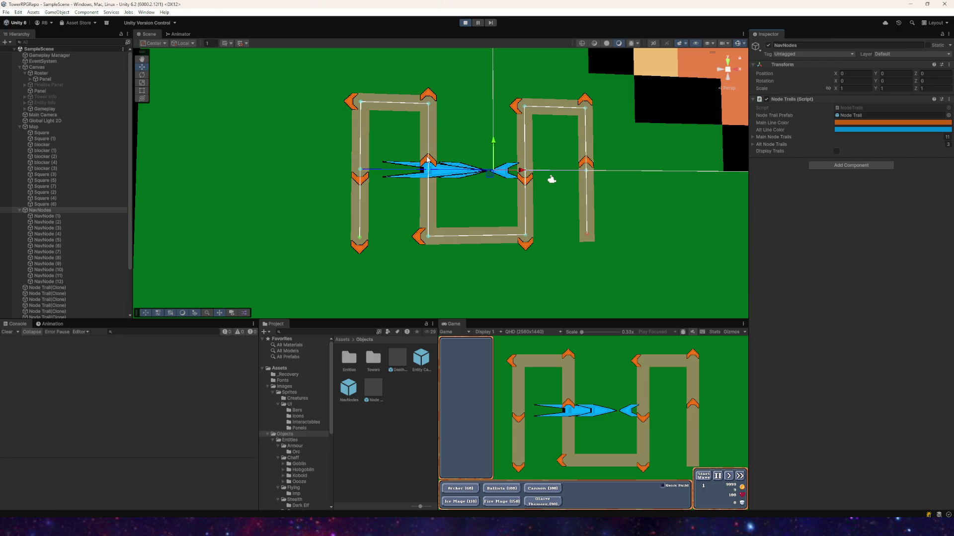
{"action": "scroll", "coordinate": [441, 160], "scroll_direction": "down", "scroll_amount": 2}
{"action": "scroll", "coordinate": [416, 179], "scroll_direction": "up", "scroll_amount": 2}
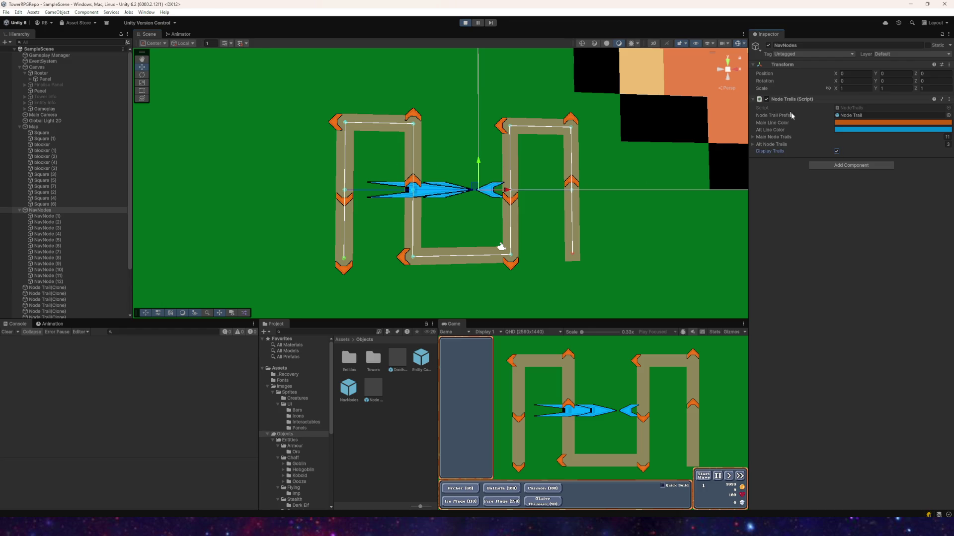
{"action": "left_click", "coordinate": [465, 23]}
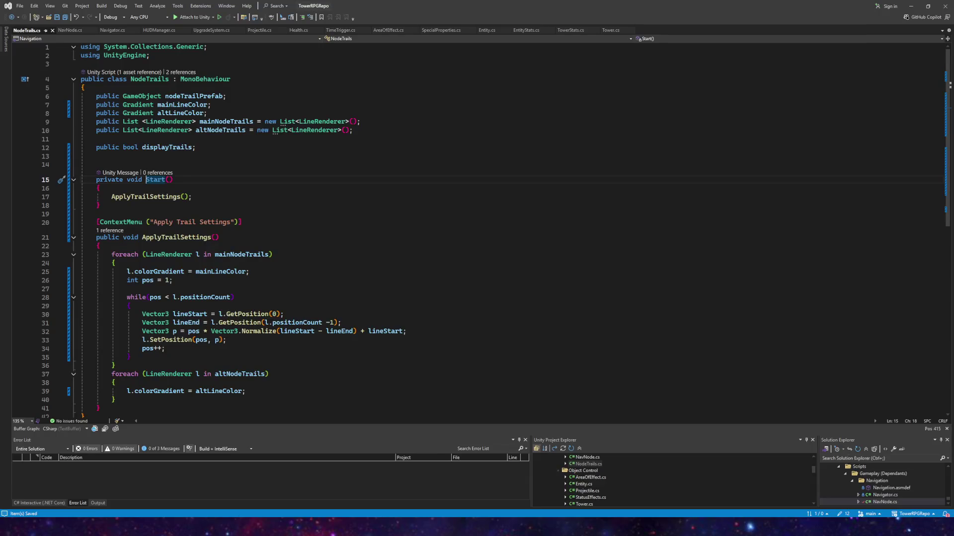
- Delete the Start method from NodeTrails.cs and save all changes
{"action": "left_click_drag", "start_coordinate": [113, 207], "coordinate": [111, 169]}
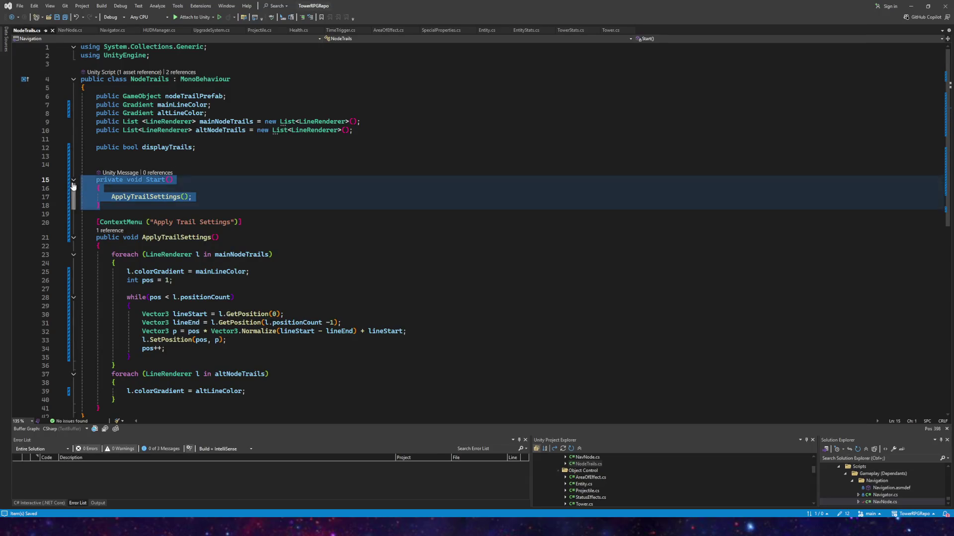
{"action": "key", "text": "Delete"}
{"action": "key", "text": "BackSpace"}
{"action": "key", "text": "BackSpace"}
{"action": "left_click", "coordinate": [64, 18]}
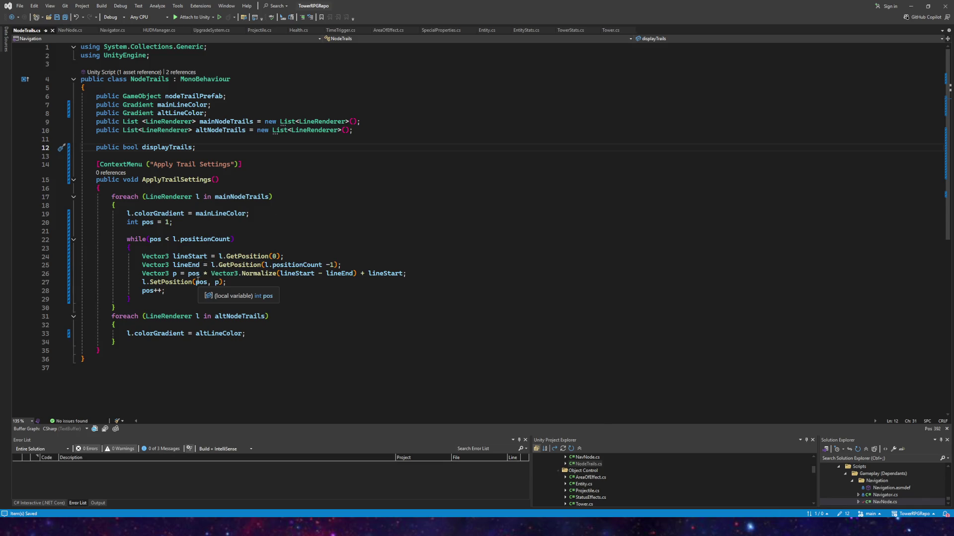
- Change line 26's trail point to Normalize(lineEnd - lineStart) + lineEnd and save NodeTrails.cs
{"action": "left_click_drag", "start_coordinate": [354, 274], "coordinate": [281, 275]}
{"action": "type", "text": "lineEnd"}
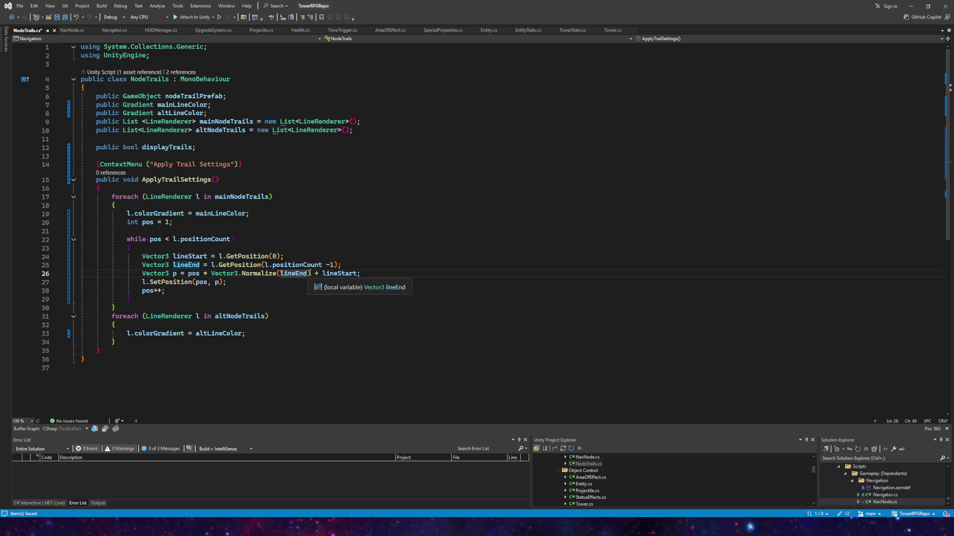
{"action": "type", "text": "- lines"}
{"action": "type", "text": "t"}
{"action": "key", "text": "Tab"}
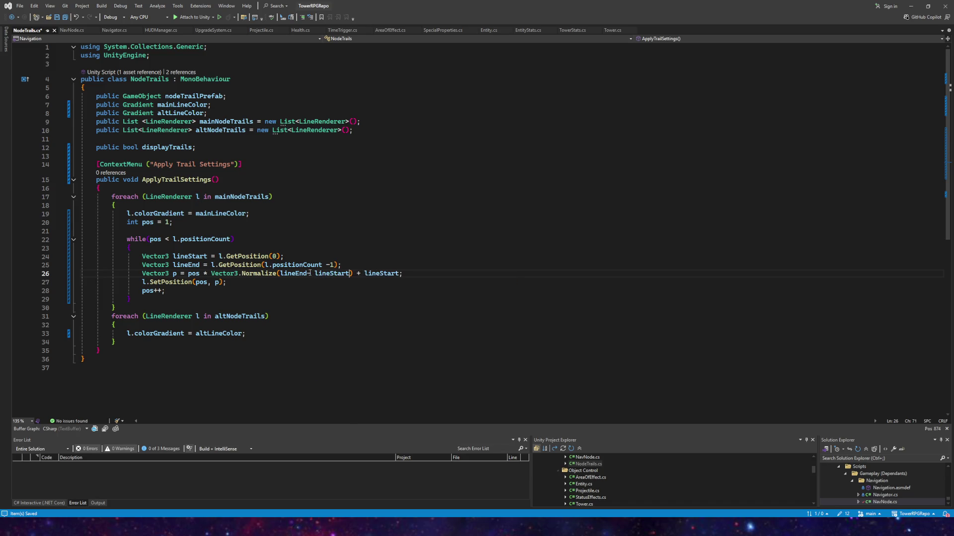
{"action": "left_click_drag", "start_coordinate": [380, 276], "coordinate": [396, 274]}
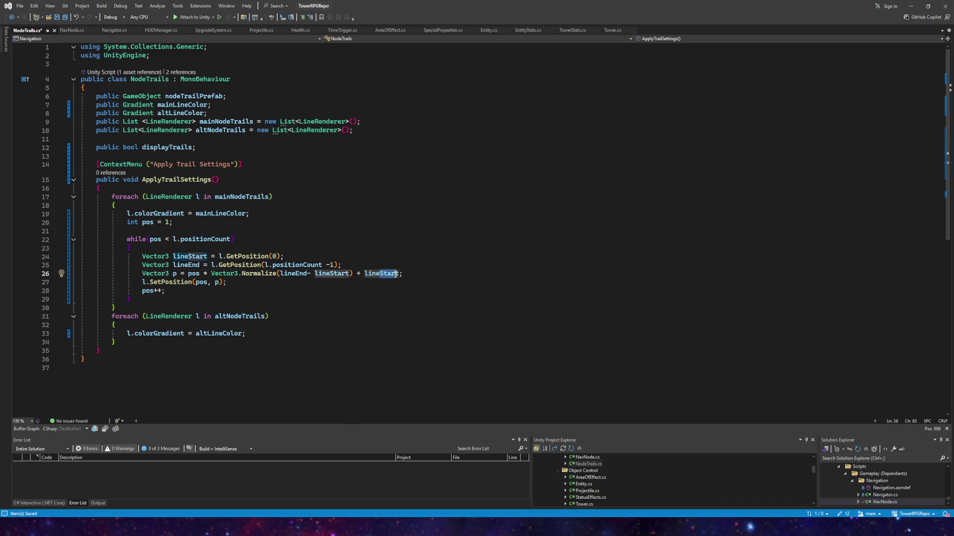
{"action": "type", "text": "End"}
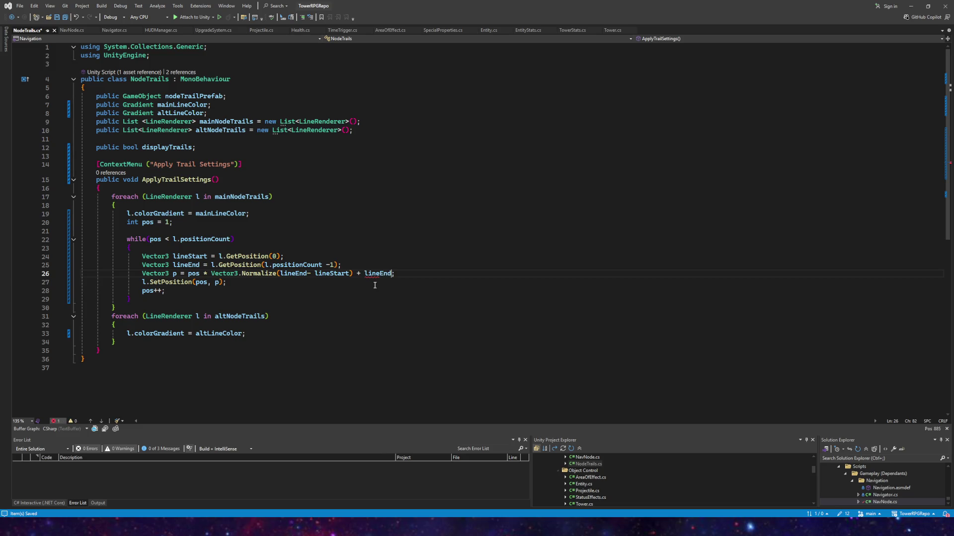
{"action": "key", "text": "ctrl+s"}
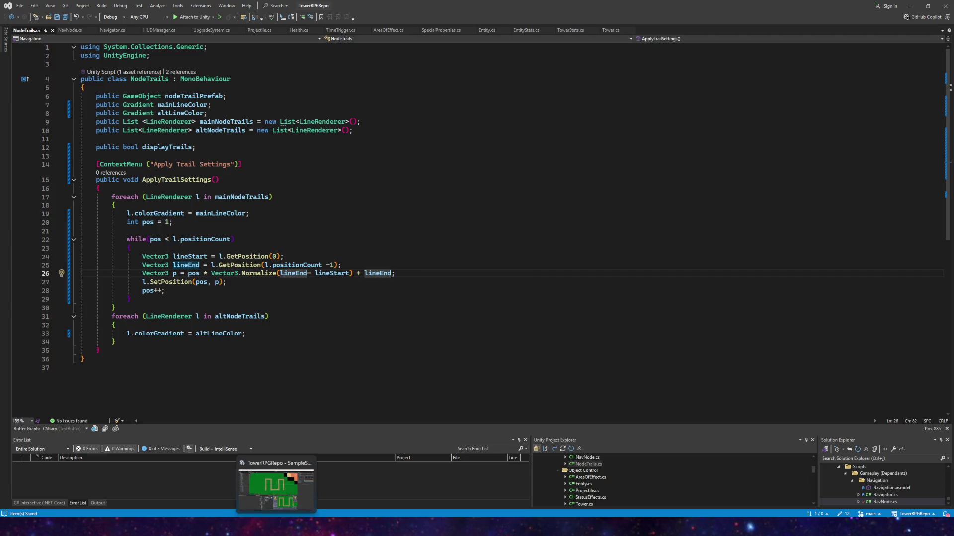
{"action": "left_click", "coordinate": [283, 503]}
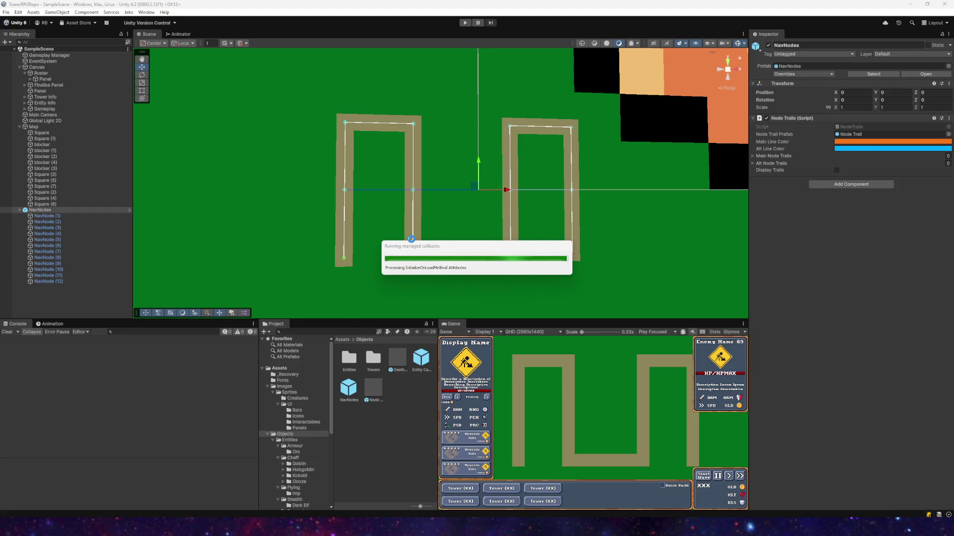
- Set the Node Trail prefab's Line Renderer Texture Mode to Distribute Per Segment and enter play mode
{"action": "left_click", "coordinate": [369, 390]}
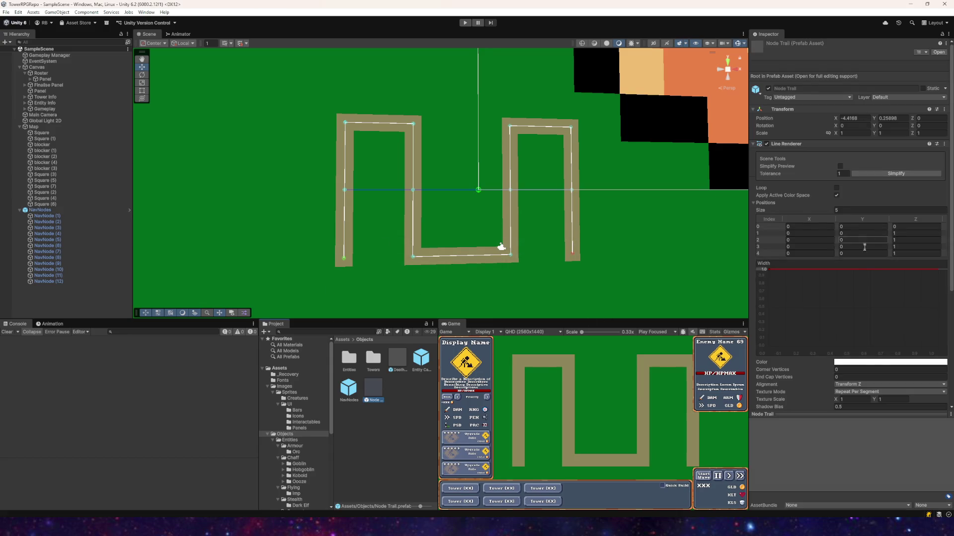
{"action": "scroll", "coordinate": [865, 263], "scroll_direction": "down", "scroll_amount": 3}
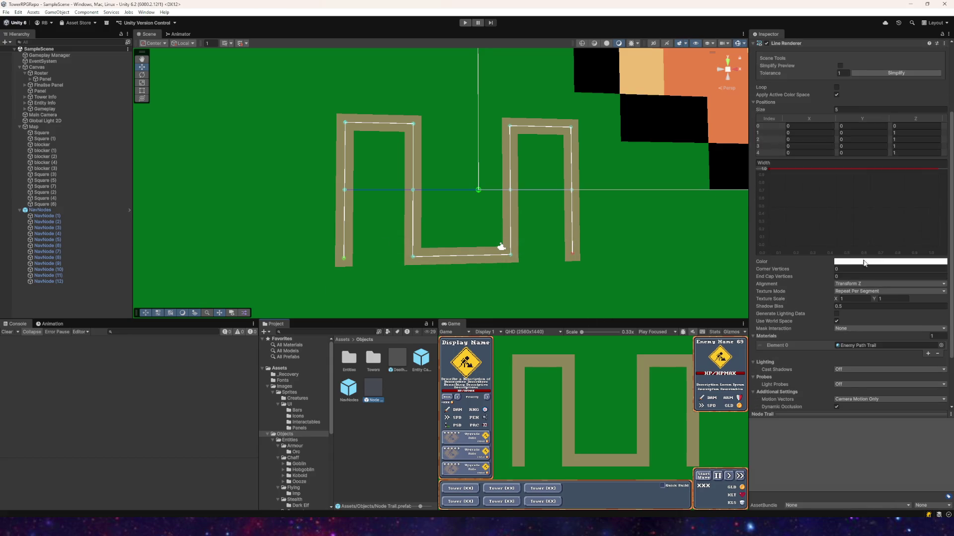
{"action": "left_click", "coordinate": [850, 292]}
{"action": "left_click", "coordinate": [865, 316]}
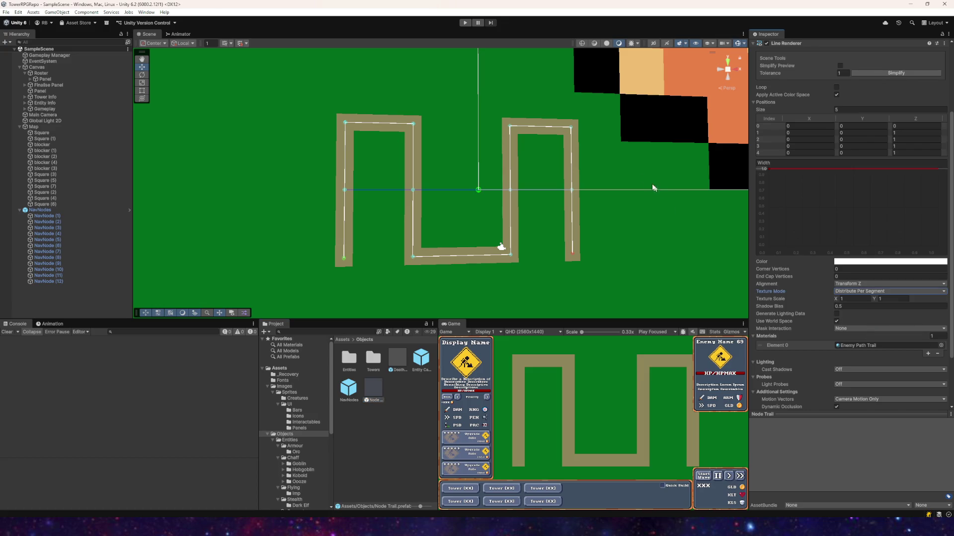
{"action": "left_click", "coordinate": [843, 292]}
{"action": "left_click", "coordinate": [854, 317]}
{"action": "left_click", "coordinate": [464, 23]}
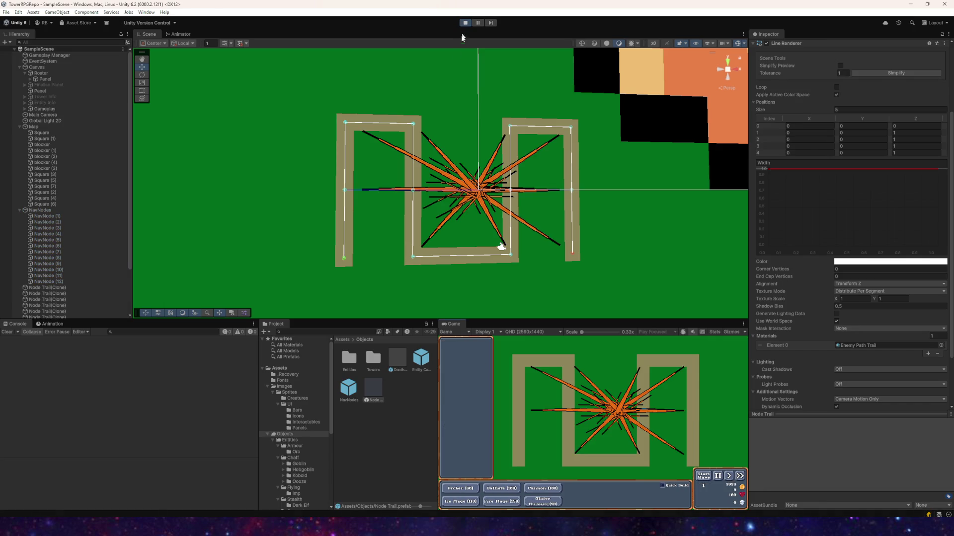
- Apply the trail settings from the NavNodes Node Trails component to the spawned trails
{"action": "right_click", "coordinate": [40, 210]}
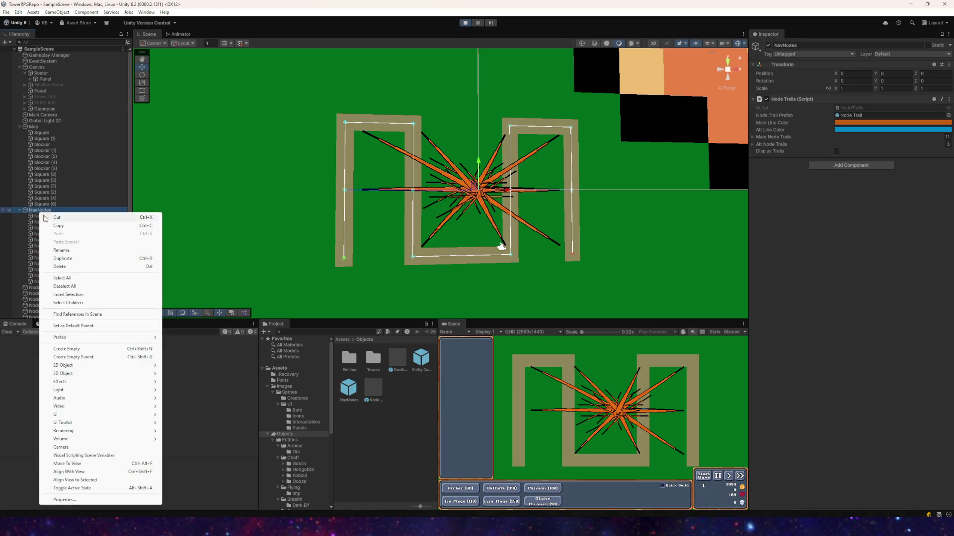
{"action": "right_click", "coordinate": [784, 99]}
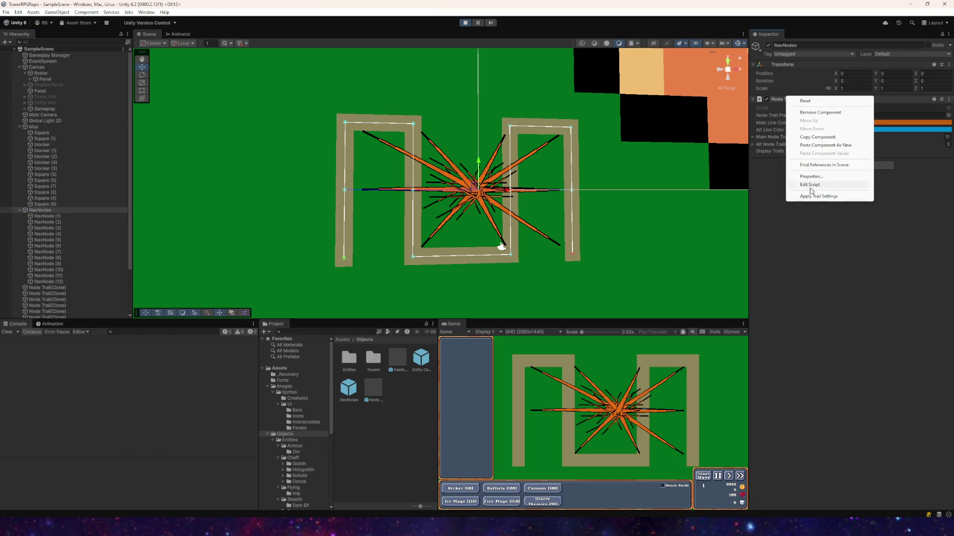
{"action": "left_click", "coordinate": [810, 196]}
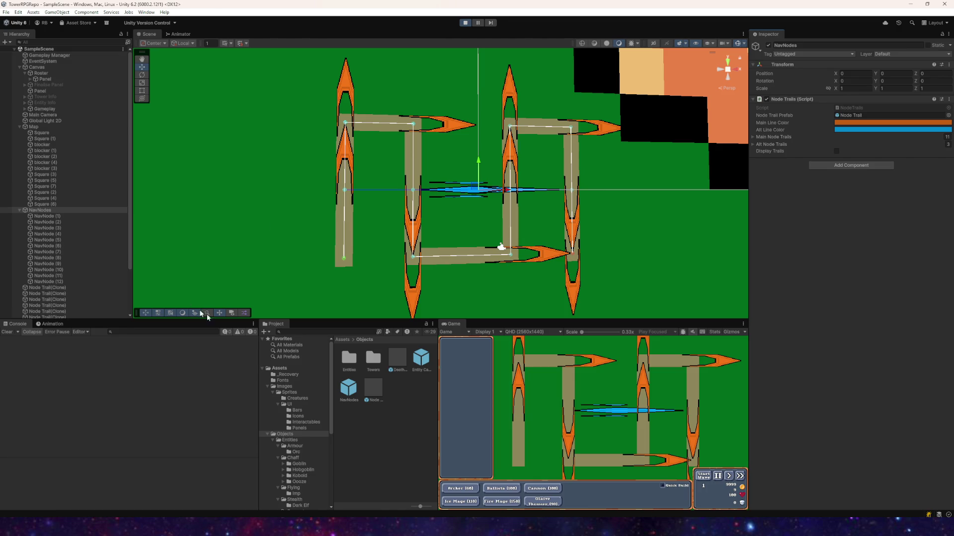
- Switch the Node Trail prefab's texture mode to Tile and stop the game
{"action": "left_click", "coordinate": [372, 390]}
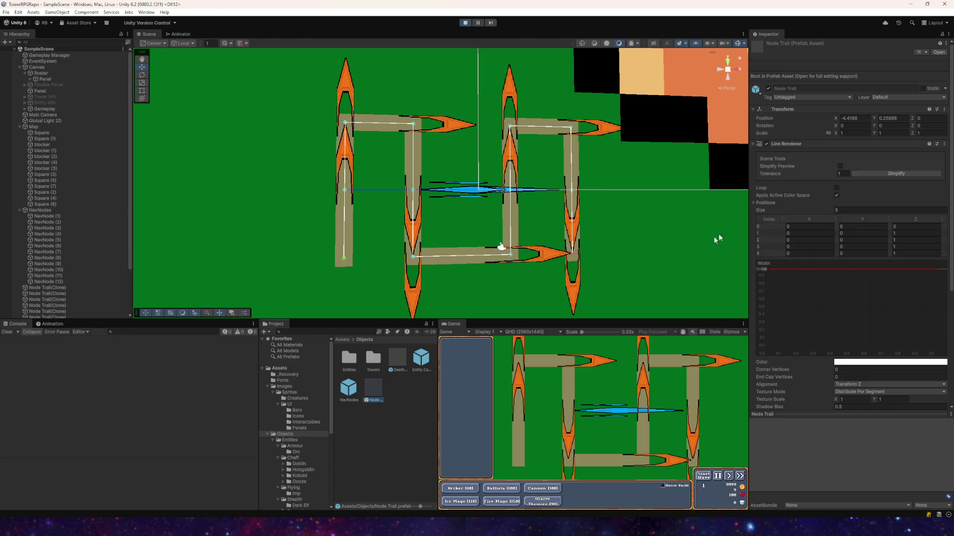
{"action": "scroll", "coordinate": [812, 218], "scroll_direction": "down", "scroll_amount": 5}
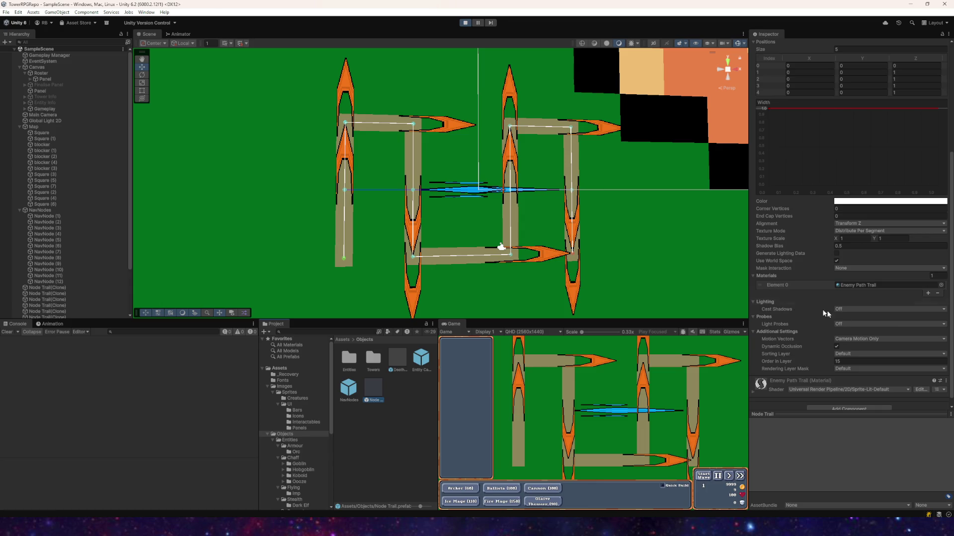
{"action": "left_click", "coordinate": [857, 233]}
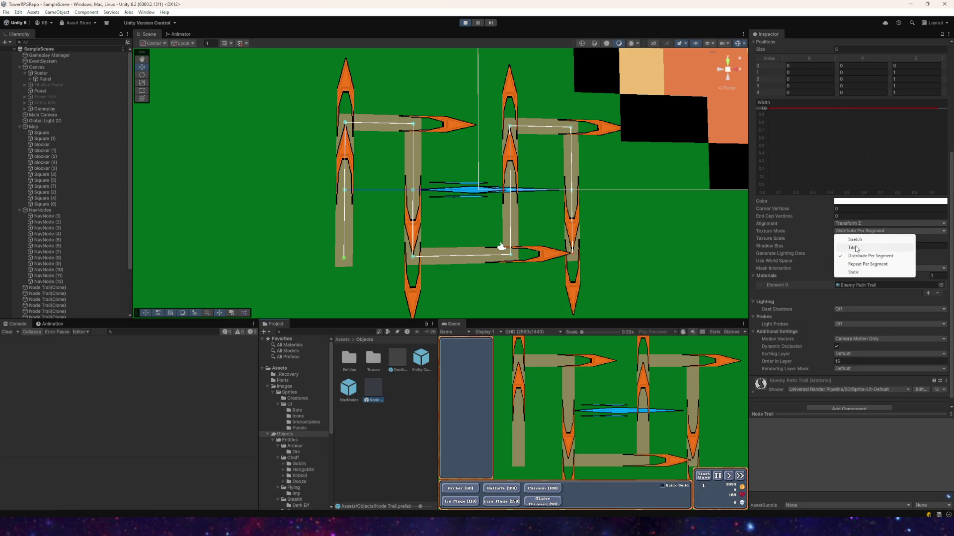
{"action": "left_click", "coordinate": [853, 247]}
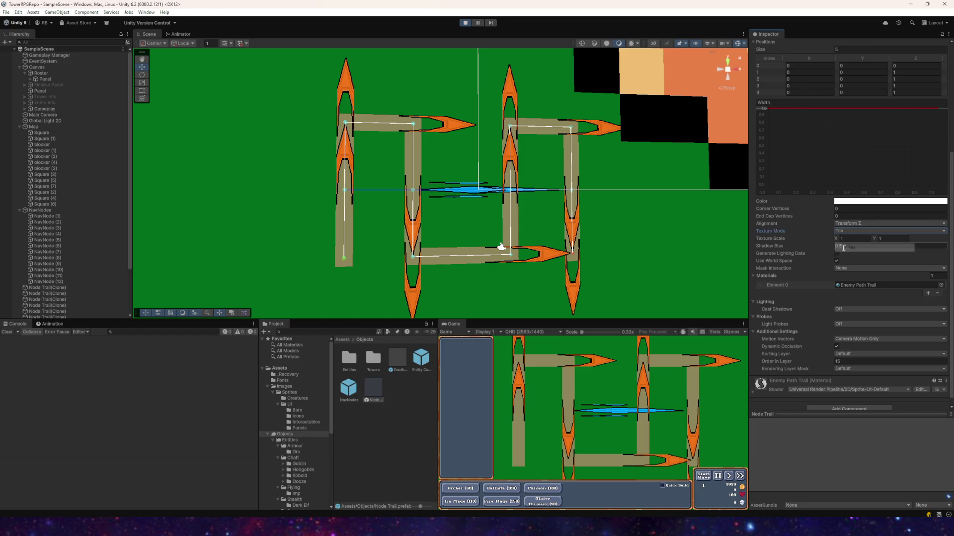
{"action": "left_click", "coordinate": [465, 23]}
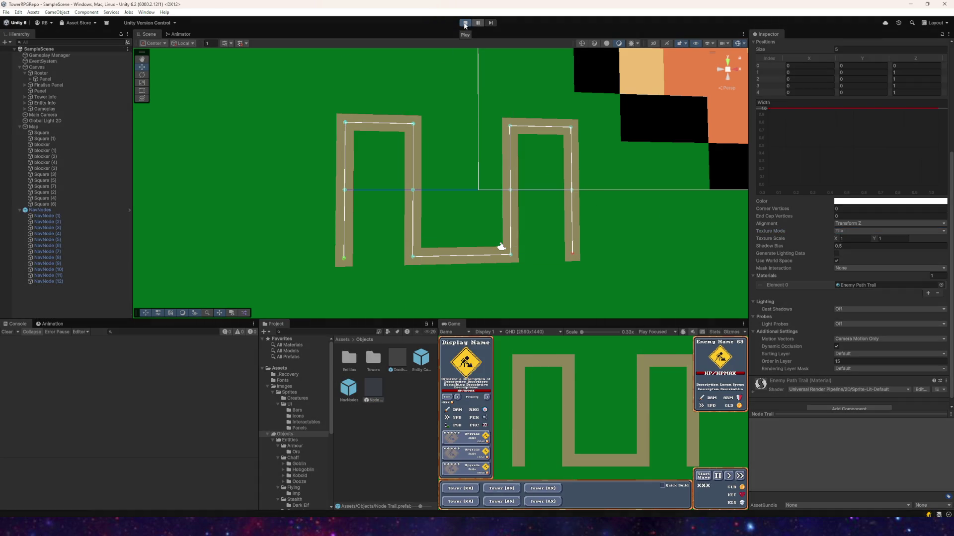
- Enter play mode and apply the Node Trails settings on NavNodes to regenerate the arrow trails
{"action": "left_click", "coordinate": [464, 23]}
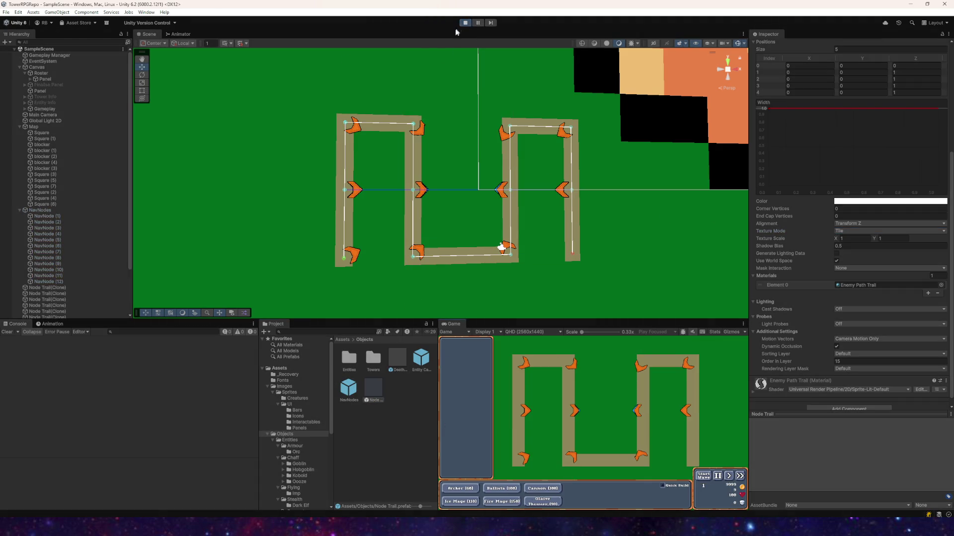
{"action": "right_click", "coordinate": [45, 212]}
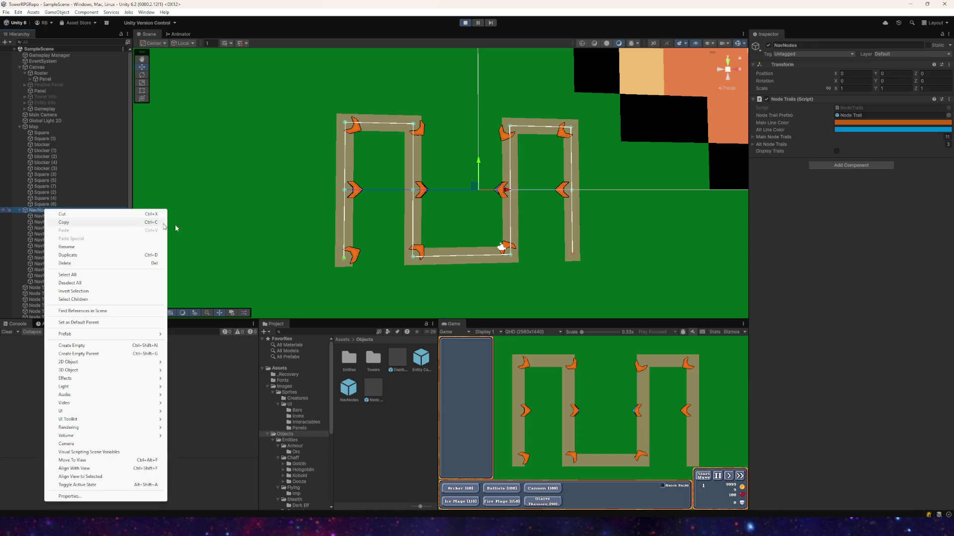
{"action": "left_click", "coordinate": [788, 110]}
{"action": "right_click", "coordinate": [793, 100]}
{"action": "left_click", "coordinate": [817, 202]}
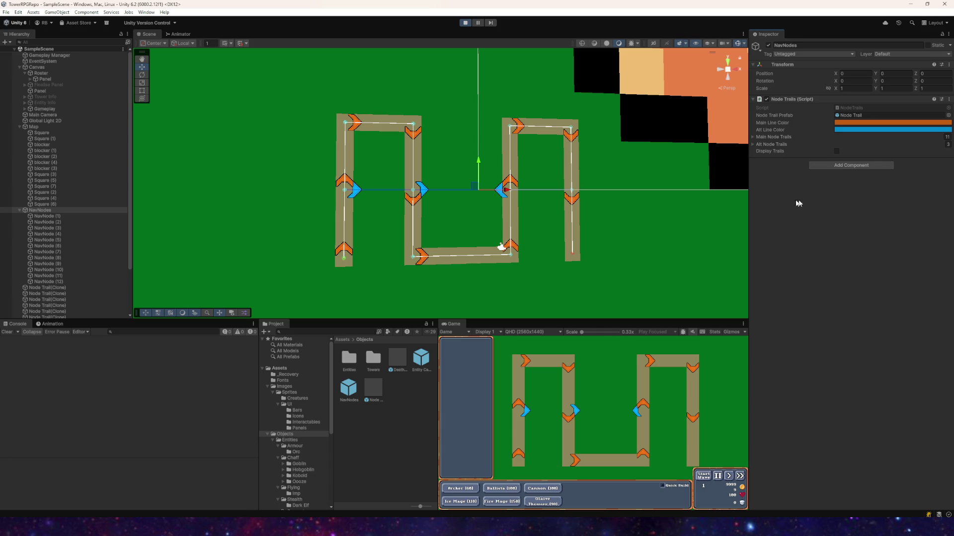
- Select the first nav node and one of the generated trail lines to inspect them
{"action": "left_click", "coordinate": [46, 217]}
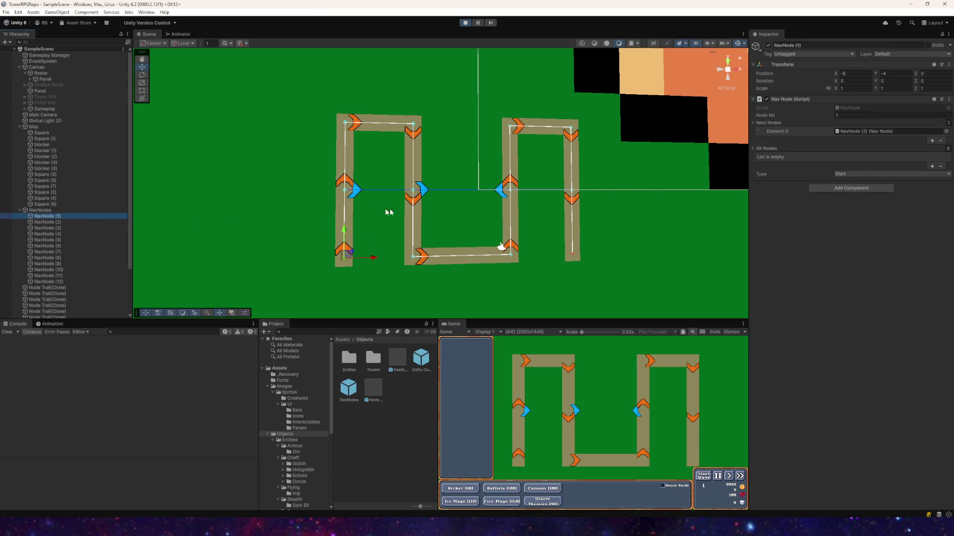
{"action": "scroll", "coordinate": [30, 238], "scroll_direction": "down", "scroll_amount": 3}
{"action": "left_click", "coordinate": [44, 261]}
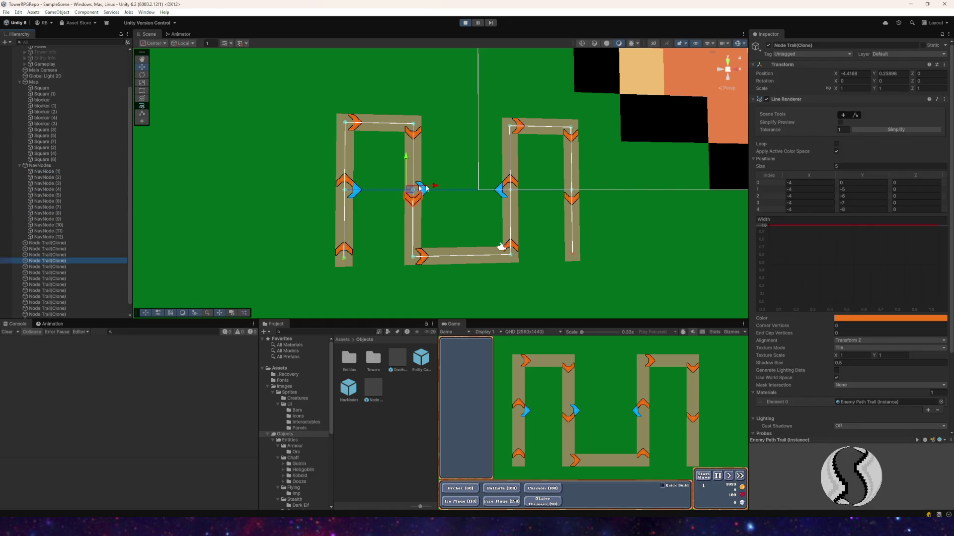
- Inspect several Node Trail clones' positions with the Scene view in 2D mode
{"action": "scroll", "coordinate": [440, 187], "scroll_direction": "up", "scroll_amount": 8}
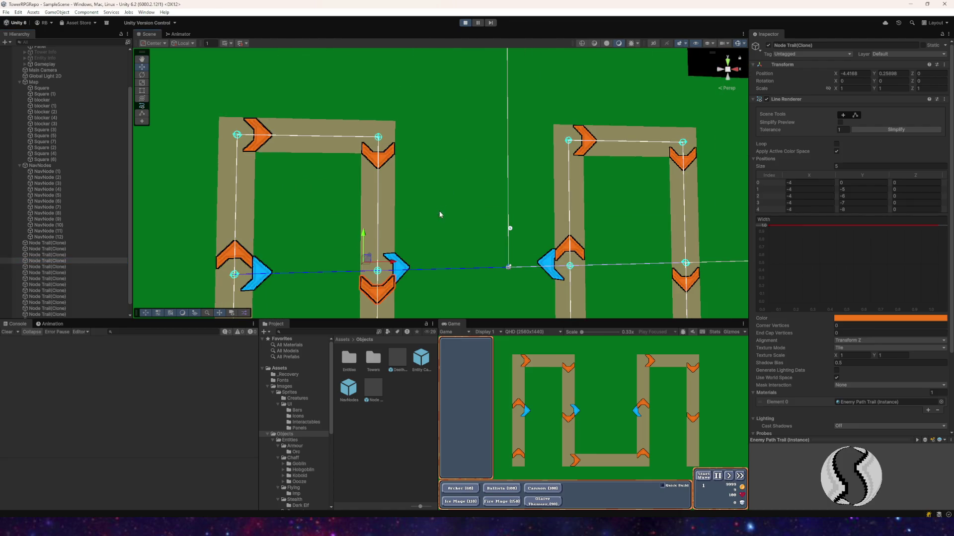
{"action": "scroll", "coordinate": [439, 214], "scroll_direction": "down", "scroll_amount": 5}
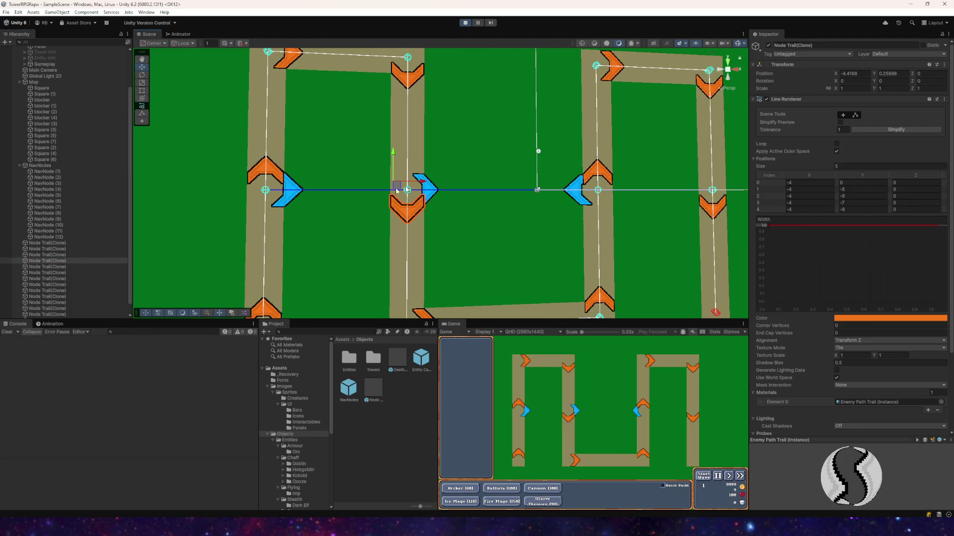
{"action": "left_click", "coordinate": [49, 284]}
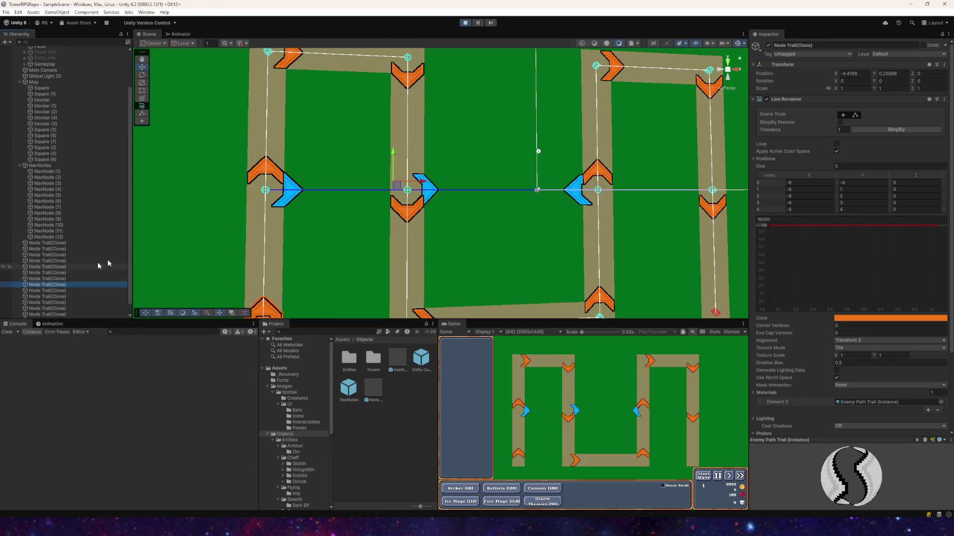
{"action": "left_click", "coordinate": [653, 43]}
{"action": "scroll", "coordinate": [380, 204], "scroll_direction": "up", "scroll_amount": 3}
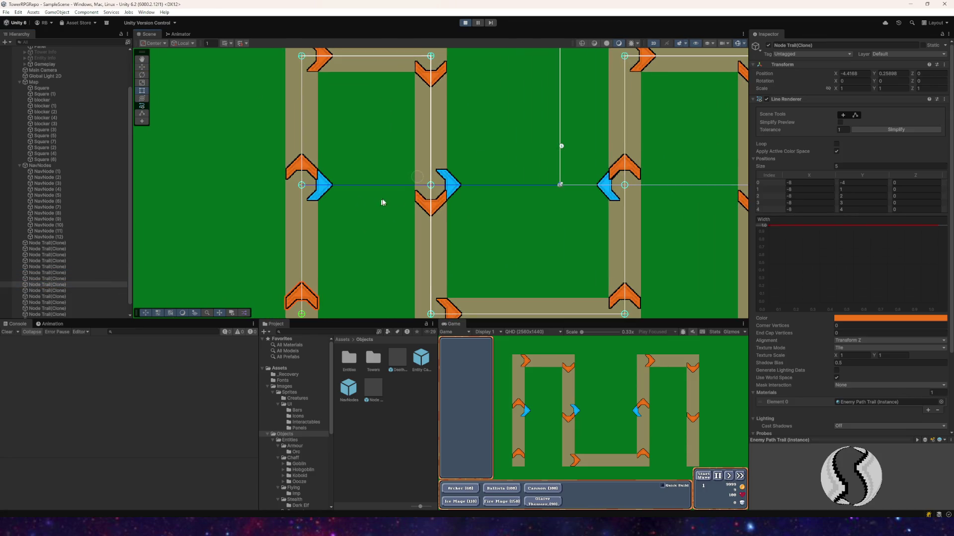
{"action": "scroll", "coordinate": [460, 193], "scroll_direction": "up", "scroll_amount": 2}
{"action": "left_click", "coordinate": [58, 267]}
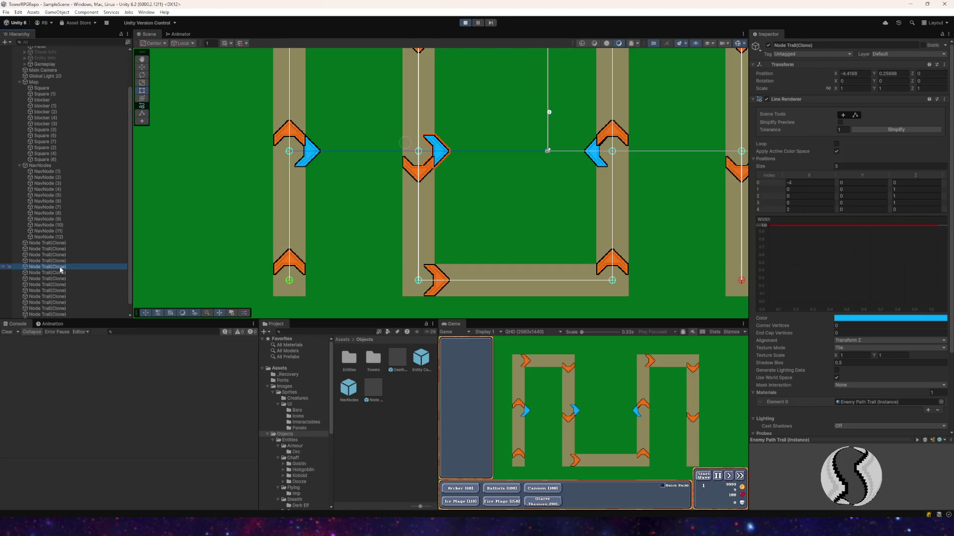
{"action": "key", "text": "Up"}
- Test moving a trail clone, undo it, and set its first point's X to -2.77
{"action": "left_click", "coordinate": [141, 68]}
{"action": "mouse_move", "coordinate": [422, 152]}
{"action": "left_mouse_down"}
{"action": "mouse_move", "coordinate": [405, 189]}
{"action": "mouse_move", "coordinate": [404, 179]}
{"action": "mouse_move", "coordinate": [479, 179]}
{"action": "mouse_move", "coordinate": [310, 174]}
{"action": "mouse_move", "coordinate": [470, 174]}
{"action": "left_mouse_up"}
{"action": "key", "text": "ctrl+z"}
{"action": "left_click", "coordinate": [794, 183]}
{"action": "type", "text": "-2.77"}
{"action": "mouse_move", "coordinate": [803, 184]}
{"action": "left_mouse_down"}
{"action": "mouse_move", "coordinate": [844, 187]}
{"action": "mouse_move", "coordinate": [755, 183]}
{"action": "mouse_move", "coordinate": [803, 185]}
{"action": "mouse_move", "coordinate": [785, 185]}
{"action": "left_mouse_up"}
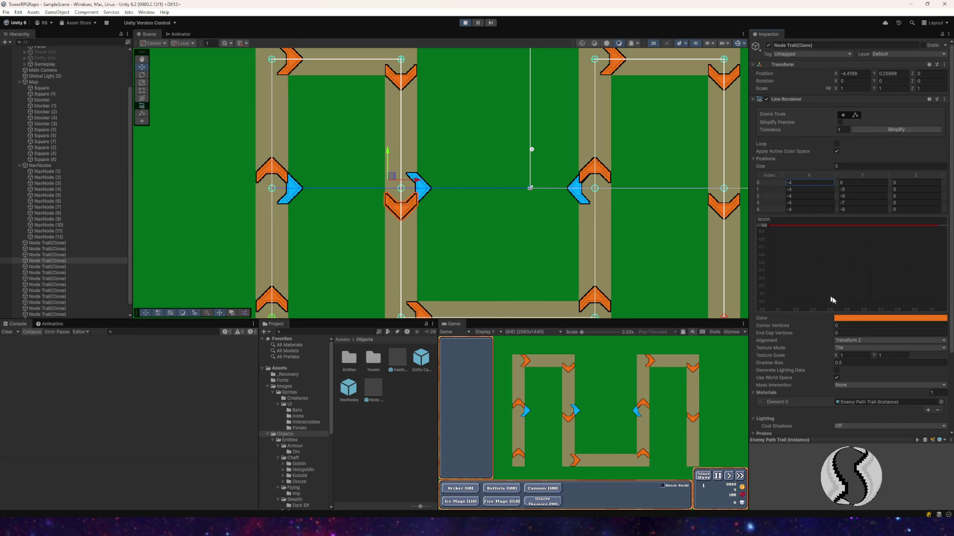
- Stop the game and view the Node Trail prefab's Line Renderer settings
{"action": "left_click", "coordinate": [470, 23]}
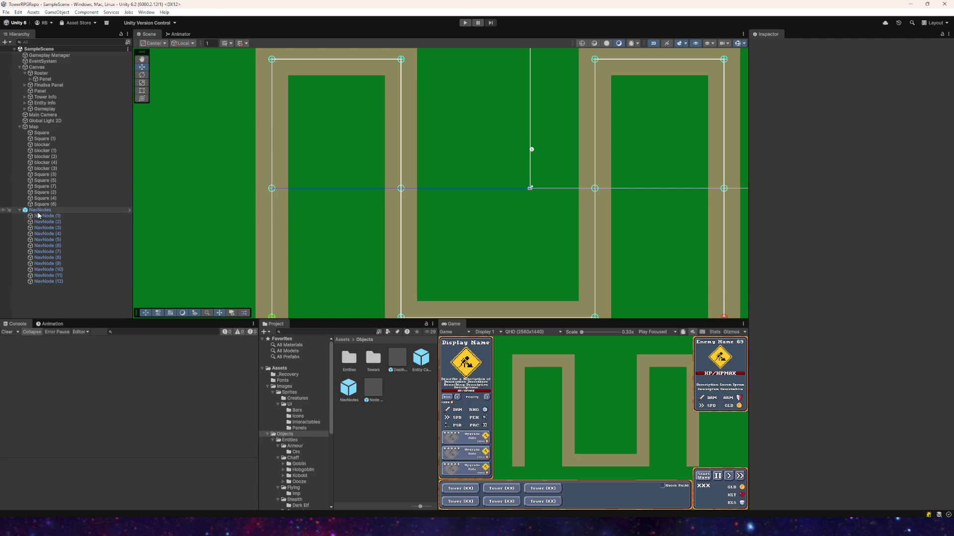
{"action": "left_click", "coordinate": [371, 388]}
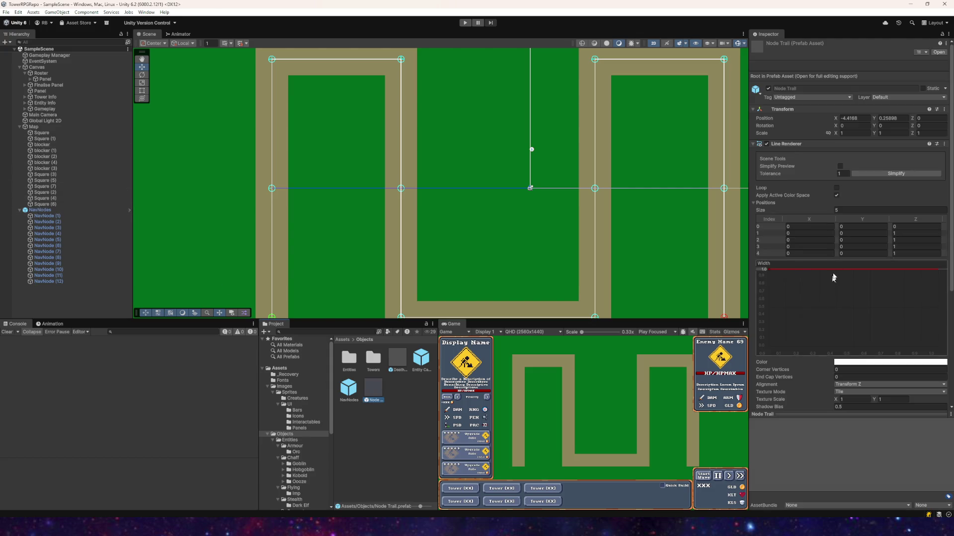
{"action": "scroll", "coordinate": [831, 284], "scroll_direction": "down", "scroll_amount": 3}
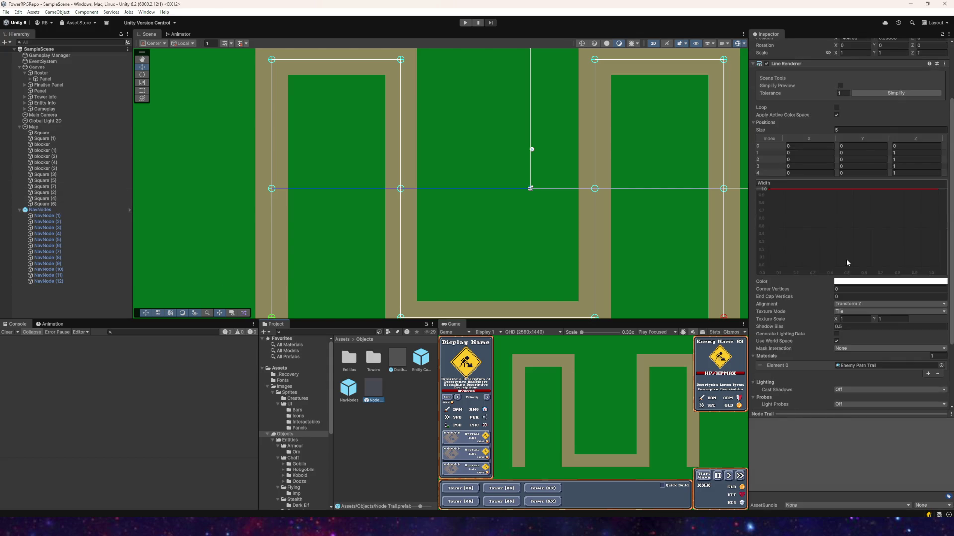
- Set the Node Trail prefab's texture mode to Stretch and start the game
{"action": "left_click", "coordinate": [850, 312]}
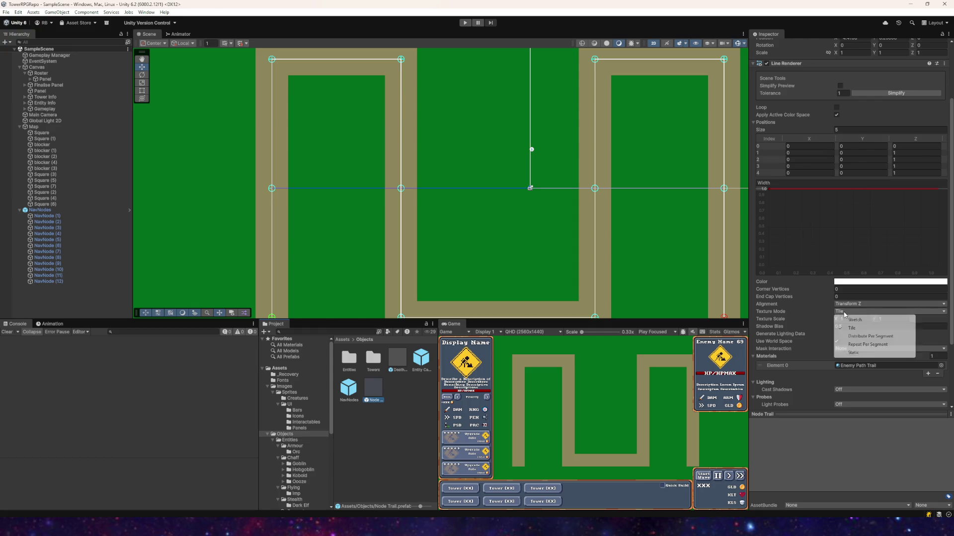
{"action": "left_click", "coordinate": [853, 319]}
{"action": "left_click", "coordinate": [464, 22]}
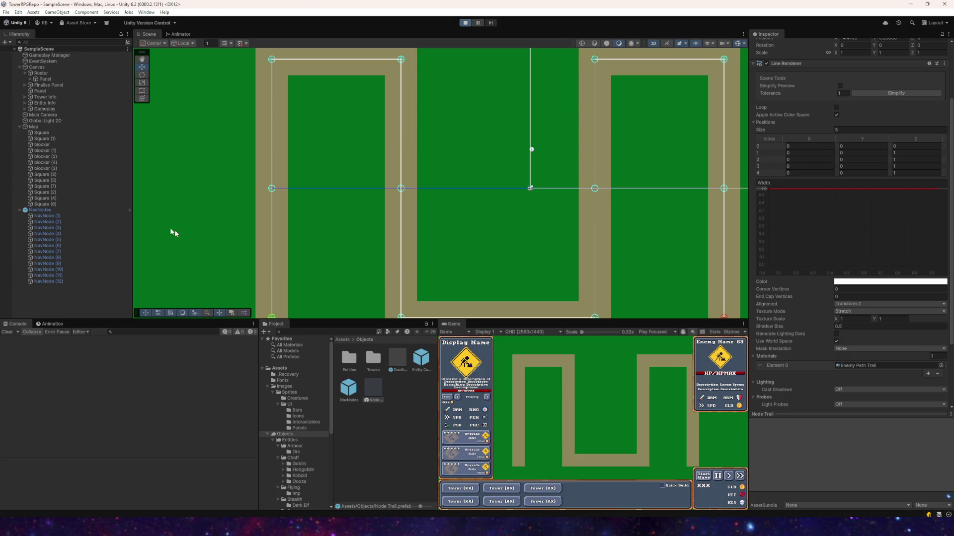
- Regenerate the trails from the NavNodes Node Trails component and select a Node Trail clone
{"action": "left_click", "coordinate": [37, 210]}
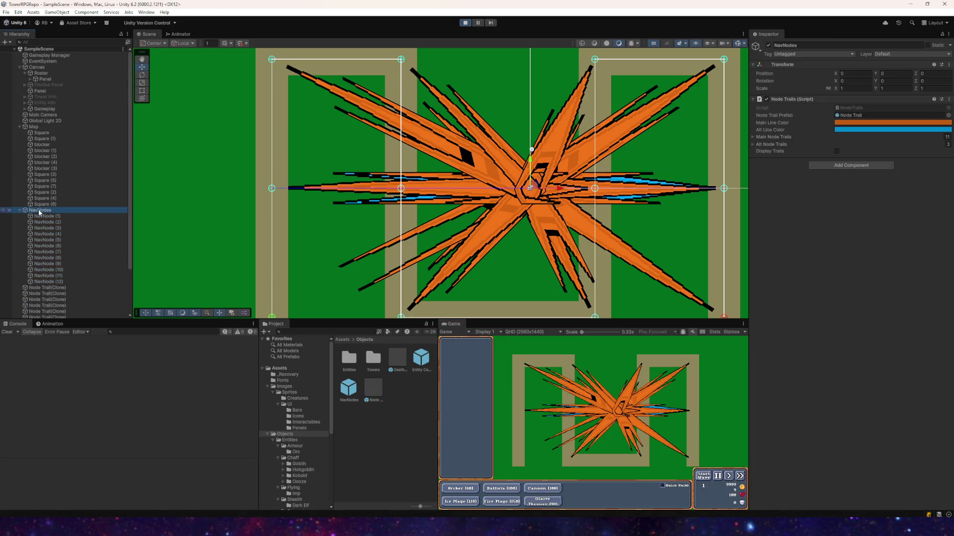
{"action": "right_click", "coordinate": [786, 99]}
{"action": "left_click", "coordinate": [807, 198]}
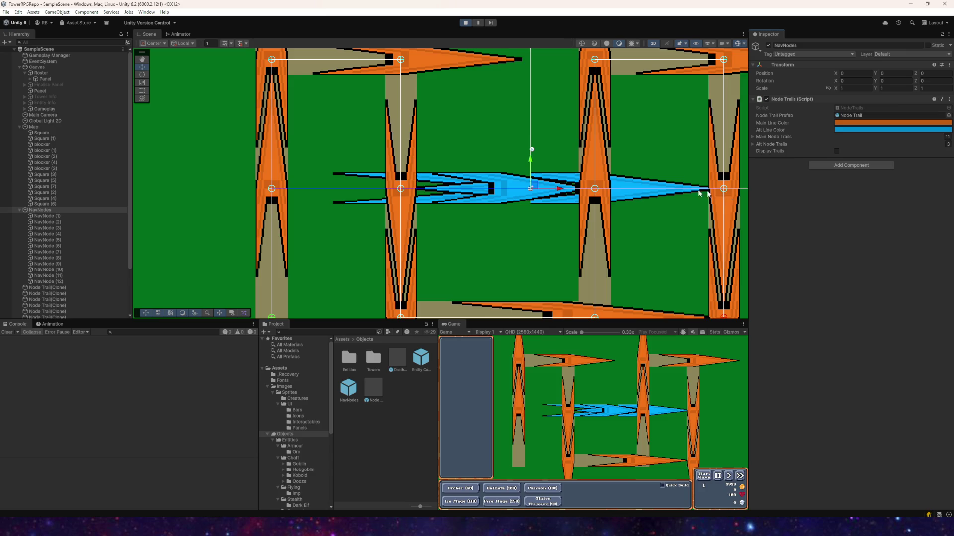
{"action": "scroll", "coordinate": [453, 206], "scroll_direction": "down", "scroll_amount": 3}
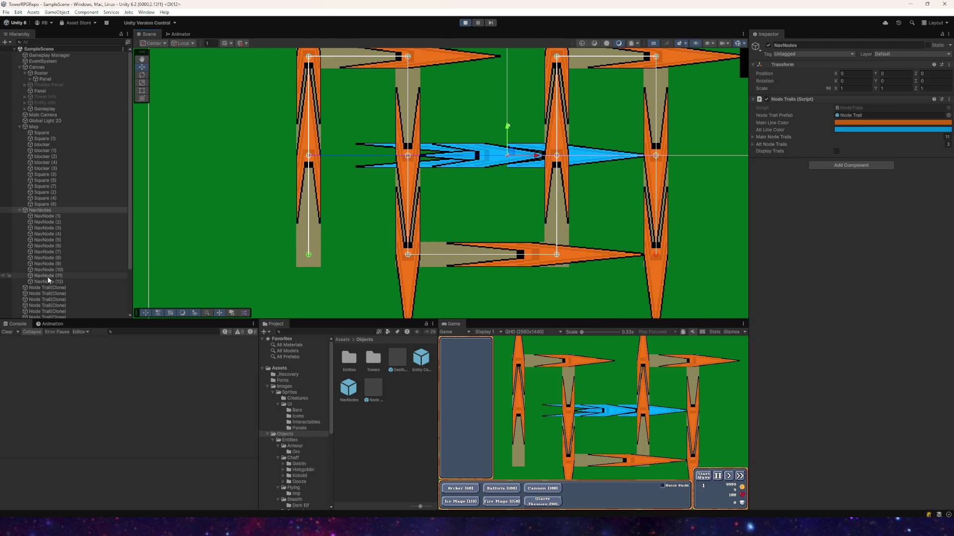
{"action": "left_click", "coordinate": [45, 305]}
{"action": "scroll", "coordinate": [262, 196], "scroll_direction": "down", "scroll_amount": 2}
{"action": "left_click_drag", "start_coordinate": [332, 173], "coordinate": [339, 175]}
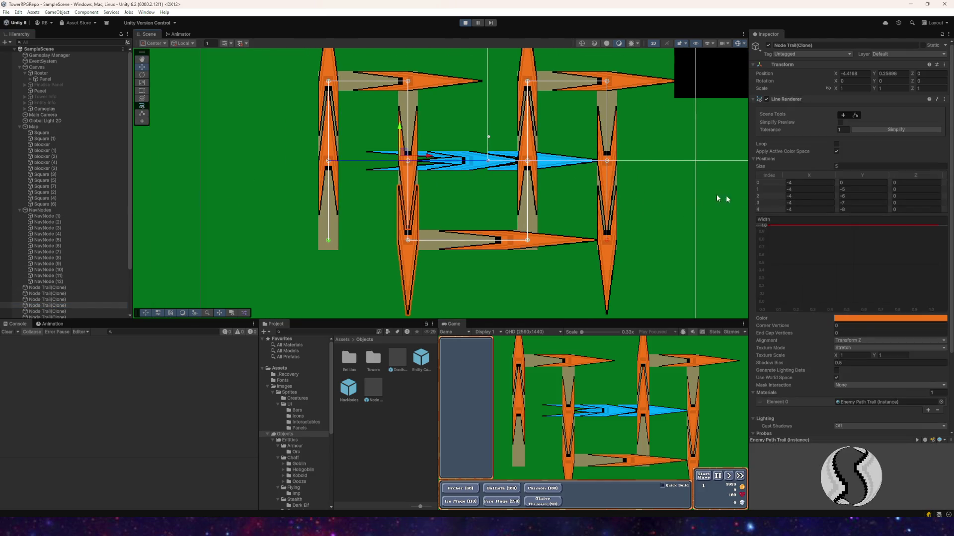
- Fine-tune the selected trail's third point X to -3.85 and select the Enemy Path Trail material
{"action": "mouse_move", "coordinate": [786, 197]}
{"action": "left_mouse_down"}
{"action": "mouse_move", "coordinate": [795, 197]}
{"action": "mouse_move", "coordinate": [778, 201]}
{"action": "mouse_move", "coordinate": [793, 204]}
{"action": "mouse_move", "coordinate": [776, 204]}
{"action": "mouse_move", "coordinate": [794, 203]}
{"action": "left_mouse_up"}
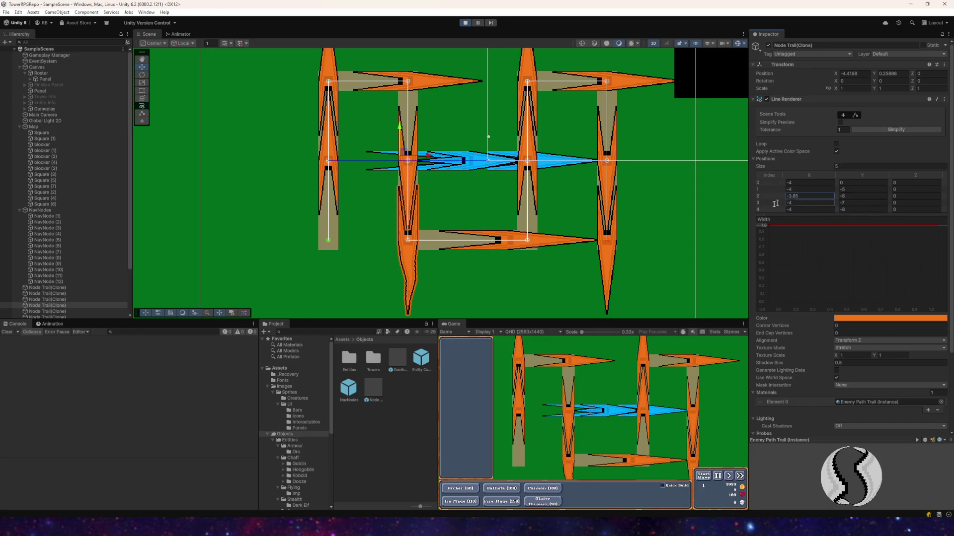
{"action": "left_click", "coordinate": [279, 368]}
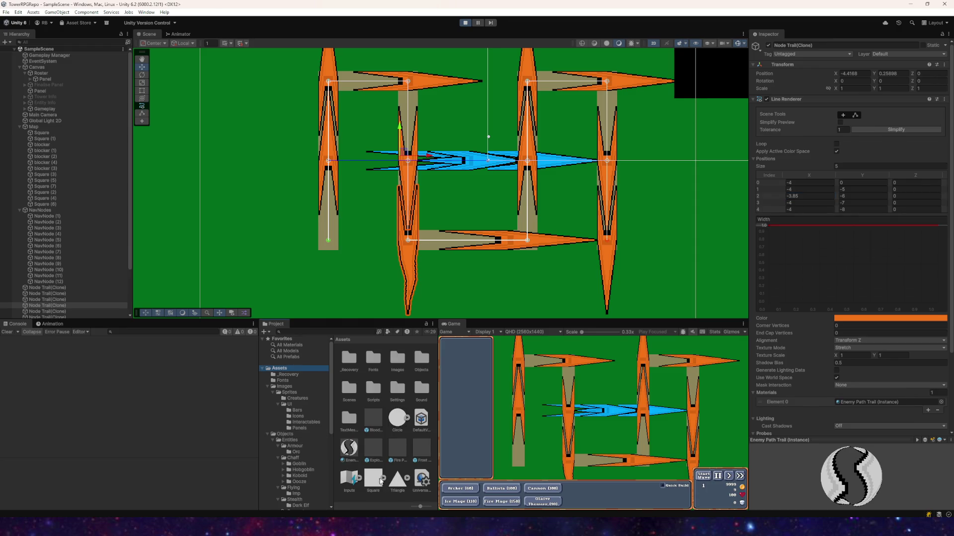
{"action": "left_click", "coordinate": [347, 447]}
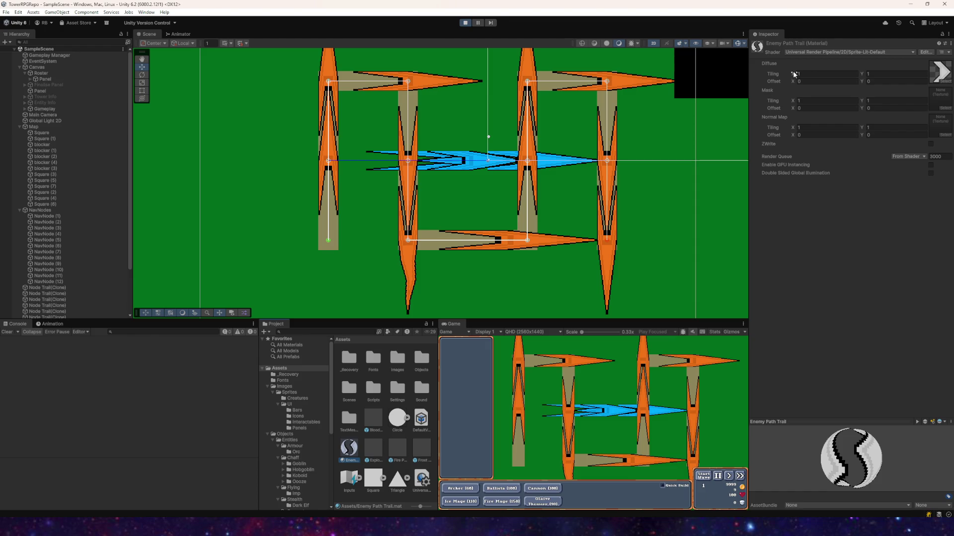
- Set the material's diffuse tiling X and Y to 10, then restart play mode
{"action": "left_click", "coordinate": [798, 73]}
{"action": "key", "text": "BackSpace"}
{"action": "key", "text": "BackSpace"}
{"action": "key", "text": "BackSpace"}
{"action": "left_click", "coordinate": [885, 74]}
{"action": "type", "text": "10"}
{"action": "left_click", "coordinate": [464, 23]}
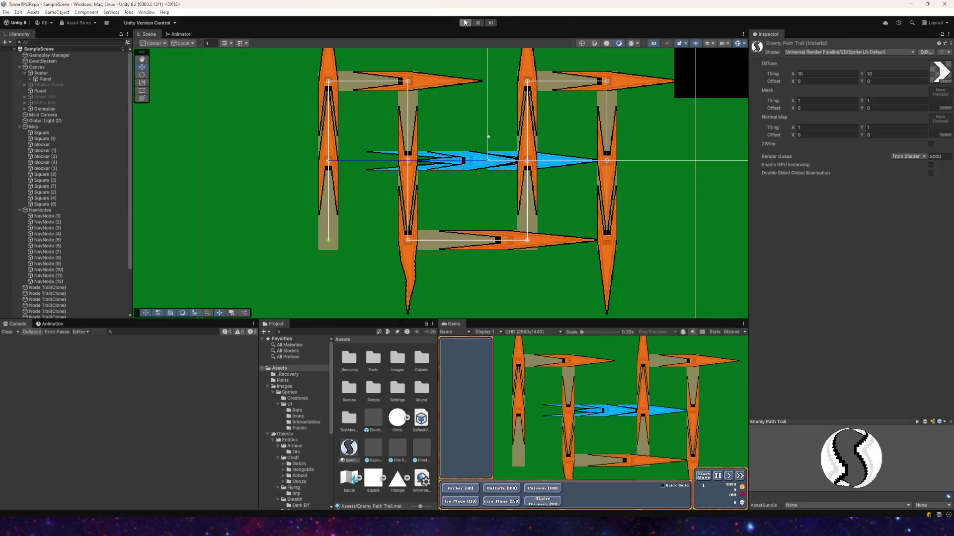
{"action": "left_click", "coordinate": [466, 23]}
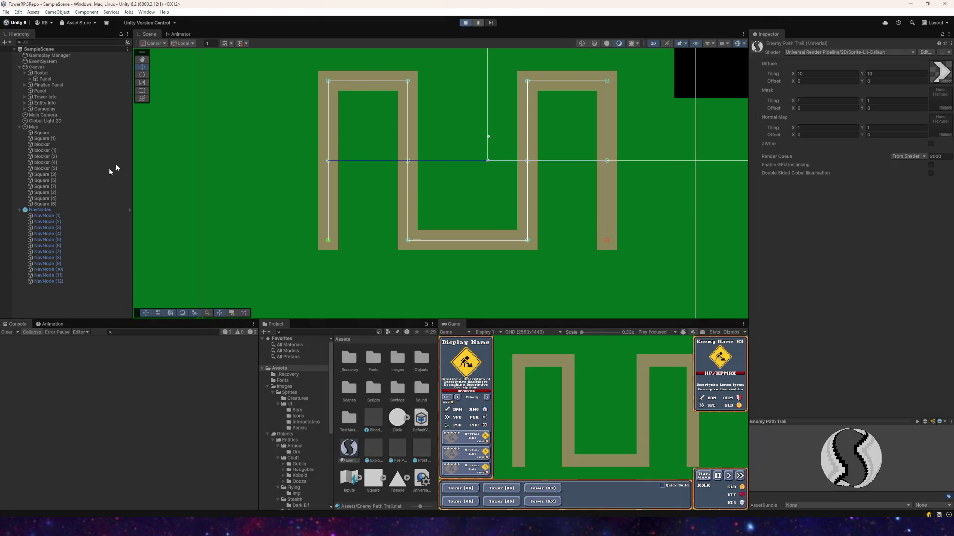
- Reapply the Node Trails settings on NavNodes to regenerate the stretched trails, then stop the game
{"action": "left_click", "coordinate": [40, 211]}
{"action": "right_click", "coordinate": [781, 101]}
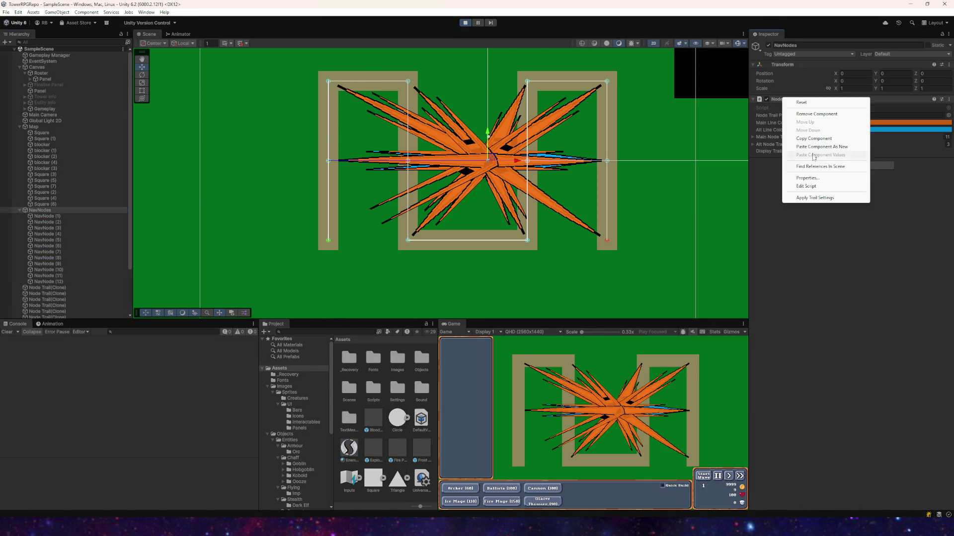
{"action": "left_click", "coordinate": [795, 199]}
{"action": "scroll", "coordinate": [500, 139], "scroll_direction": "down", "scroll_amount": 3}
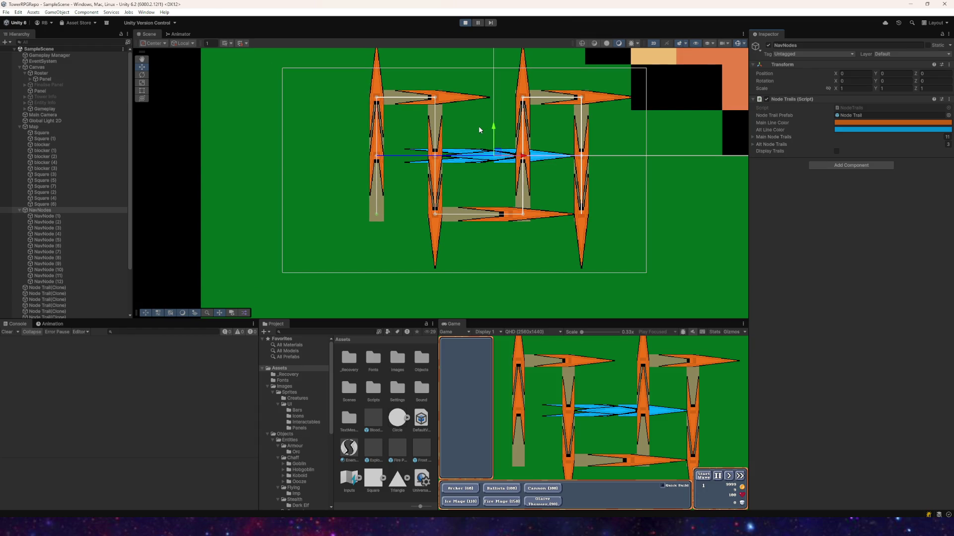
{"action": "left_click", "coordinate": [462, 23]}
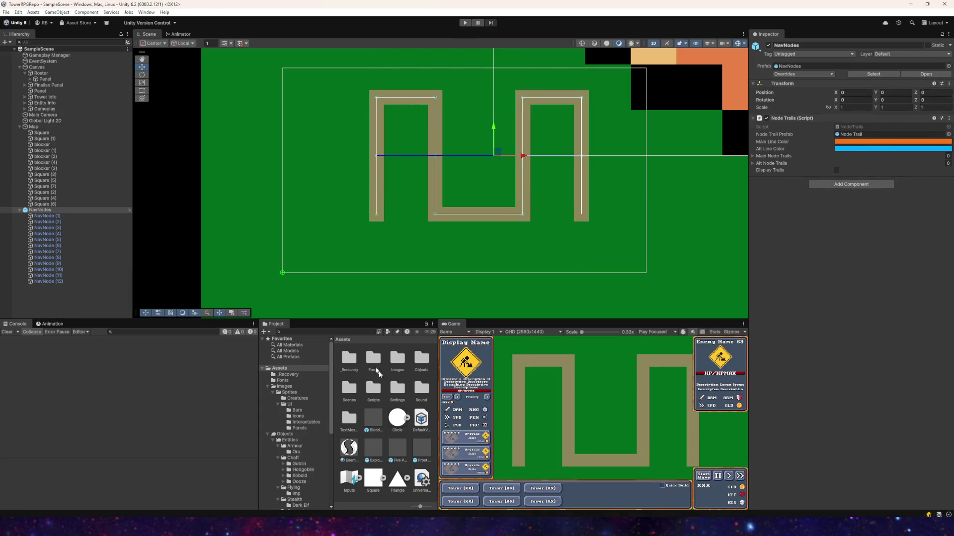
- Set the Node Trail prefab's texture mode back to Tile and start the game
{"action": "left_click", "coordinate": [286, 434]}
{"action": "left_click", "coordinate": [374, 388]}
{"action": "scroll", "coordinate": [842, 216], "scroll_direction": "down", "scroll_amount": 5}
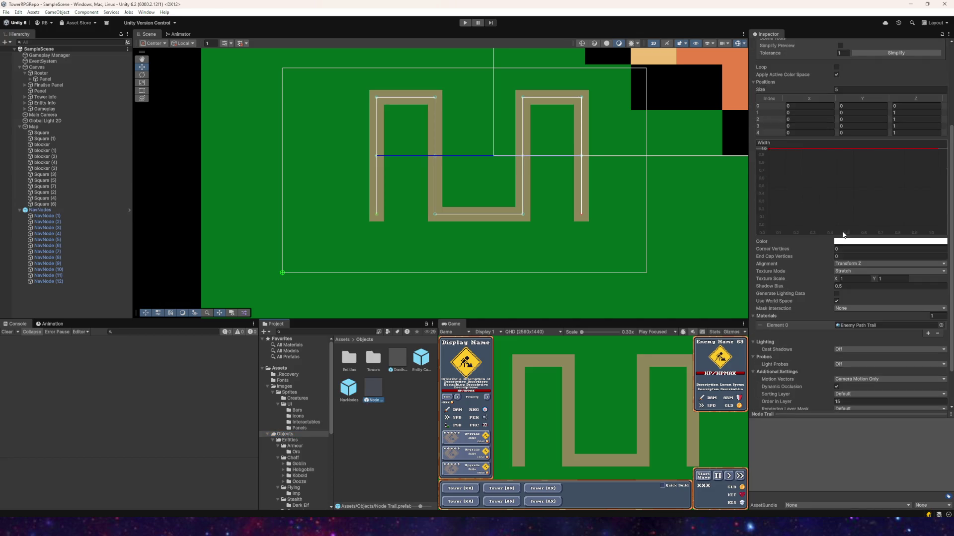
{"action": "left_click", "coordinate": [844, 272]}
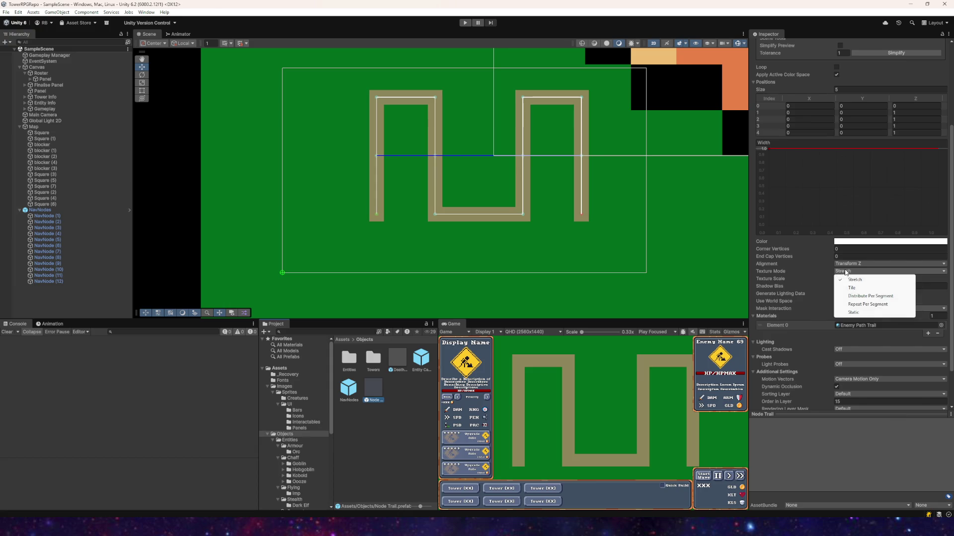
{"action": "left_click", "coordinate": [847, 286]}
{"action": "left_click", "coordinate": [466, 22]}
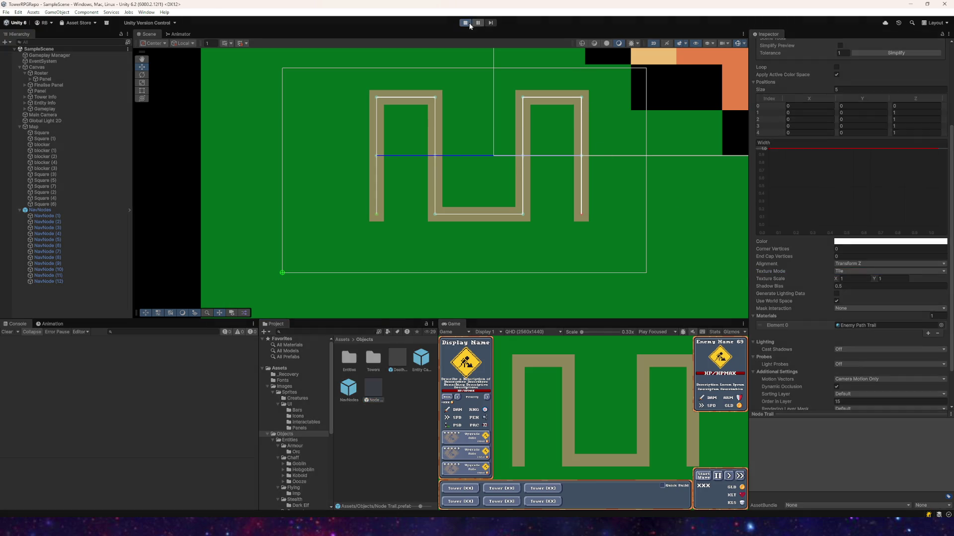
- Reapply the Node Trails settings on NavNodes to redraw the tiled arrows
{"action": "right_click", "coordinate": [40, 210]}
{"action": "right_click", "coordinate": [786, 100]}
{"action": "left_click", "coordinate": [786, 194]}
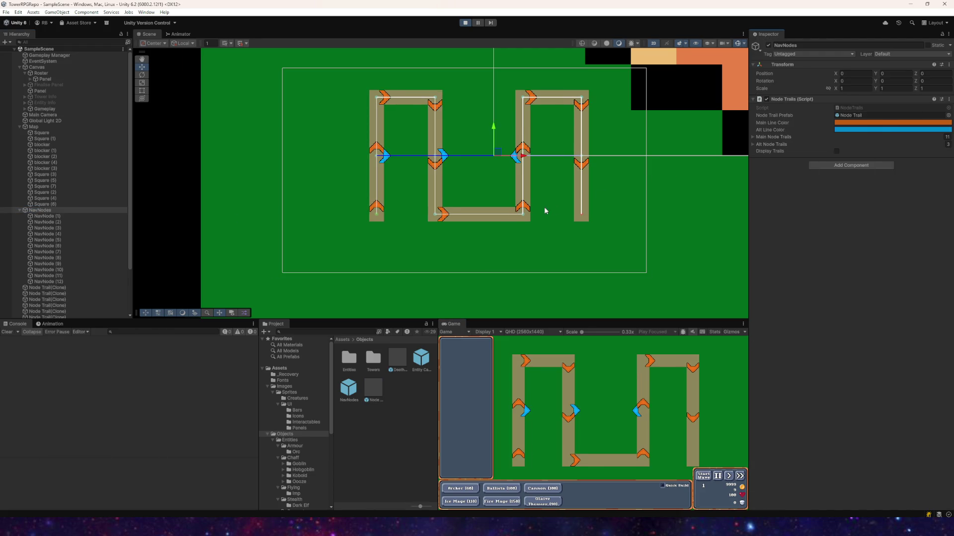
{"action": "scroll", "coordinate": [542, 207], "scroll_direction": "up", "scroll_amount": 3}
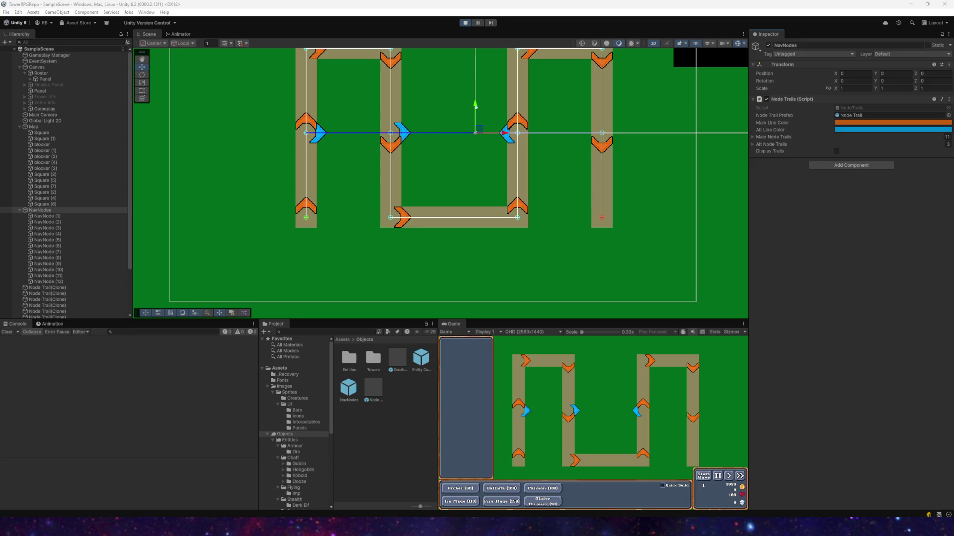
- Keep the Node Trail prefab's texture mode on Tile and check its texture scale
{"action": "left_click", "coordinate": [374, 390]}
{"action": "scroll", "coordinate": [868, 286], "scroll_direction": "down", "scroll_amount": 5}
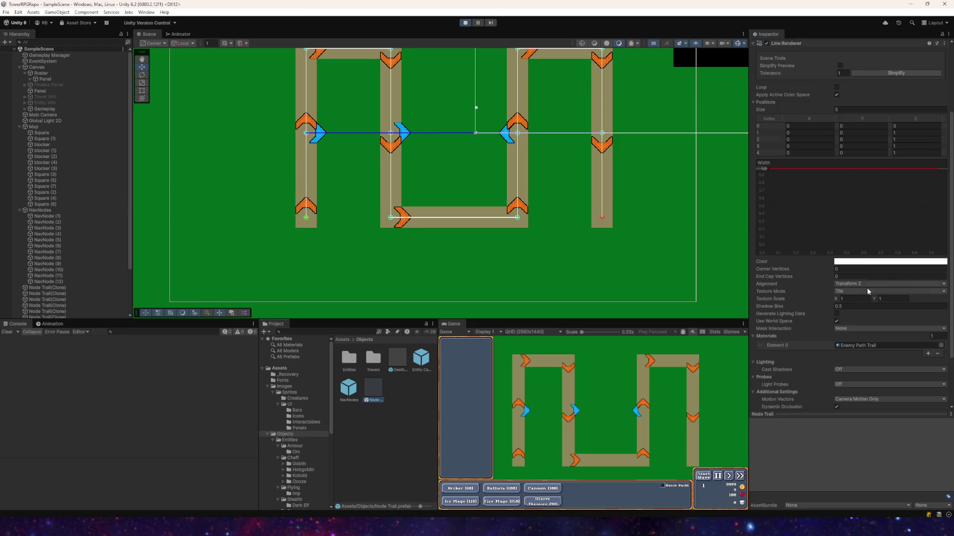
{"action": "left_click", "coordinate": [860, 292]}
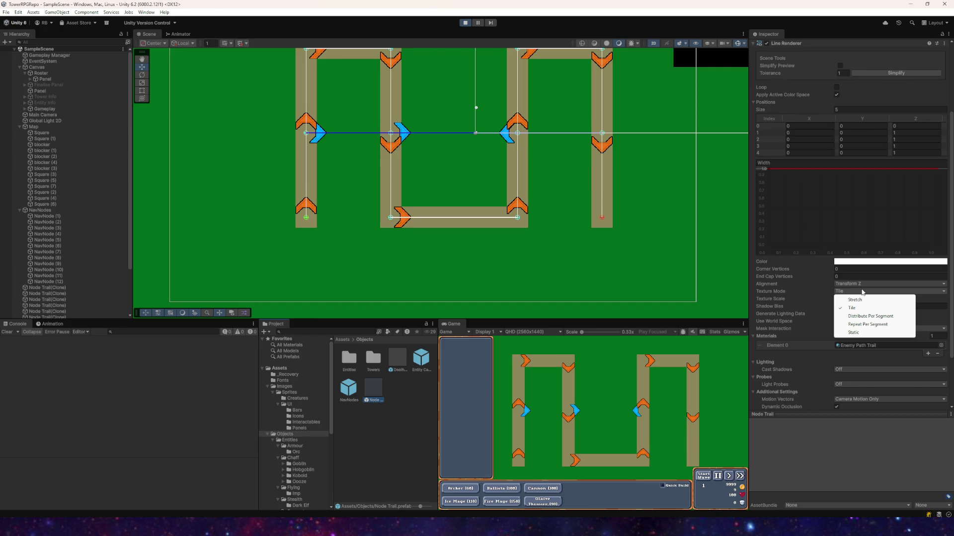
{"action": "left_click", "coordinate": [852, 306]}
{"action": "left_click", "coordinate": [850, 300]}
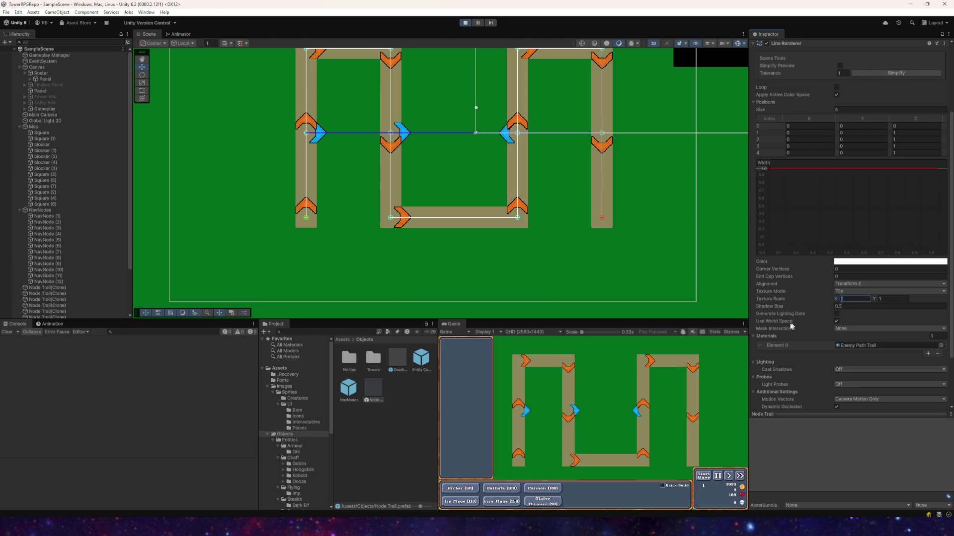
- Set the Enemy Path Trail material's tiling X and Y to 1
{"action": "left_click", "coordinate": [279, 371]}
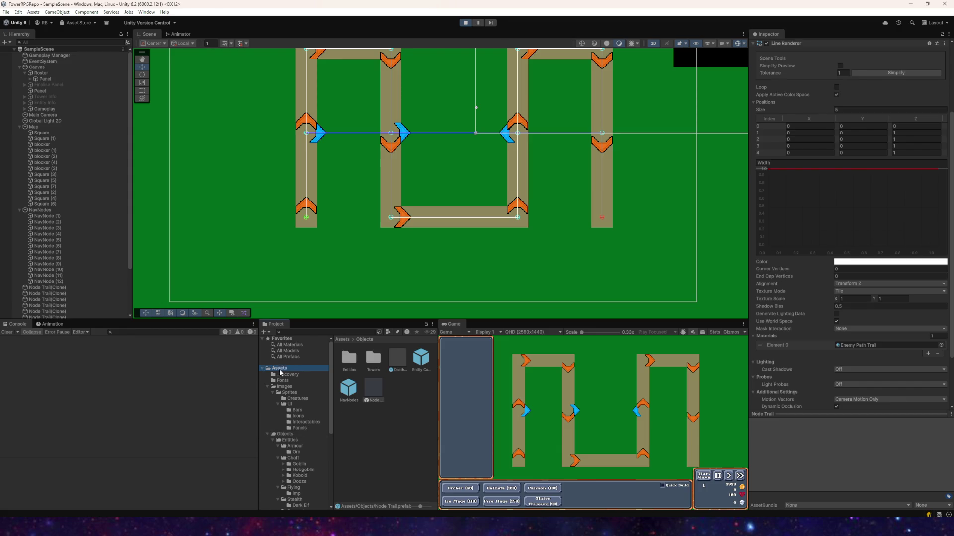
{"action": "left_click", "coordinate": [348, 448]}
{"action": "left_click", "coordinate": [825, 73]}
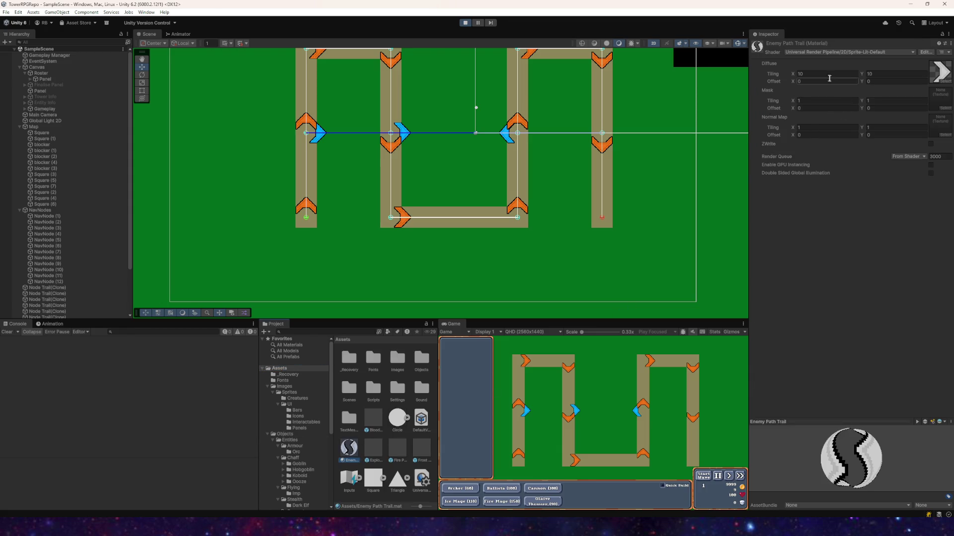
{"action": "type", "text": "1"}
{"action": "key", "text": "Tab"}
{"action": "type", "text": "1"}
{"action": "key", "text": "Return"}
- Stop the game, reselect the Node Trail prefab in Objects, and play again
{"action": "left_click", "coordinate": [465, 23]}
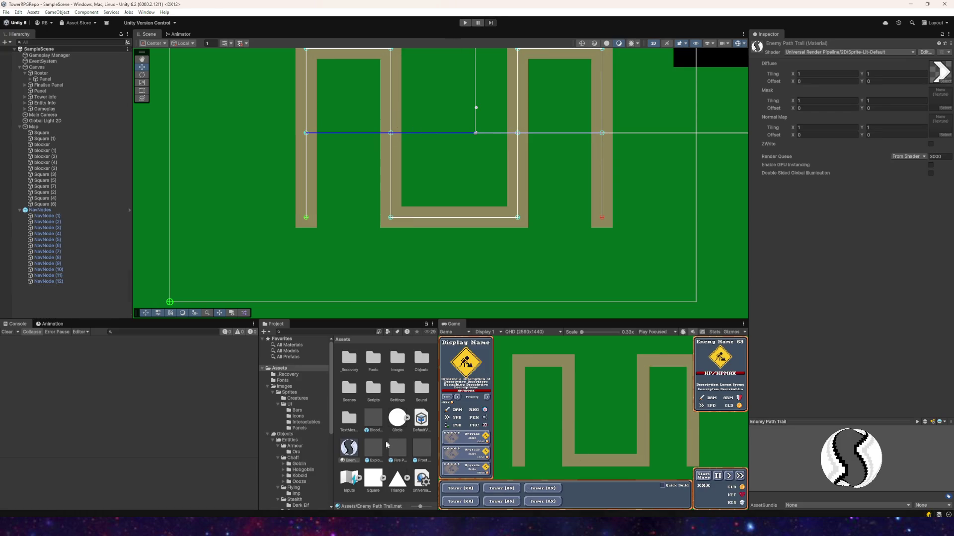
{"action": "left_click", "coordinate": [283, 434]}
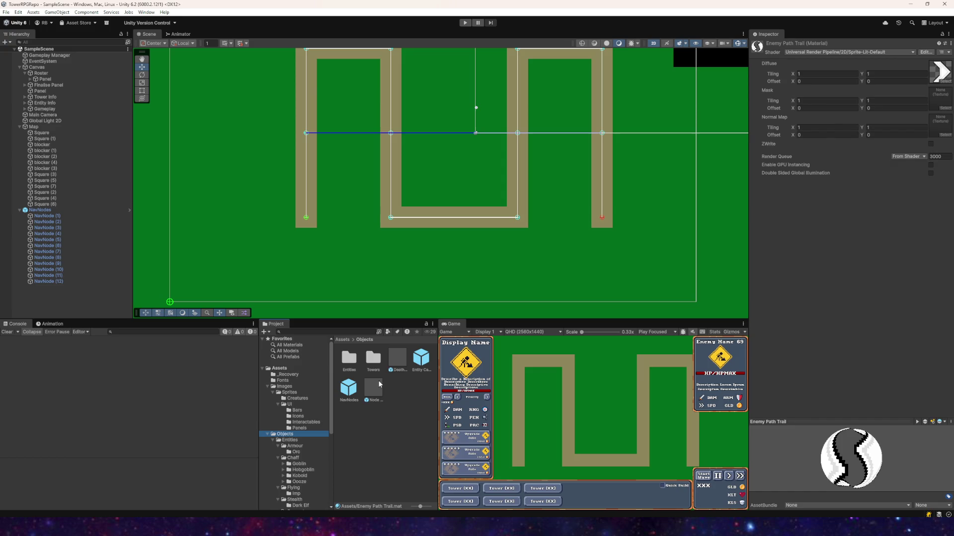
{"action": "left_click", "coordinate": [378, 380]}
{"action": "scroll", "coordinate": [819, 189], "scroll_direction": "down", "scroll_amount": 3}
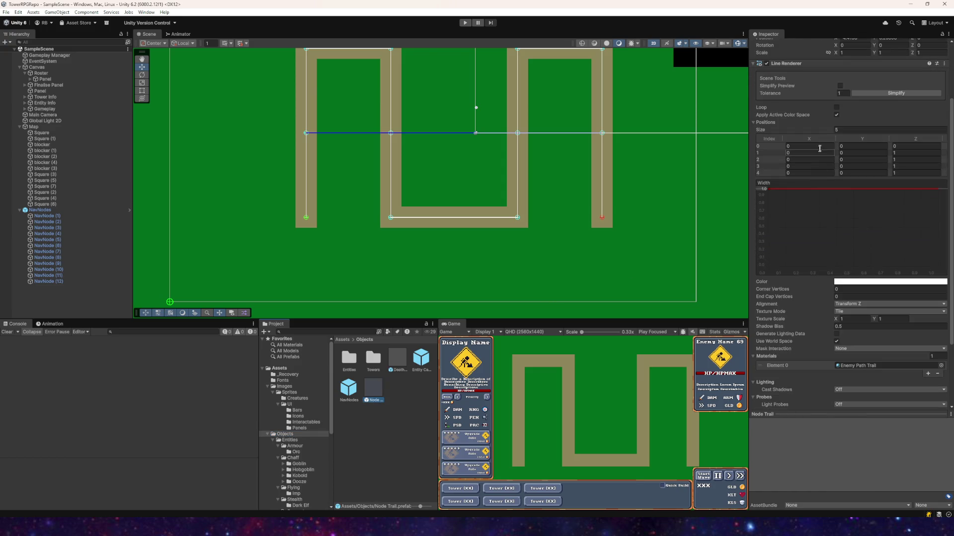
{"action": "scroll", "coordinate": [839, 97], "scroll_direction": "down", "scroll_amount": 1}
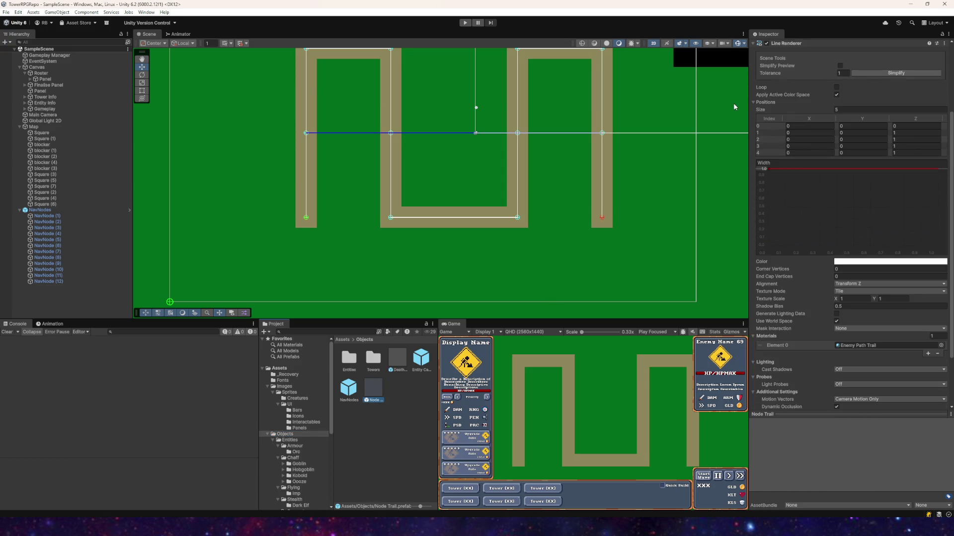
{"action": "left_click", "coordinate": [465, 23]}
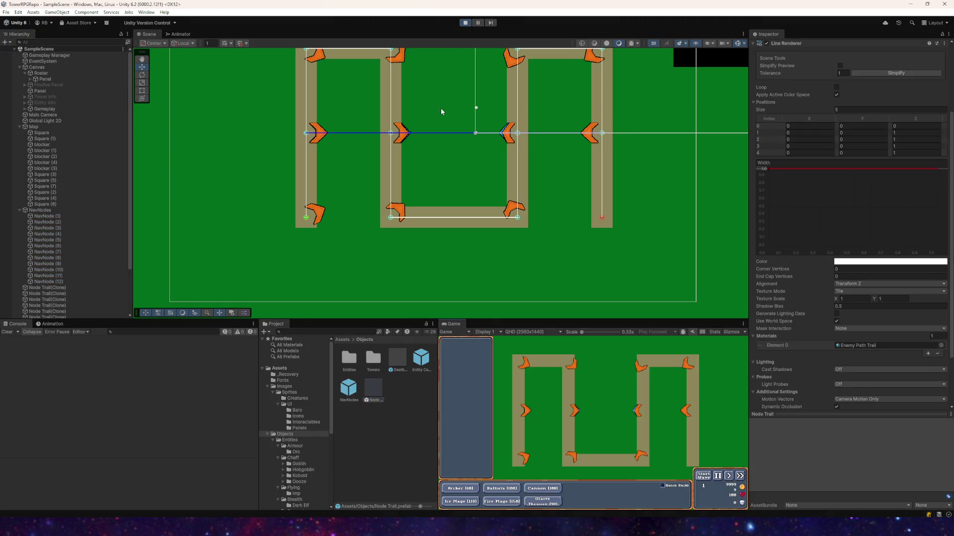
- Run Apply Trail Settings on NavNodes' Node Trails to regenerate the arrows, then test-move NavNodes and undo
{"action": "left_click", "coordinate": [41, 210]}
{"action": "right_click", "coordinate": [40, 210]}
{"action": "right_click", "coordinate": [801, 101]}
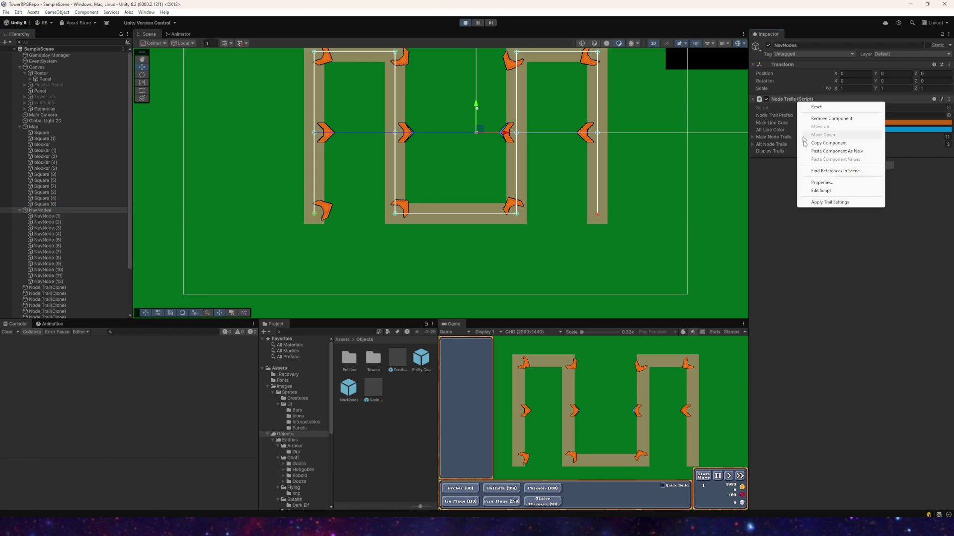
{"action": "left_click", "coordinate": [815, 202]}
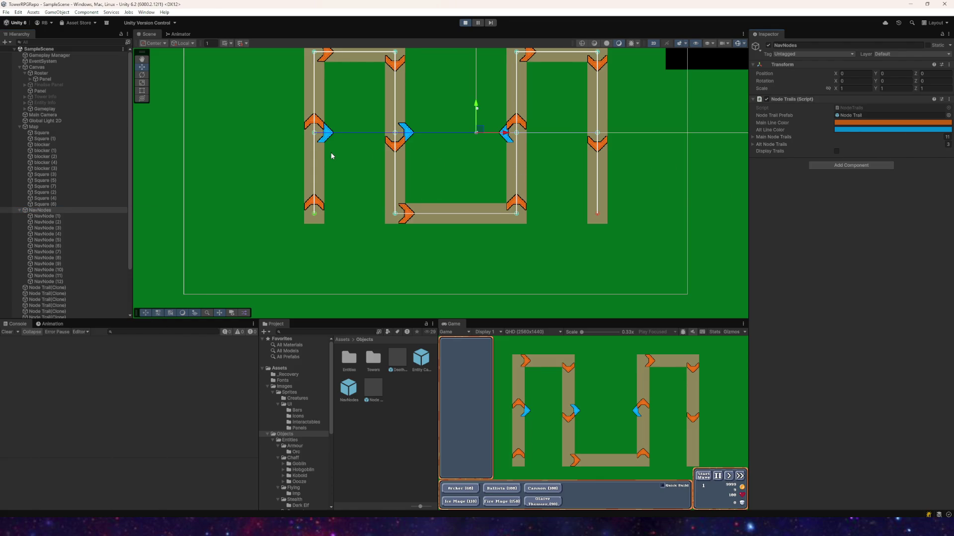
{"action": "left_click_drag", "start_coordinate": [476, 105], "coordinate": [476, 134]}
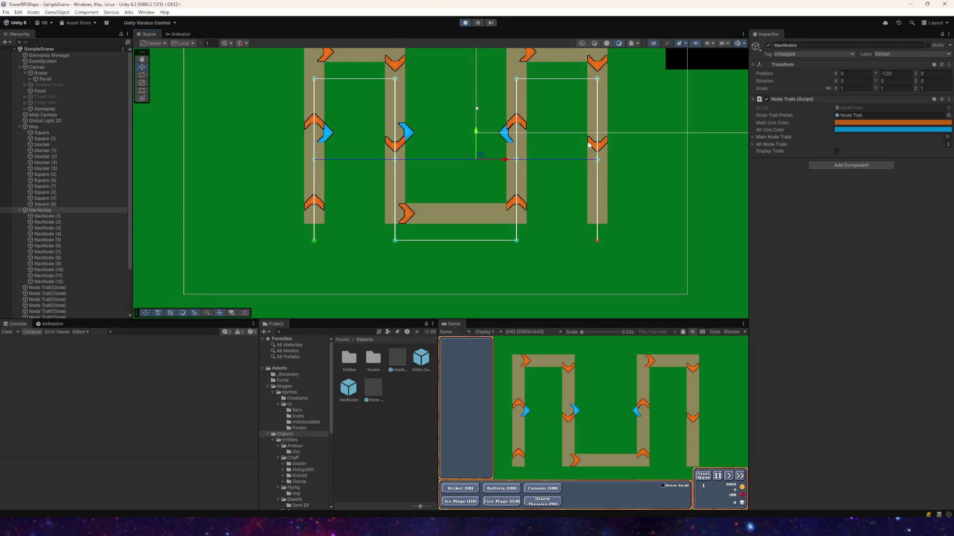
{"action": "key", "text": "ctrl+z"}
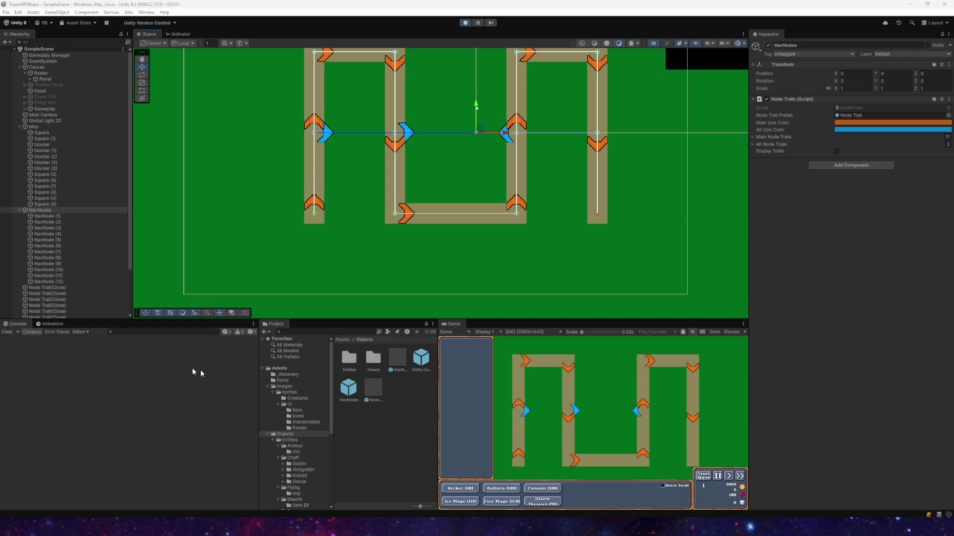
- Check the Node Trail prefab's Texture Mode options, then stop the running game
{"action": "left_click", "coordinate": [378, 390]}
{"action": "scroll", "coordinate": [807, 295], "scroll_direction": "down", "scroll_amount": 5}
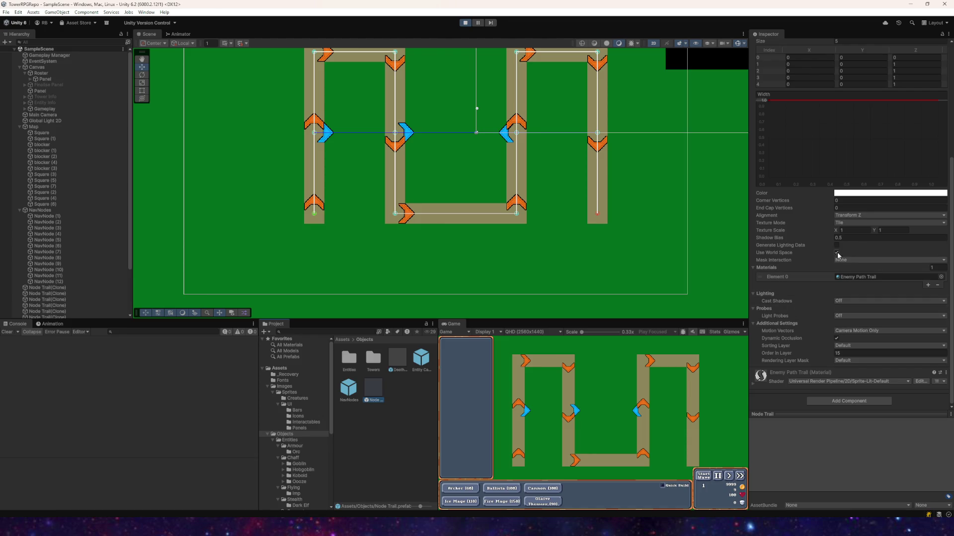
{"action": "left_click", "coordinate": [843, 224]}
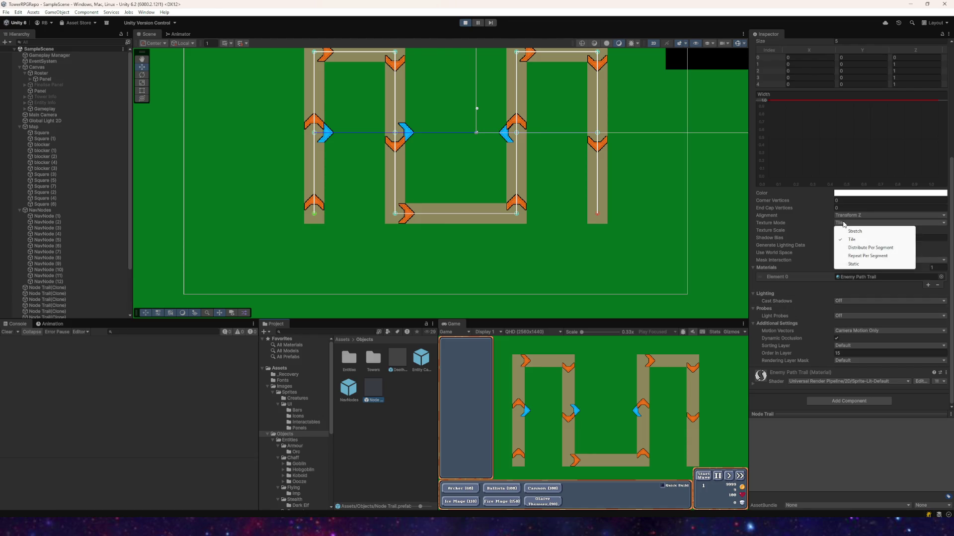
{"action": "left_click", "coordinate": [466, 23]}
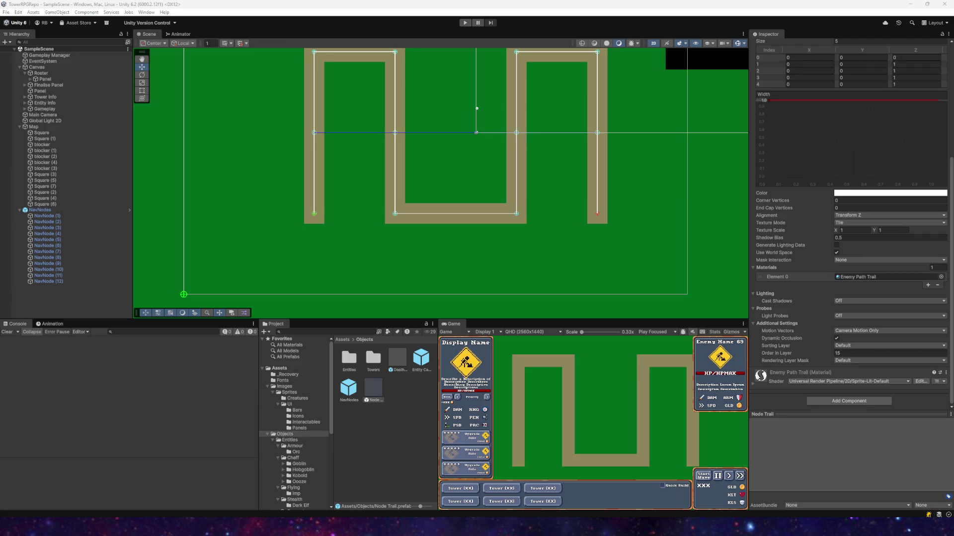
{"action": "key", "text": "super+shift+s"}
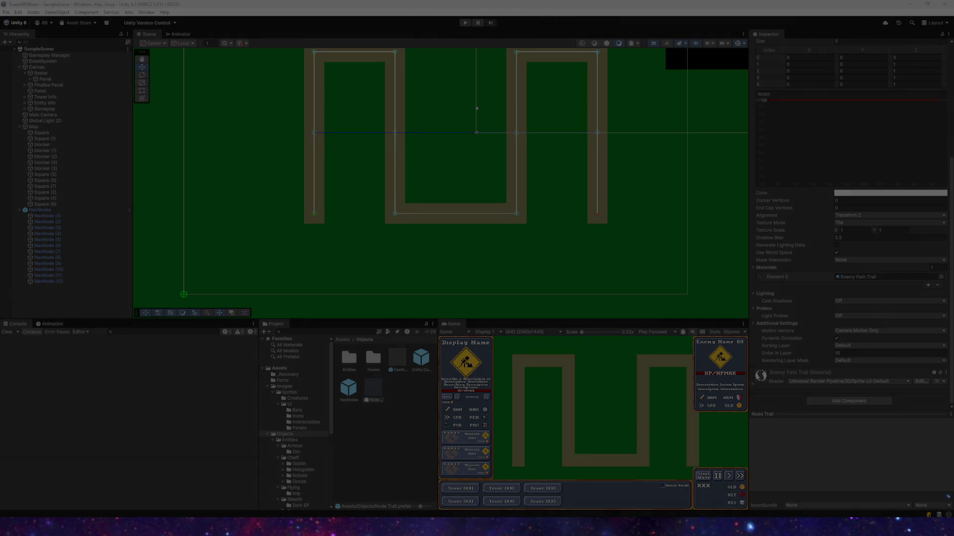
{"action": "key", "text": "Escape"}
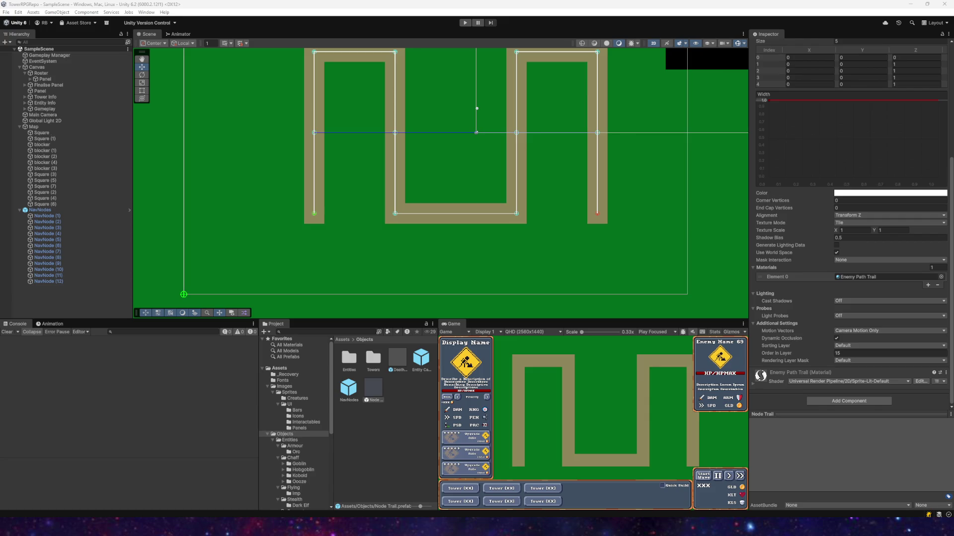
- Zoom and pan the Scene view across the enemy path to inspect it
{"action": "scroll", "coordinate": [723, 102], "scroll_direction": "up", "scroll_amount": 2}
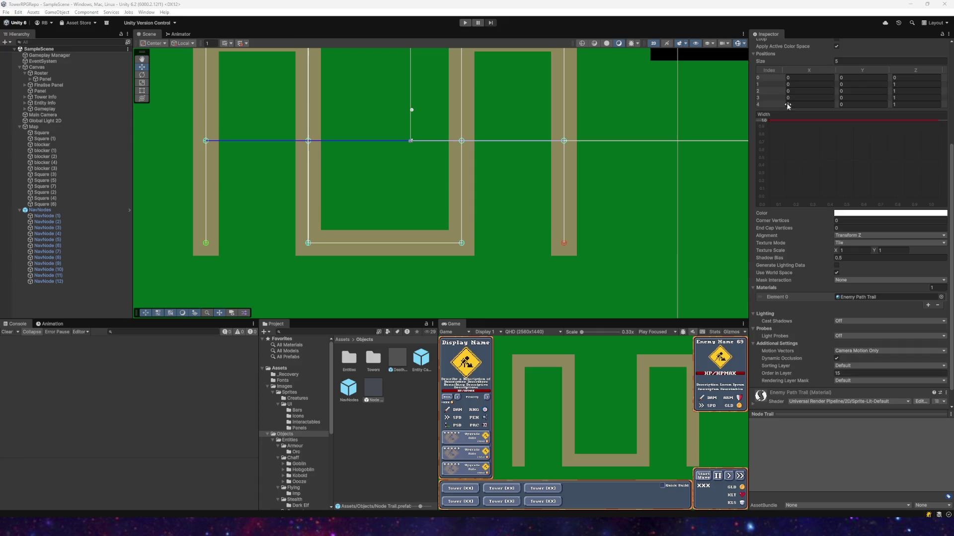
{"action": "scroll", "coordinate": [844, 149], "scroll_direction": "up", "scroll_amount": 5}
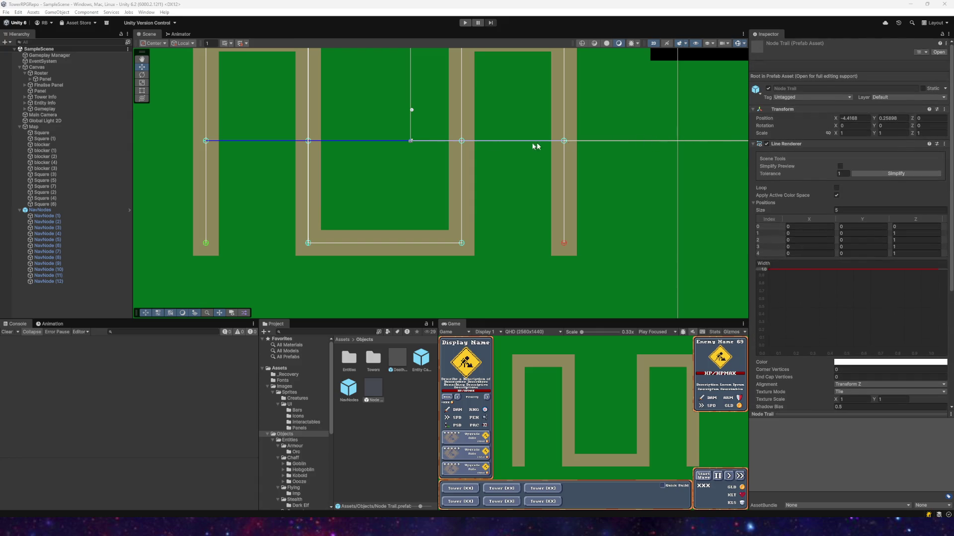
{"action": "left_click_drag", "start_coordinate": [325, 143], "coordinate": [289, 141]}
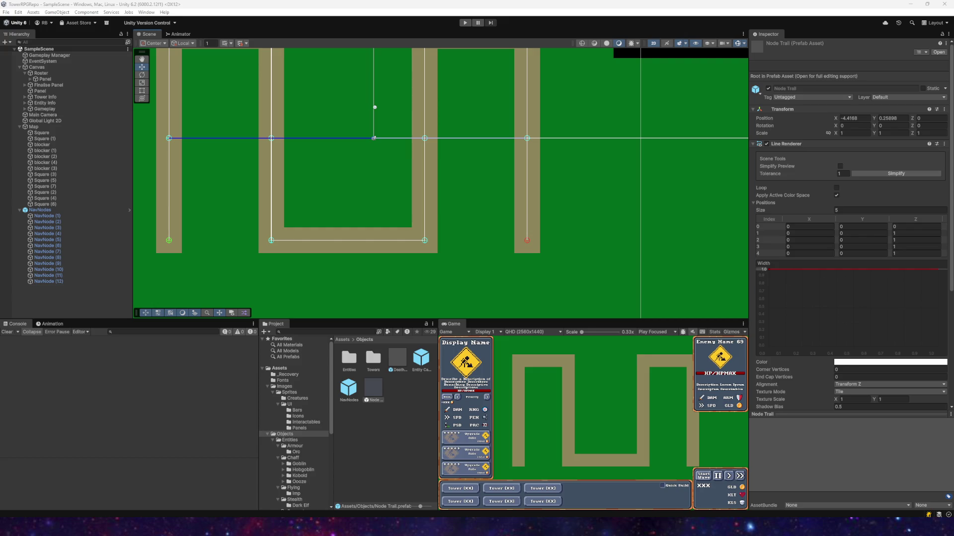
{"action": "left_click_drag", "start_coordinate": [432, 159], "coordinate": [359, 145]}
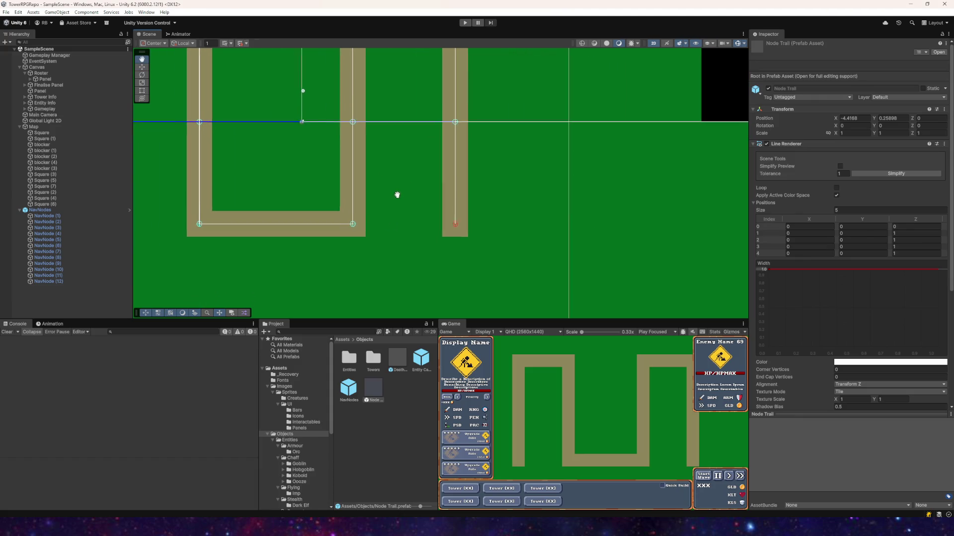
{"action": "left_click_drag", "start_coordinate": [397, 197], "coordinate": [402, 173]}
{"action": "scroll", "coordinate": [736, 260], "scroll_direction": "down", "scroll_amount": 5}
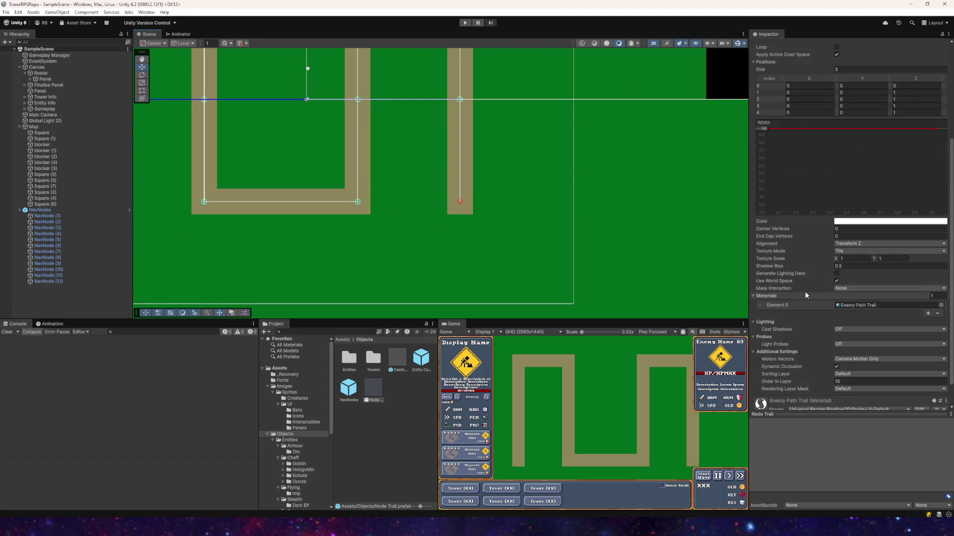
- Set the Enemy Path Trail material's diffuse offset to 5 on X and 5 on Y
{"action": "left_click", "coordinate": [279, 368]}
{"action": "left_click", "coordinate": [348, 448]}
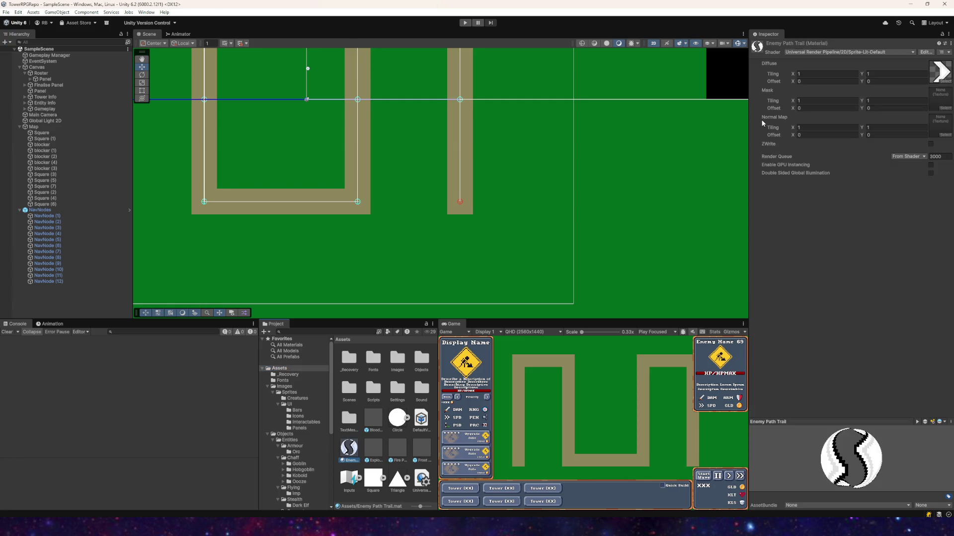
{"action": "left_click", "coordinate": [794, 82]}
{"action": "left_click_drag", "start_coordinate": [795, 83], "coordinate": [827, 84]}
{"action": "type", "text": "5"}
{"action": "key", "text": "Tab"}
{"action": "type", "text": "5"}
- Play-test the chevron trails with Node Trails' Apply Trail Settings, then stop play mode
{"action": "left_click", "coordinate": [462, 22]}
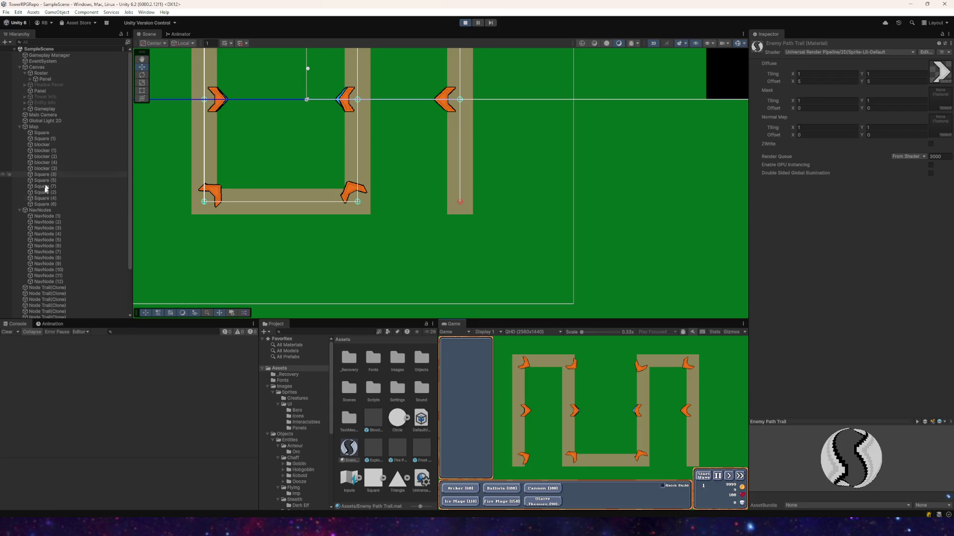
{"action": "right_click", "coordinate": [22, 210]}
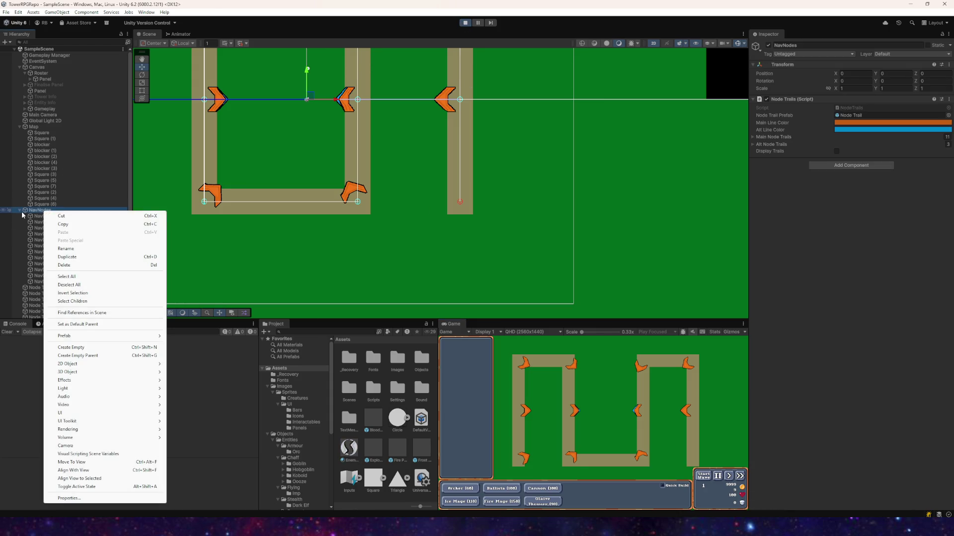
{"action": "right_click", "coordinate": [790, 99]}
{"action": "left_click", "coordinate": [816, 198]}
{"action": "scroll", "coordinate": [547, 224], "scroll_direction": "down", "scroll_amount": 3}
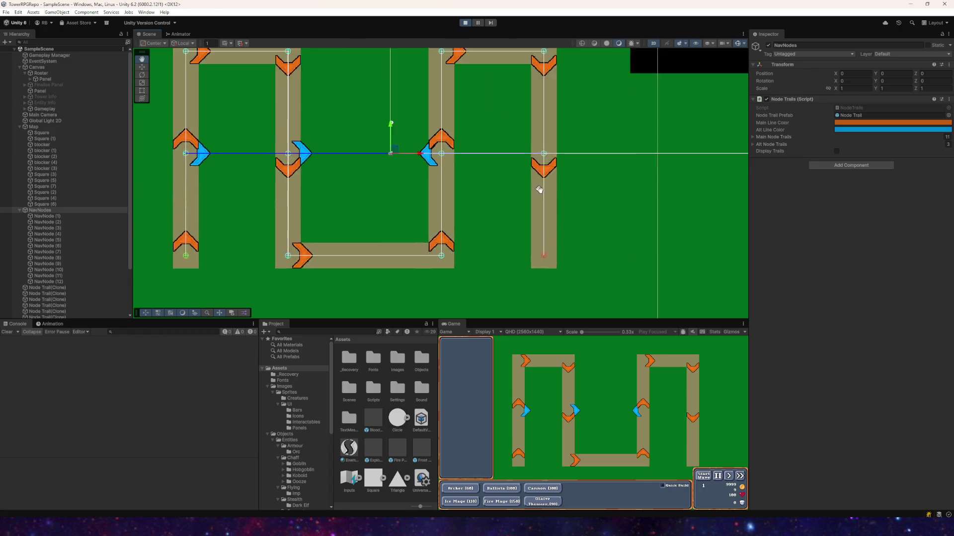
{"action": "left_click", "coordinate": [465, 22]}
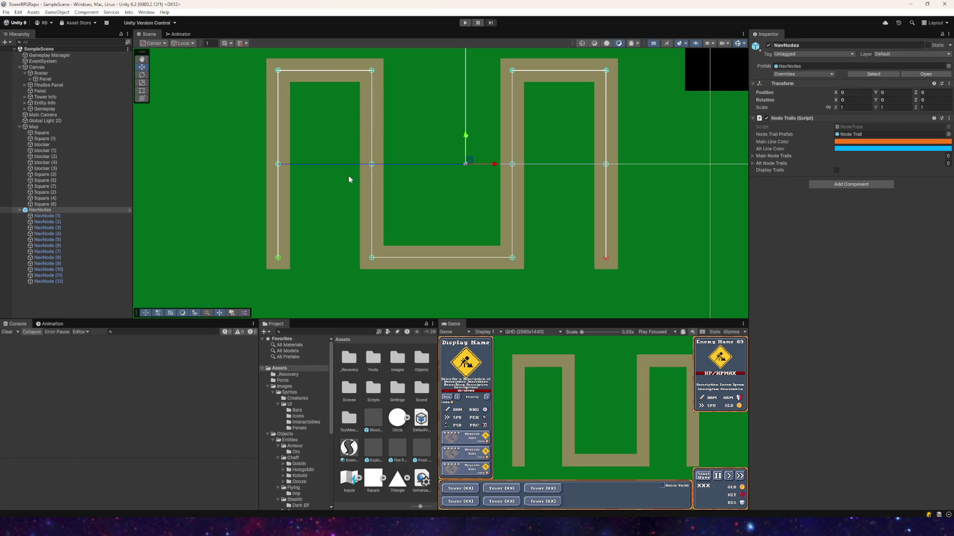
{"action": "left_click", "coordinate": [349, 448]}
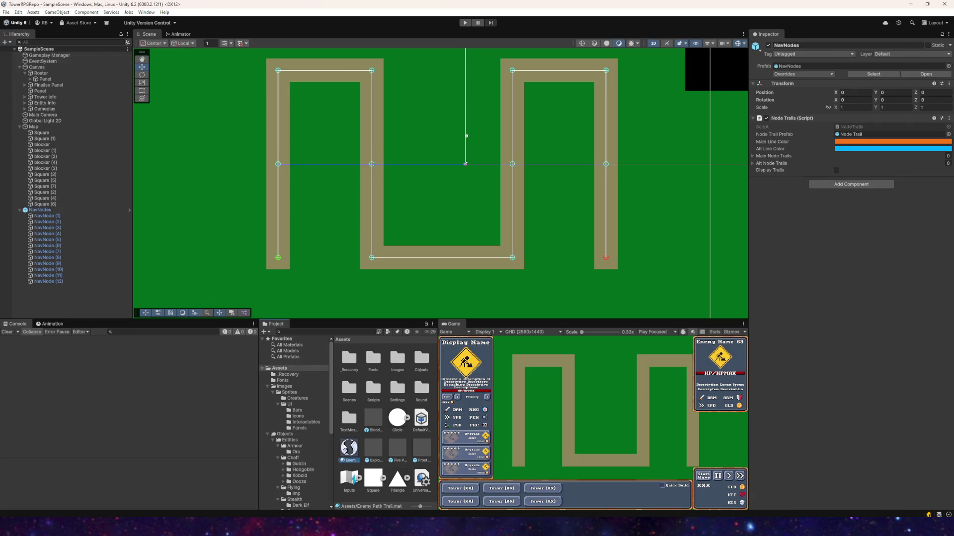
- Set the diffuse offset X to 0 and the normal map tiling to 10, 10
{"action": "left_click", "coordinate": [805, 81]}
{"action": "type", "text": "0"}
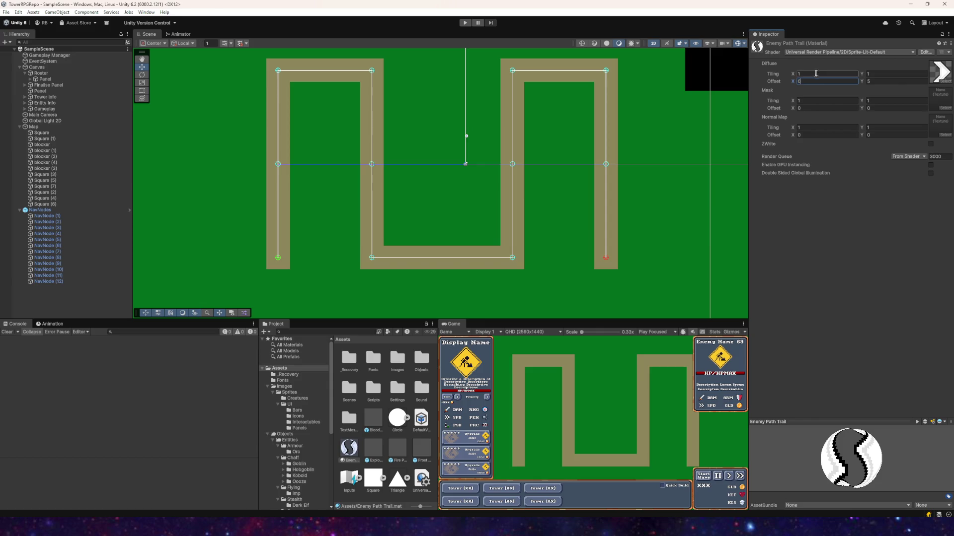
{"action": "left_click", "coordinate": [809, 74]}
{"action": "left_click", "coordinate": [803, 128]}
{"action": "type", "text": "10"}
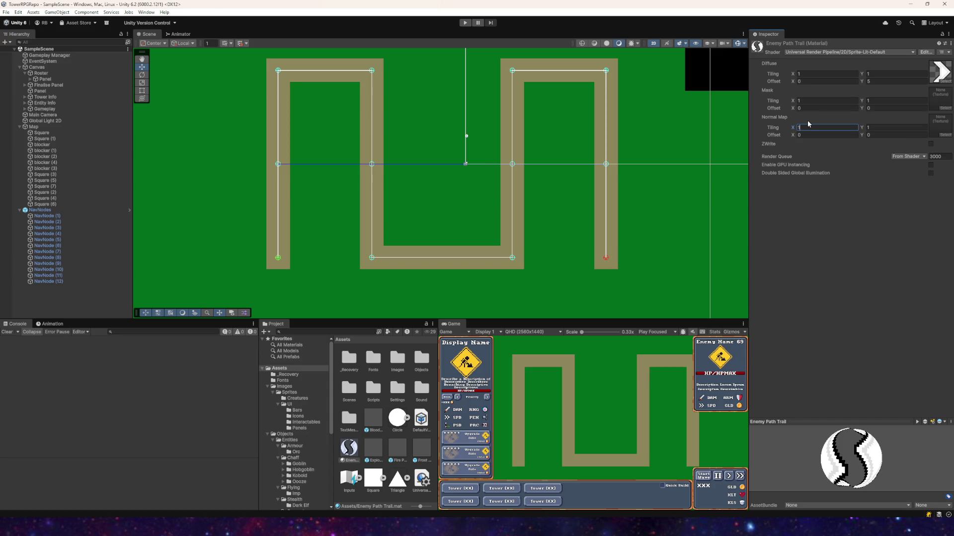
{"action": "left_click", "coordinate": [880, 127]}
{"action": "type", "text": "10"}
- Play-test the new tiling by applying NavNodes' trail settings, then stop play mode
{"action": "left_click", "coordinate": [465, 23]}
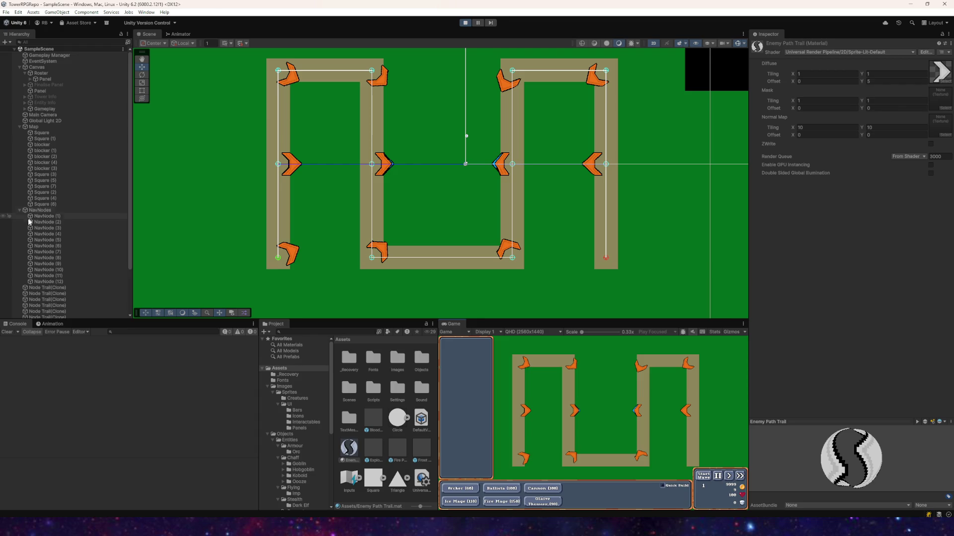
{"action": "right_click", "coordinate": [35, 210]}
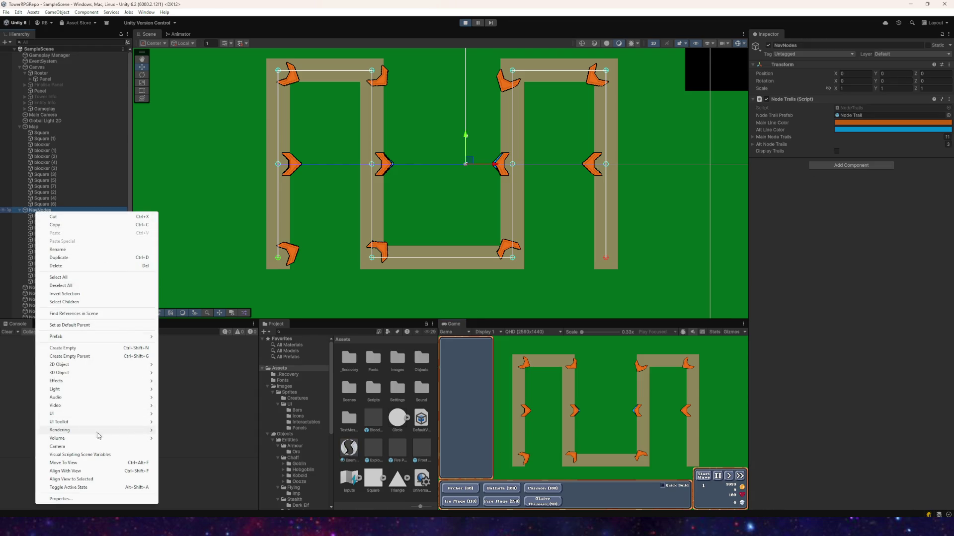
{"action": "left_click", "coordinate": [28, 212]}
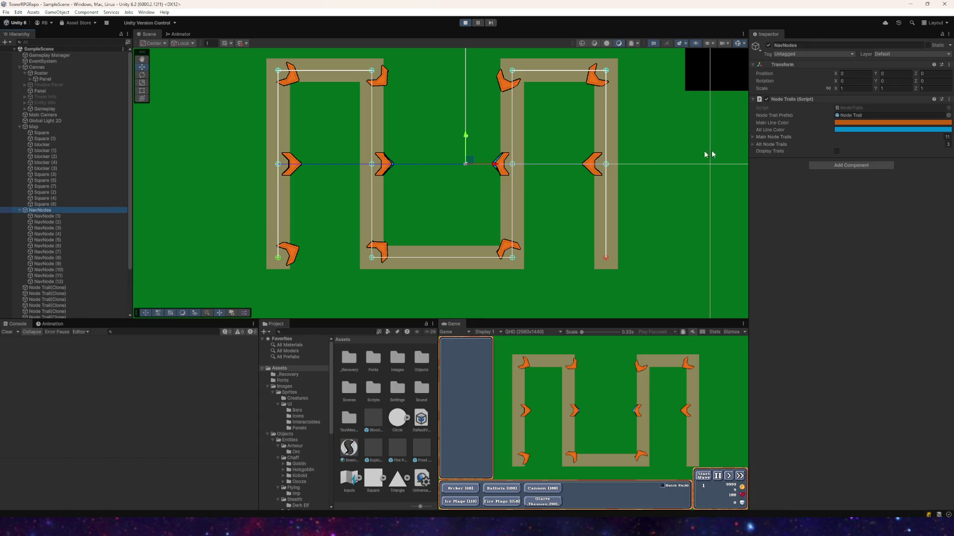
{"action": "right_click", "coordinate": [781, 99]}
{"action": "left_click", "coordinate": [795, 201]}
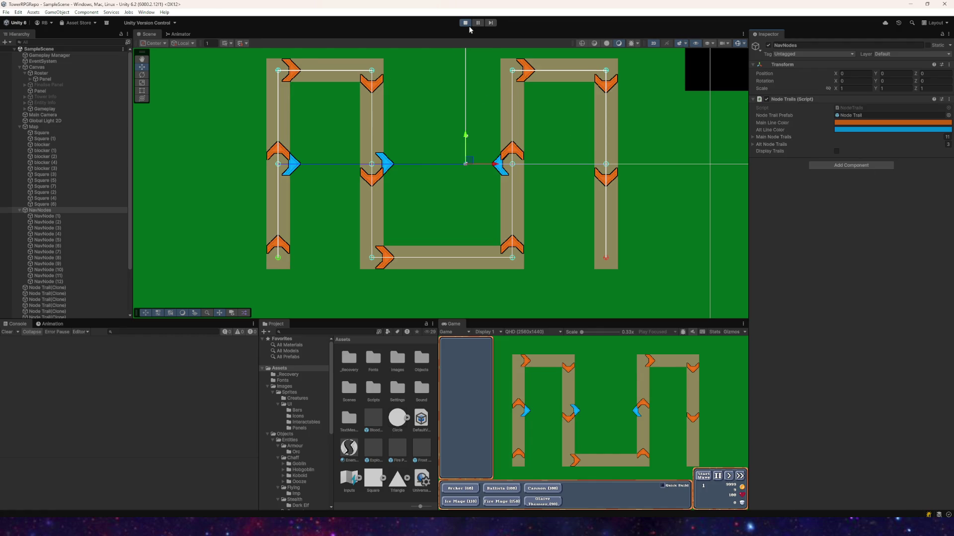
{"action": "left_click", "coordinate": [465, 23]}
{"action": "left_click", "coordinate": [349, 447]}
- Reset the Enemy Path Trail material's normal map tiling to 0, 0
{"action": "left_click", "coordinate": [800, 127]}
{"action": "type", "text": "0"}
{"action": "left_click", "coordinate": [889, 128]}
{"action": "type", "text": "0"}
{"action": "key", "text": "Return"}
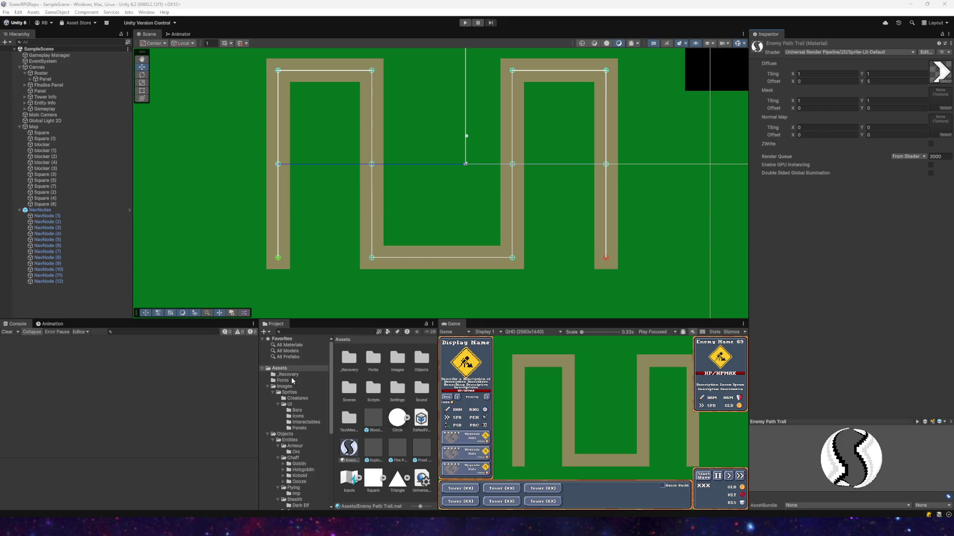
- Open the Images folder in the Project window's asset tree
{"action": "left_click", "coordinate": [288, 392]}
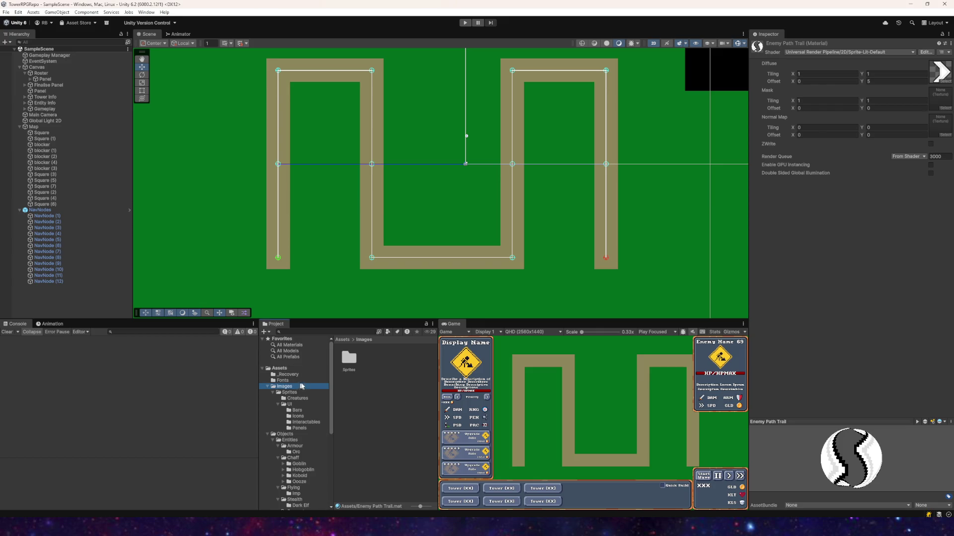
- Give interface_enemypath_chevron a Tight mesh and Repeat wrap mode, apply, and start play mode
{"action": "left_click", "coordinate": [422, 358]}
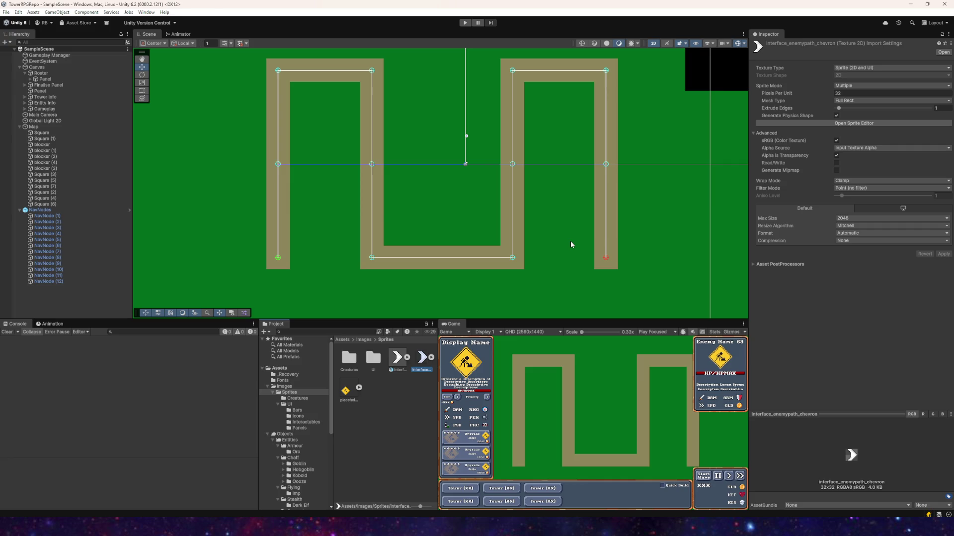
{"action": "left_click", "coordinate": [853, 103]}
{"action": "left_click", "coordinate": [855, 118]}
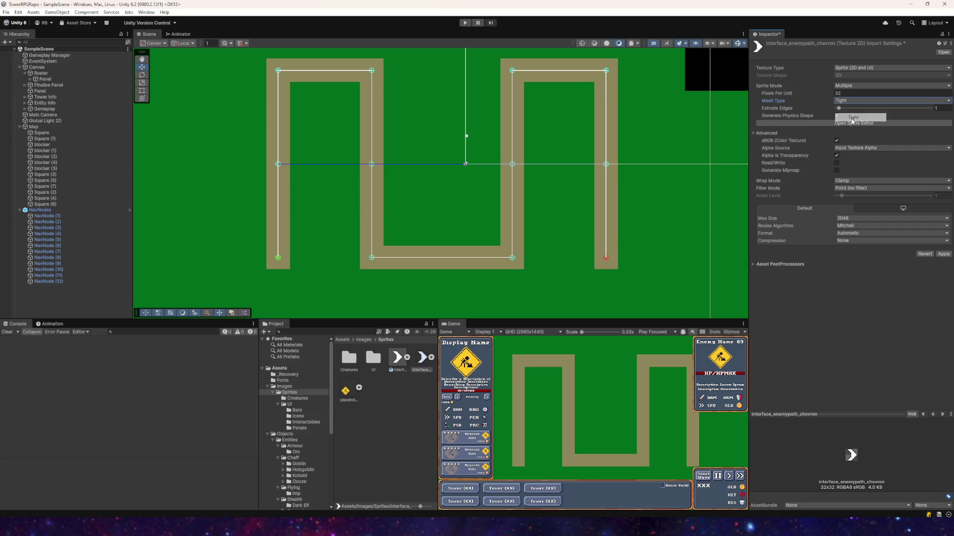
{"action": "left_click", "coordinate": [847, 85]}
{"action": "left_click", "coordinate": [855, 102]}
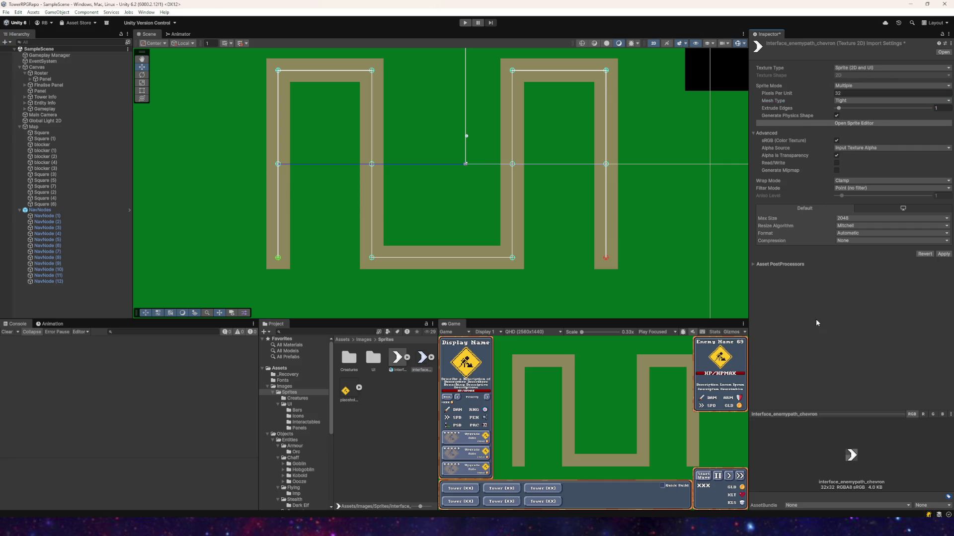
{"action": "left_click", "coordinate": [855, 180]}
{"action": "left_click", "coordinate": [855, 189]}
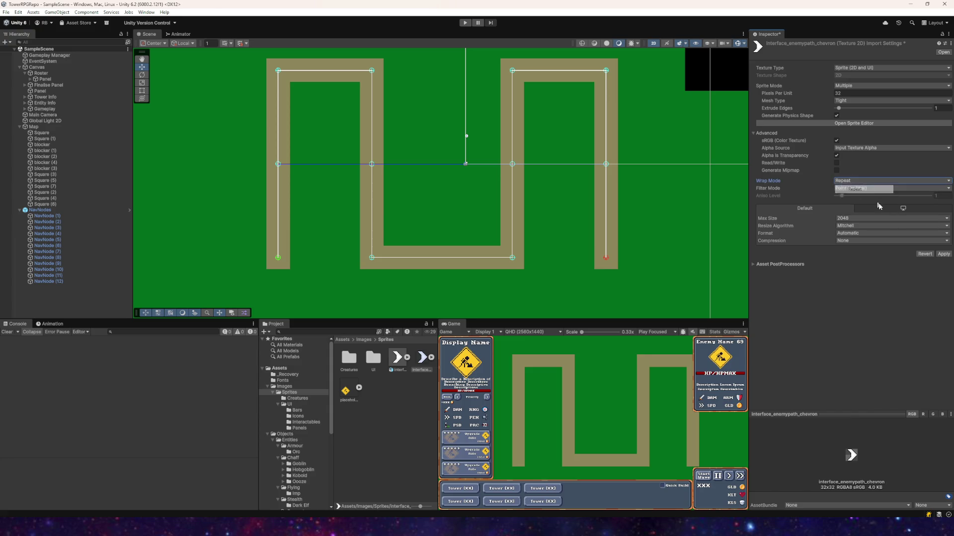
{"action": "left_click", "coordinate": [943, 253]}
{"action": "left_click", "coordinate": [465, 23]}
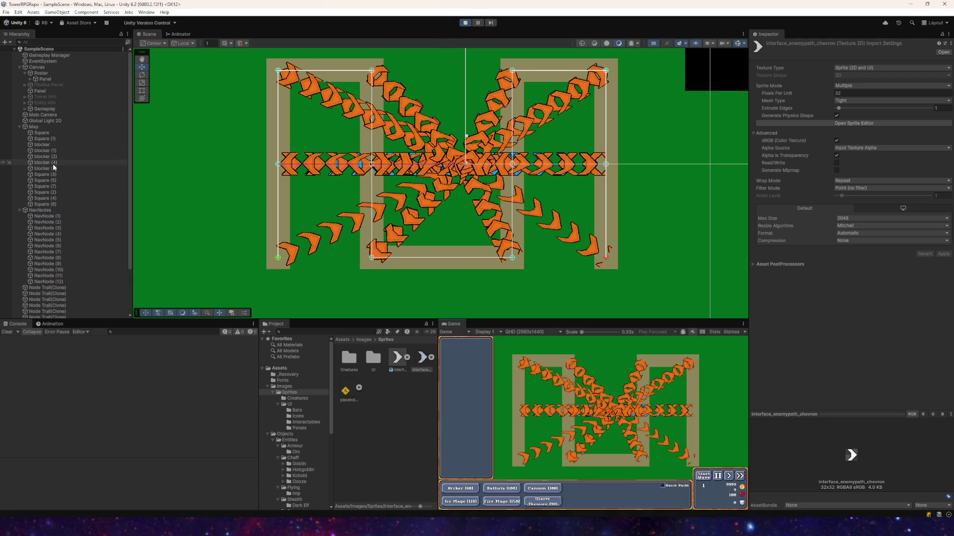
- Apply NavNodes' Node Trails settings during play, then zoom the Scene view out to check the chevrons
{"action": "left_click", "coordinate": [43, 210]}
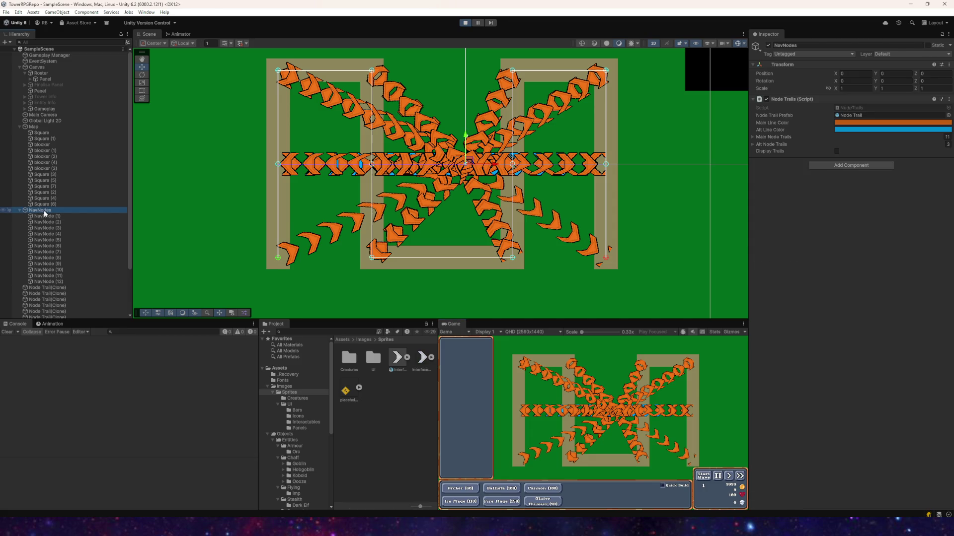
{"action": "right_click", "coordinate": [799, 98]}
{"action": "left_click", "coordinate": [833, 197]}
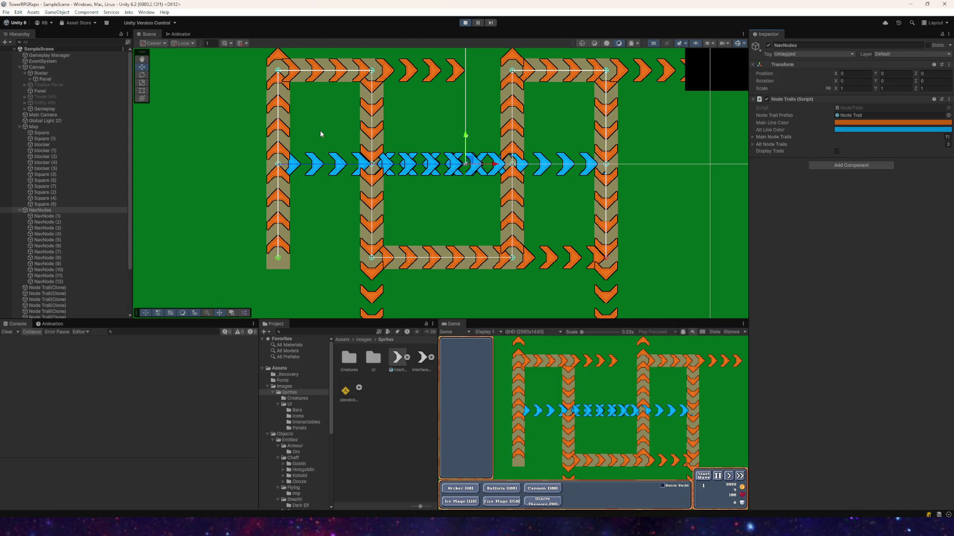
{"action": "scroll", "coordinate": [344, 100], "scroll_direction": "down", "scroll_amount": 5}
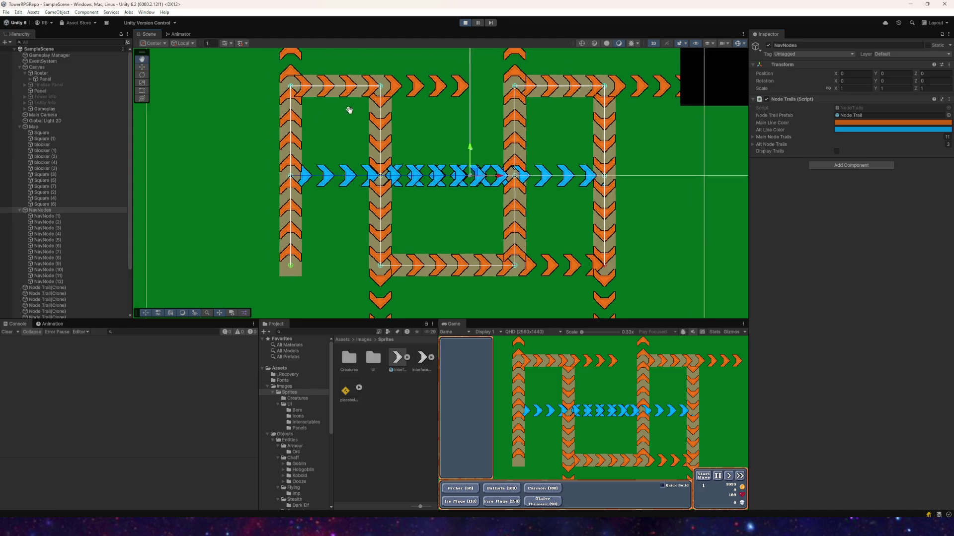
{"action": "scroll", "coordinate": [389, 176], "scroll_direction": "down", "scroll_amount": 4}
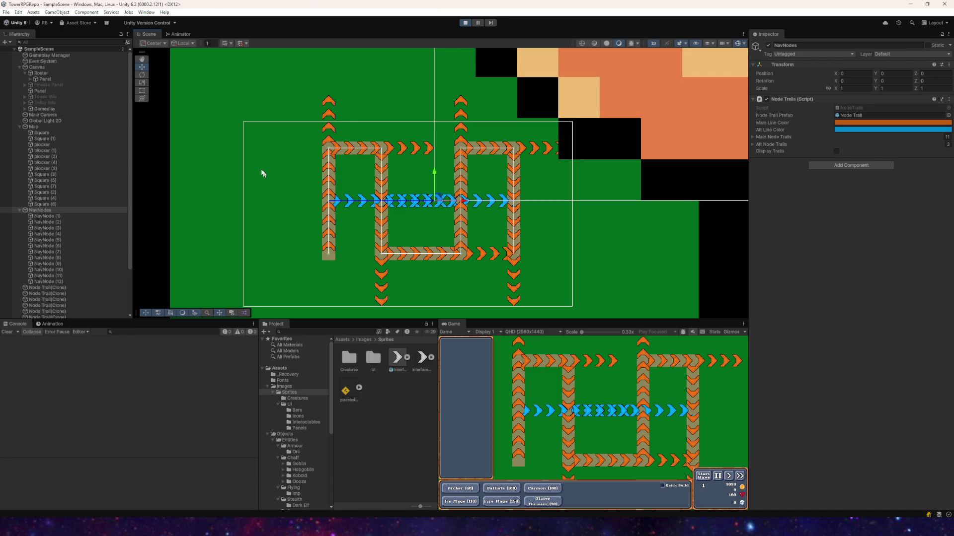
- Set the Enemy Path Trail material's diffuse tiling X and Y to 1
{"action": "left_click", "coordinate": [326, 372]}
{"action": "left_click", "coordinate": [349, 447]}
{"action": "left_click_drag", "start_coordinate": [776, 76], "coordinate": [828, 71]}
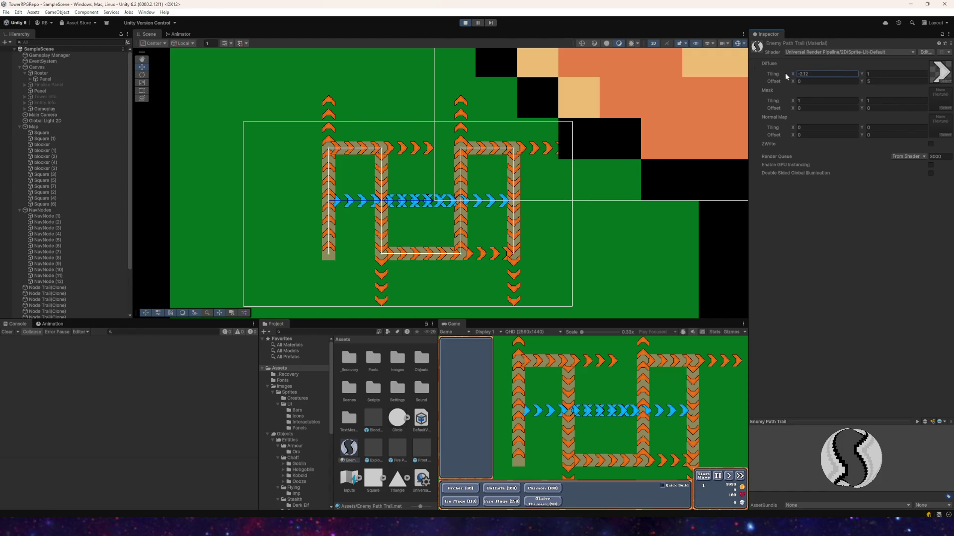
{"action": "left_click", "coordinate": [817, 73]}
{"action": "type", "text": "1"}
{"action": "left_click", "coordinate": [887, 81]}
{"action": "type", "text": "1"}
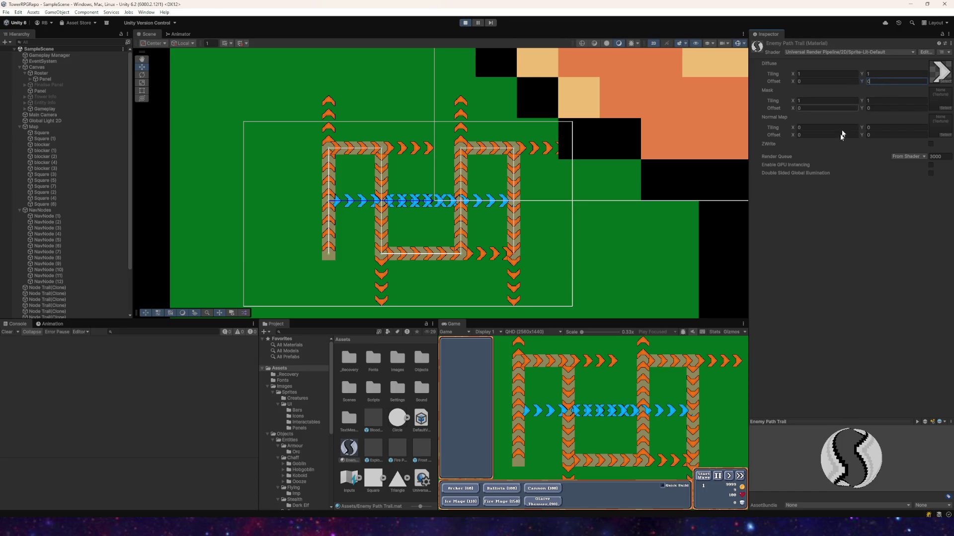
- Restart play mode and rebuild the NavNodes trails with Apply Trail Settings
{"action": "left_click", "coordinate": [465, 23]}
{"action": "left_click", "coordinate": [465, 23]}
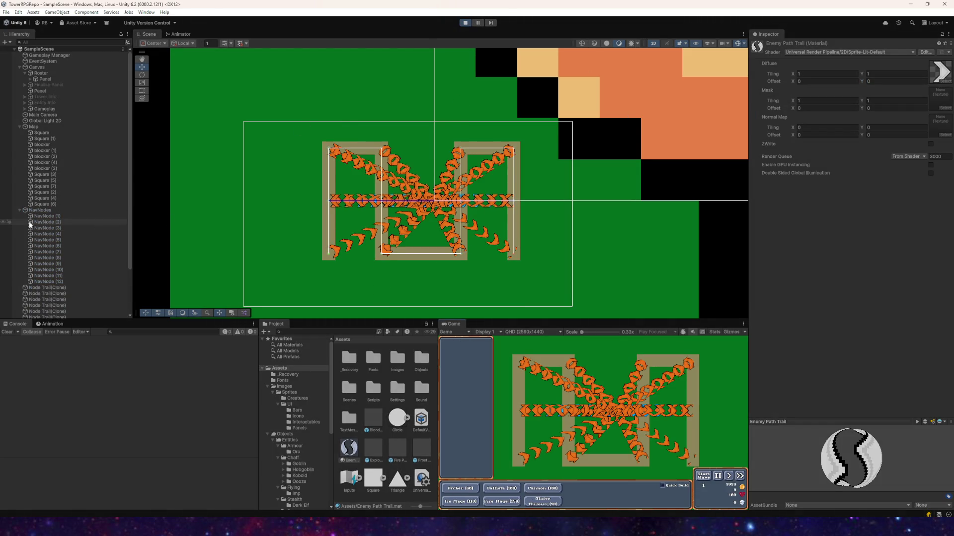
{"action": "left_click", "coordinate": [41, 211]}
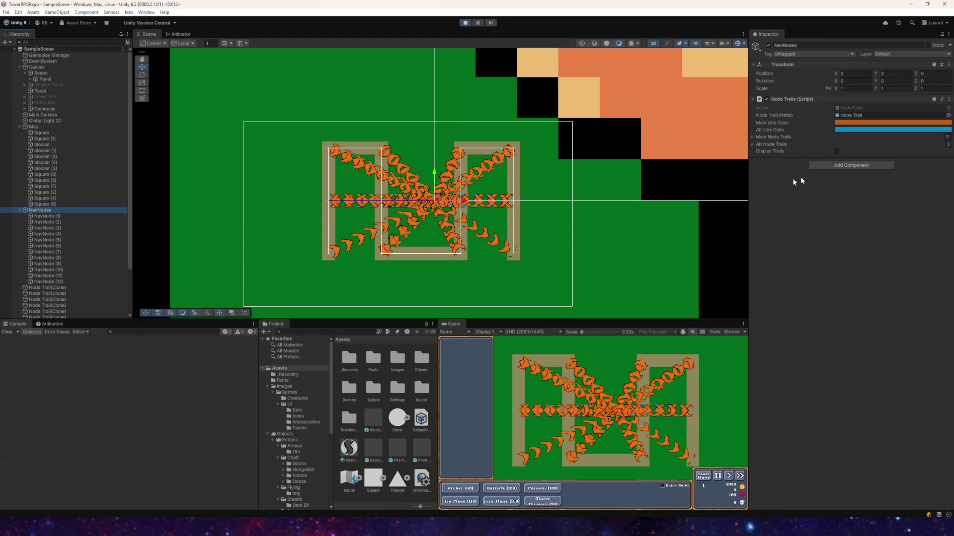
{"action": "right_click", "coordinate": [779, 98]}
{"action": "left_click", "coordinate": [827, 199]}
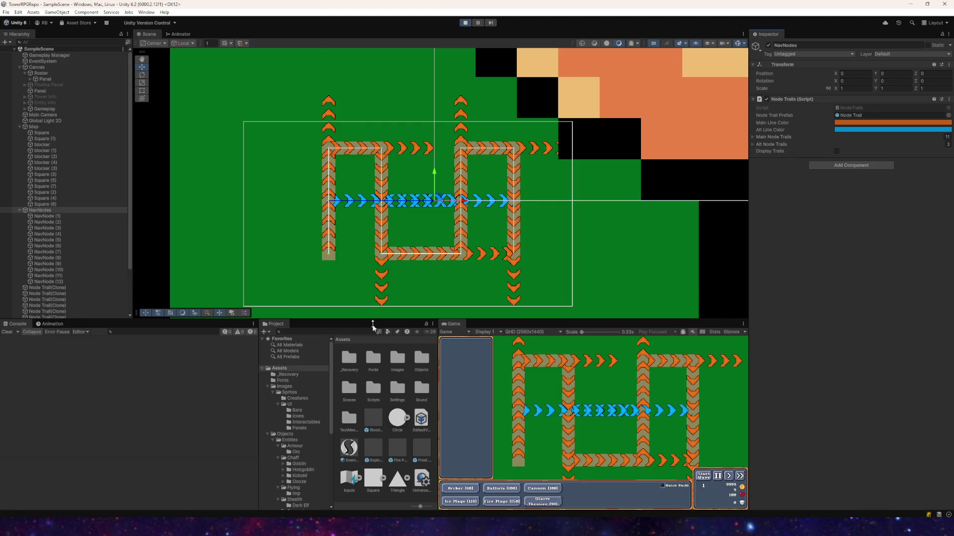
- Zoom in on the regenerated trails, select the Enemy Path Trail material, and frame one node trail
{"action": "scroll", "coordinate": [341, 191], "scroll_direction": "up", "scroll_amount": 5}
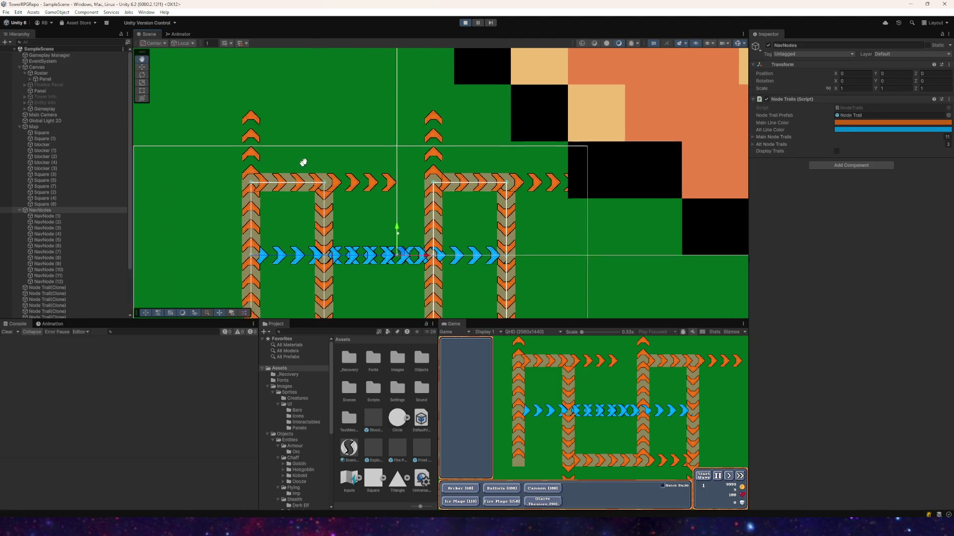
{"action": "scroll", "coordinate": [314, 164], "scroll_direction": "down", "scroll_amount": 5}
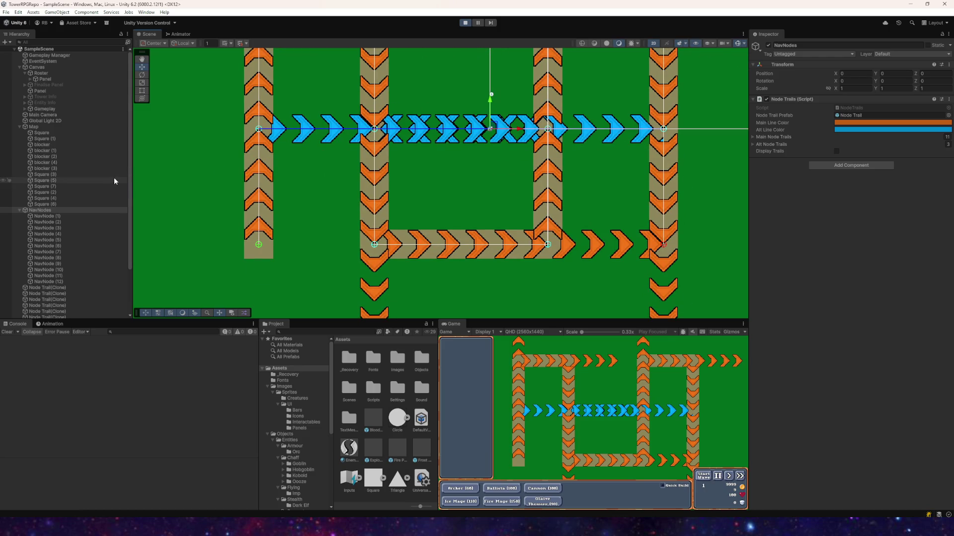
{"action": "scroll", "coordinate": [271, 154], "scroll_direction": "up", "scroll_amount": 5}
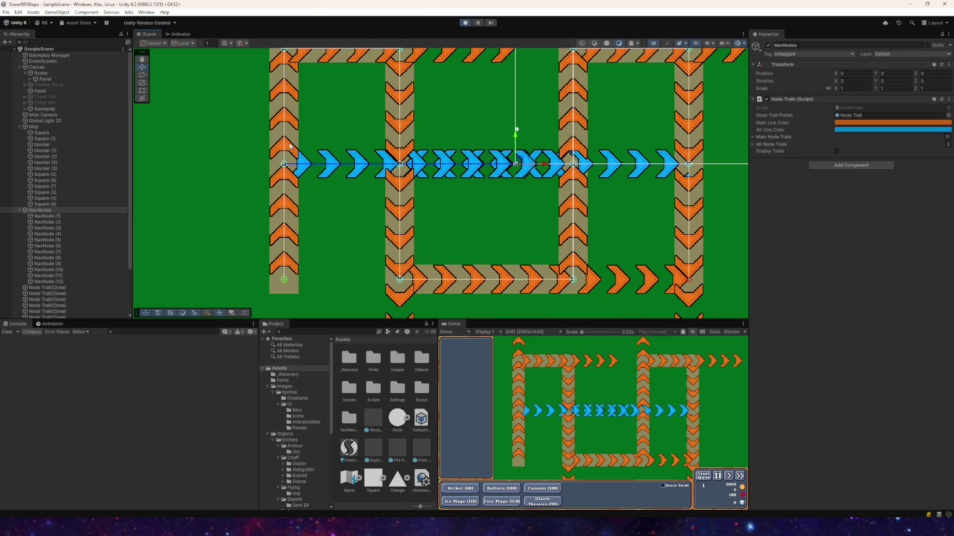
{"action": "left_click", "coordinate": [348, 448]}
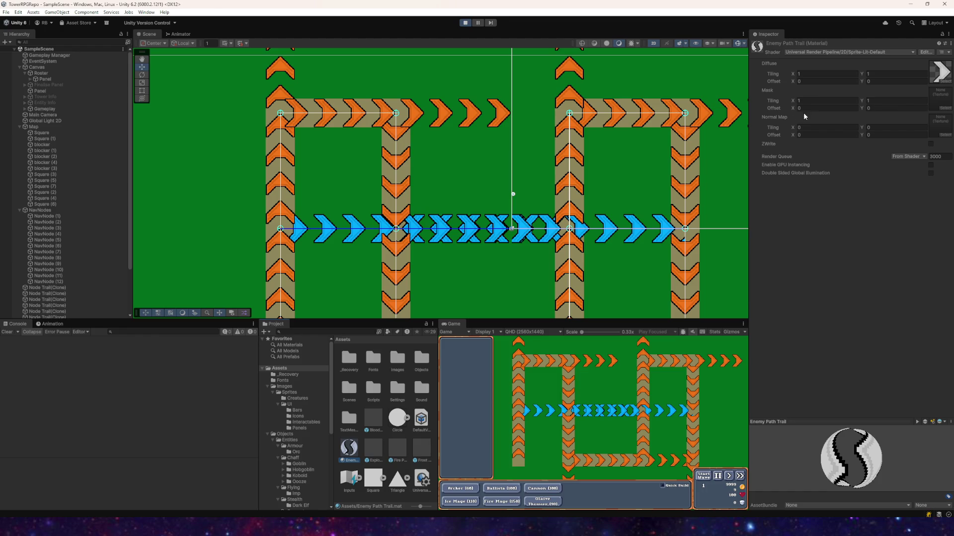
{"action": "scroll", "coordinate": [477, 174], "scroll_direction": "down", "scroll_amount": 3}
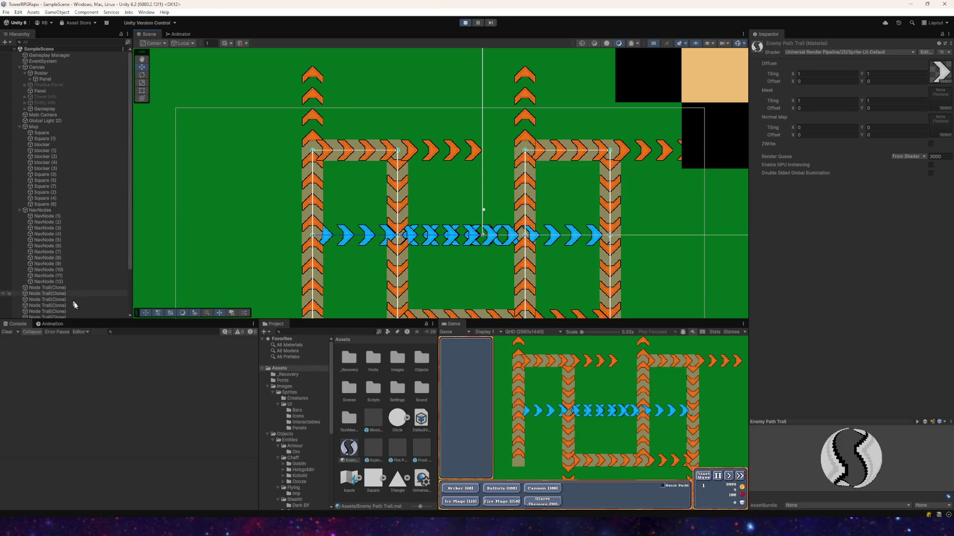
{"action": "scroll", "coordinate": [48, 274], "scroll_direction": "down", "scroll_amount": 3}
{"action": "double_click", "coordinate": [48, 275]}
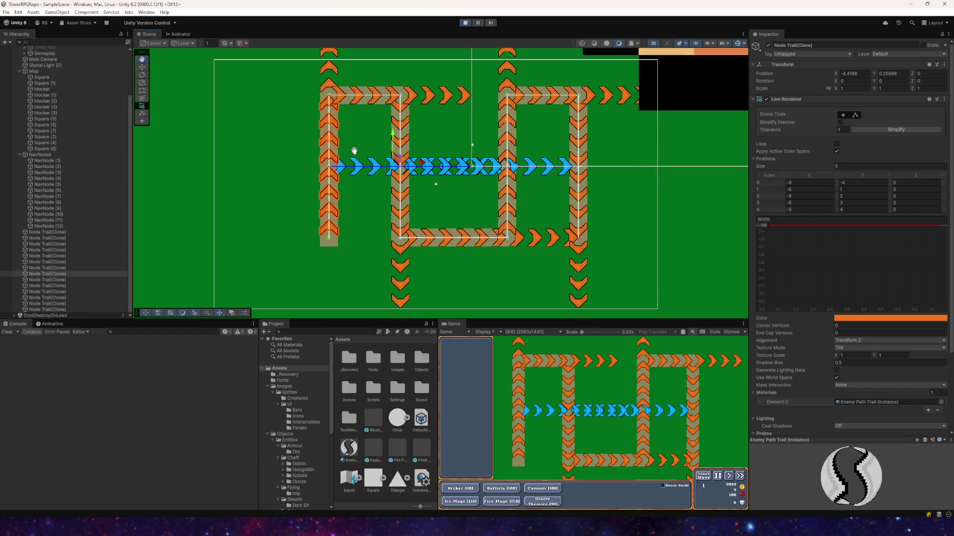
- Inspect the point positions of several Node Trail clones, including the vertical left trail
{"action": "left_click", "coordinate": [62, 256]}
{"action": "left_click", "coordinate": [59, 245]}
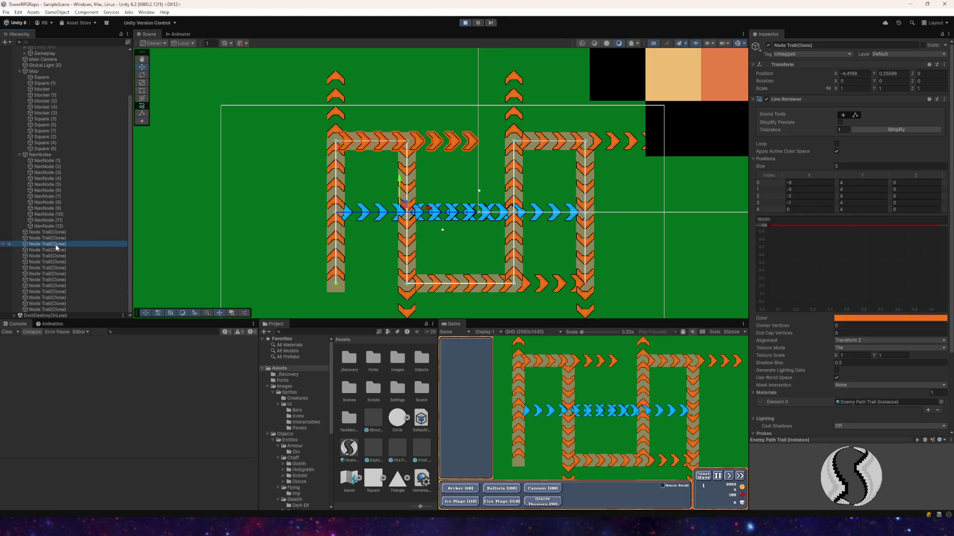
{"action": "left_click", "coordinate": [52, 280]}
{"action": "left_click", "coordinate": [55, 298]}
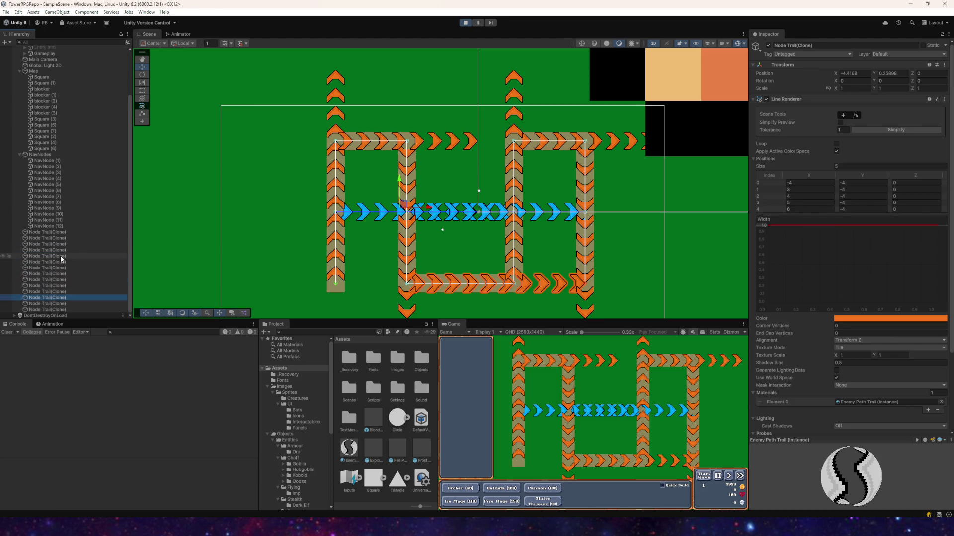
{"action": "left_click_drag", "start_coordinate": [435, 292], "coordinate": [419, 221]}
{"action": "left_click", "coordinate": [394, 258]}
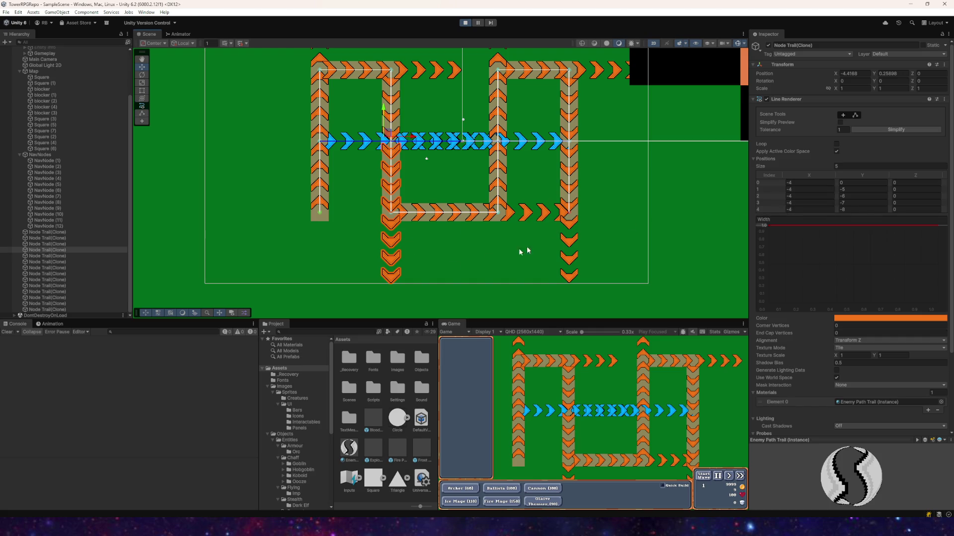
{"action": "scroll", "coordinate": [497, 249], "scroll_direction": "up", "scroll_amount": 2}
{"action": "left_click_drag", "start_coordinate": [432, 257], "coordinate": [472, 178]}
- Try -7.5, -5.17 and -1.95 as the X of the trail's last point
{"action": "left_click", "coordinate": [787, 209]}
{"action": "type", "text": "-7.5"}
{"action": "key", "text": "BackSpace"}
{"action": "key", "text": "BackSpace"}
{"action": "key", "text": "BackSpace"}
{"action": "type", "text": "-5.17"}
{"action": "key", "text": "BackSpace"}
{"action": "key", "text": "BackSpace"}
{"action": "key", "text": "BackSpace"}
{"action": "type", "text": "-1.95"}
- Stop play mode and select the '+ lineEnd' term on line 26 of NodeTrails.cs in Visual Studio
{"action": "left_click", "coordinate": [465, 23]}
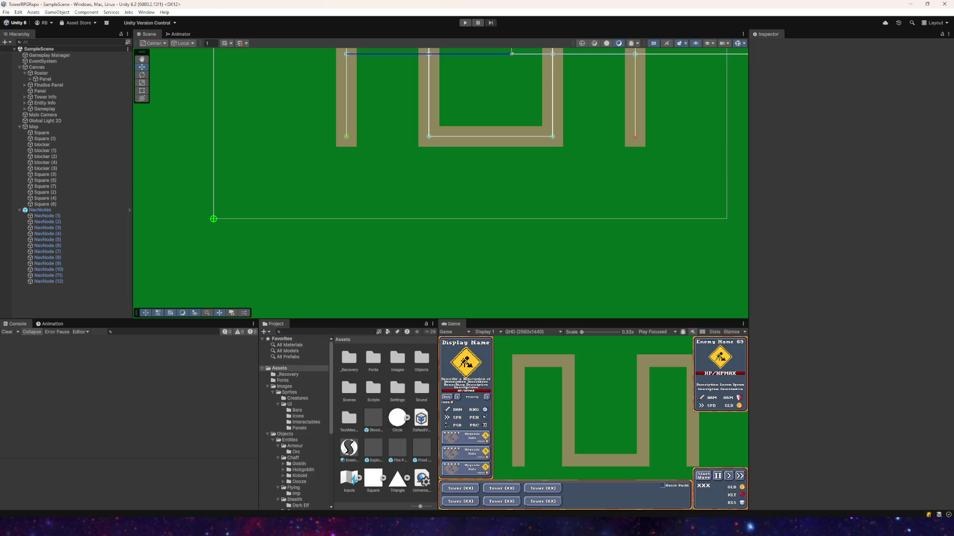
{"action": "key", "text": "alt+Tab"}
{"action": "left_click_drag", "start_coordinate": [391, 273], "coordinate": [353, 277]}
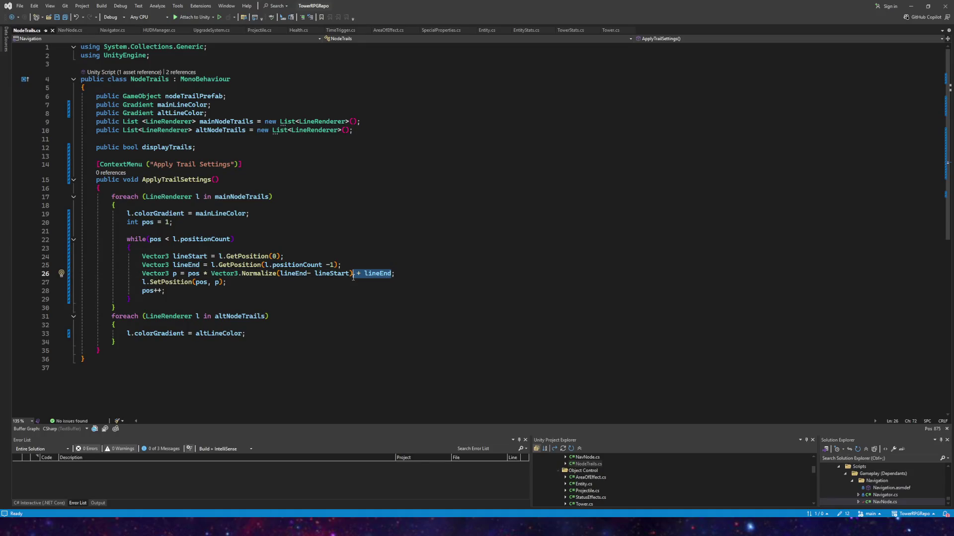
- Delete '+ lineEnd' from line 26, save NodeTrails.cs, and switch back to Unity
{"action": "key", "text": "BackSpace"}
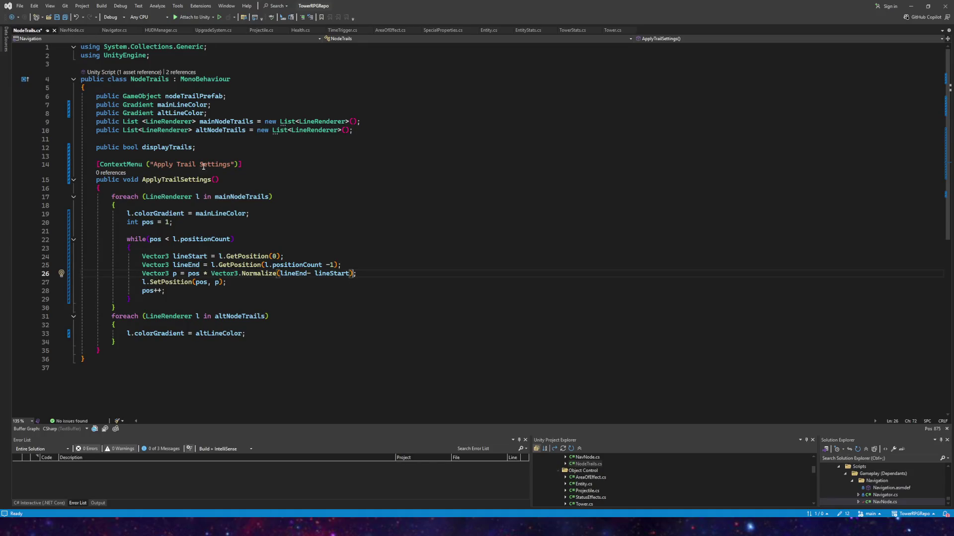
{"action": "key", "text": "ctrl+s"}
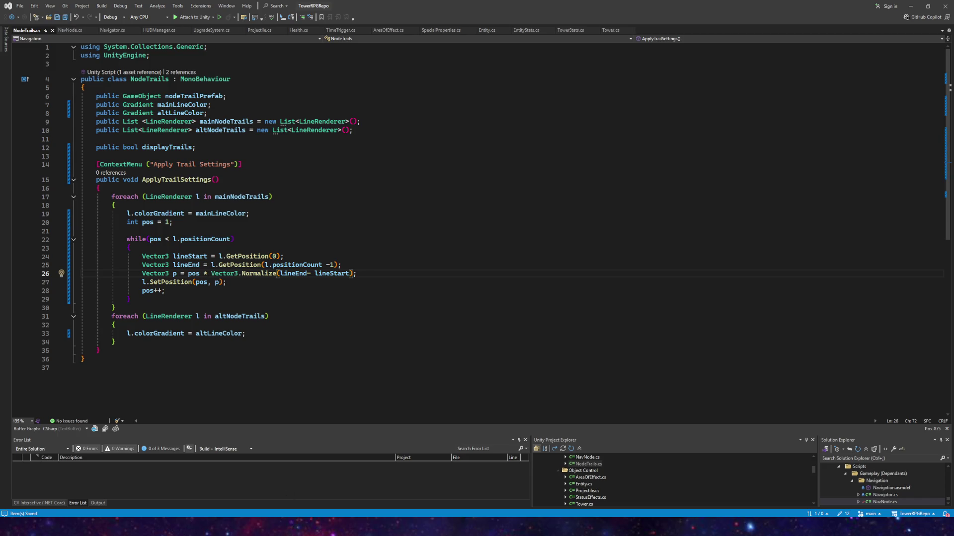
{"action": "key", "text": "alt+Tab"}
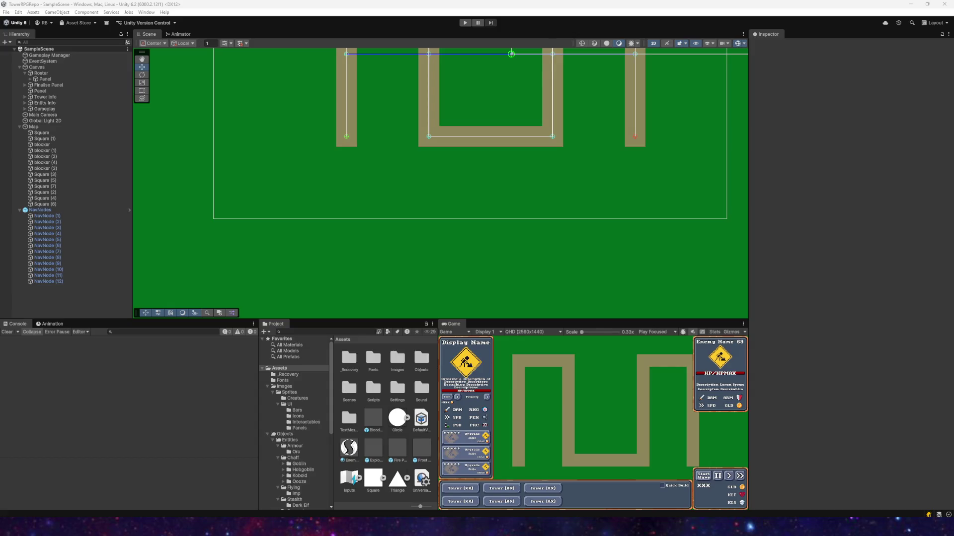
- Play-test the updated code by applying NavNodes' trail settings twice, then stop and return to Visual Studio
{"action": "mouse_move", "coordinate": [434, 187]}
{"action": "left_mouse_down"}
{"action": "mouse_move", "coordinate": [398, 121]}
{"action": "mouse_move", "coordinate": [472, 245]}
{"action": "mouse_move", "coordinate": [468, 256]}
{"action": "mouse_move", "coordinate": [416, 237]}
{"action": "mouse_move", "coordinate": [394, 206]}
{"action": "left_mouse_up"}
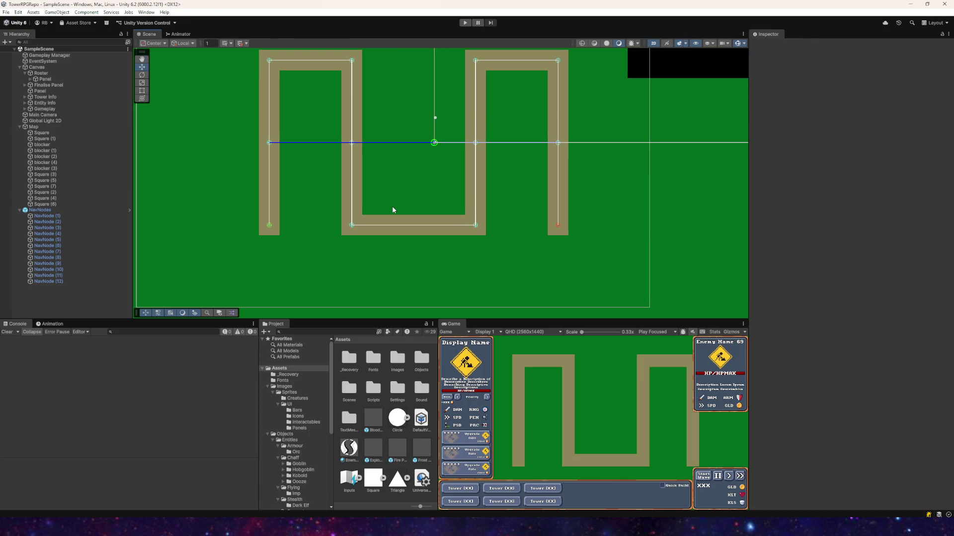
{"action": "left_click", "coordinate": [464, 23]}
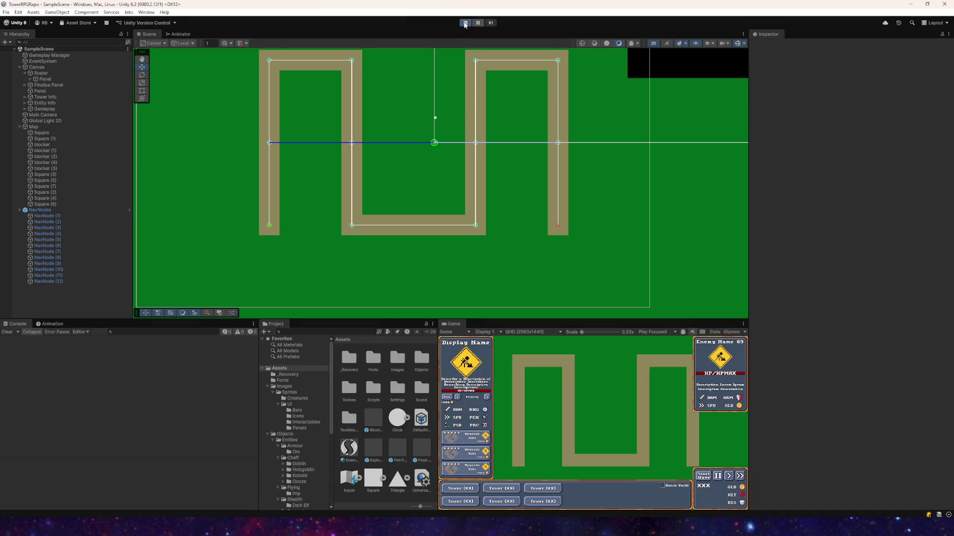
{"action": "left_click", "coordinate": [41, 211]}
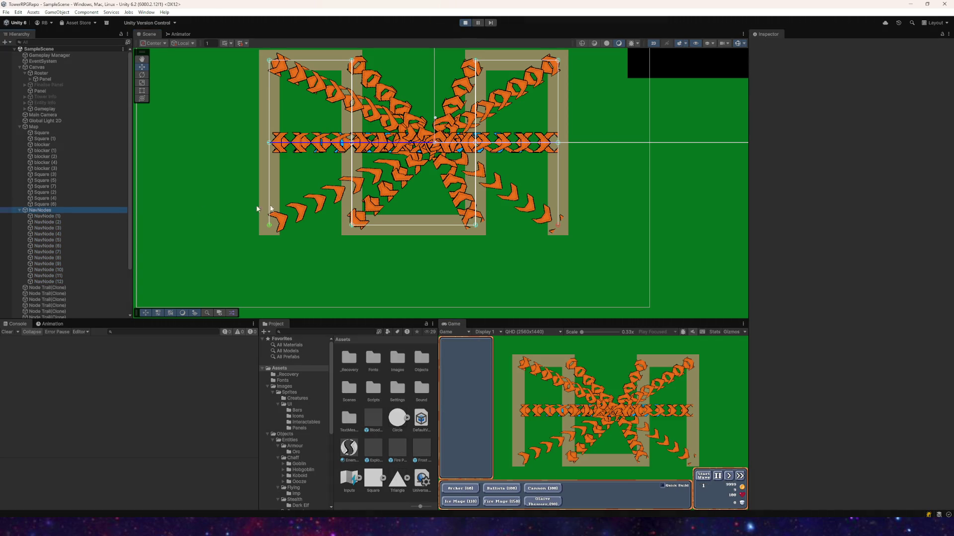
{"action": "right_click", "coordinate": [806, 98]}
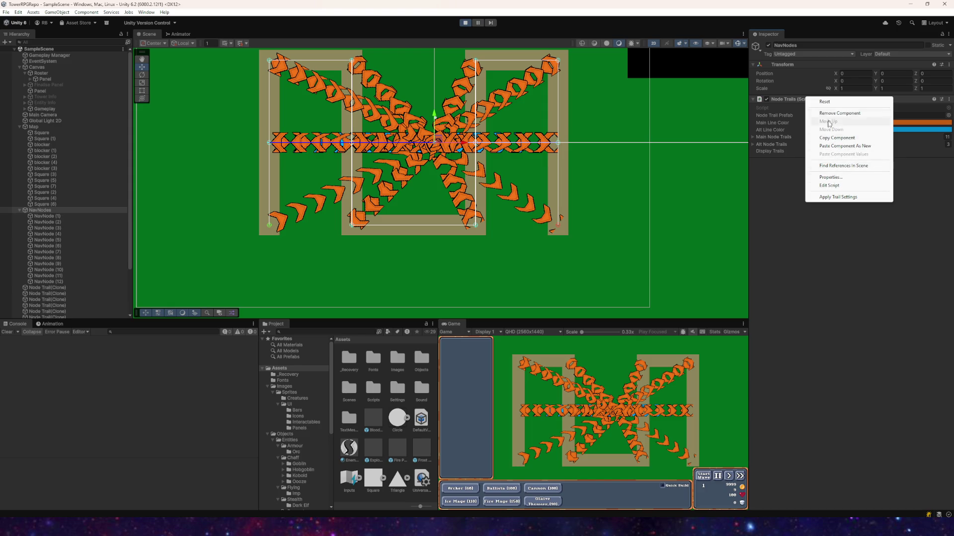
{"action": "left_click", "coordinate": [832, 197]}
{"action": "left_click", "coordinate": [39, 212]}
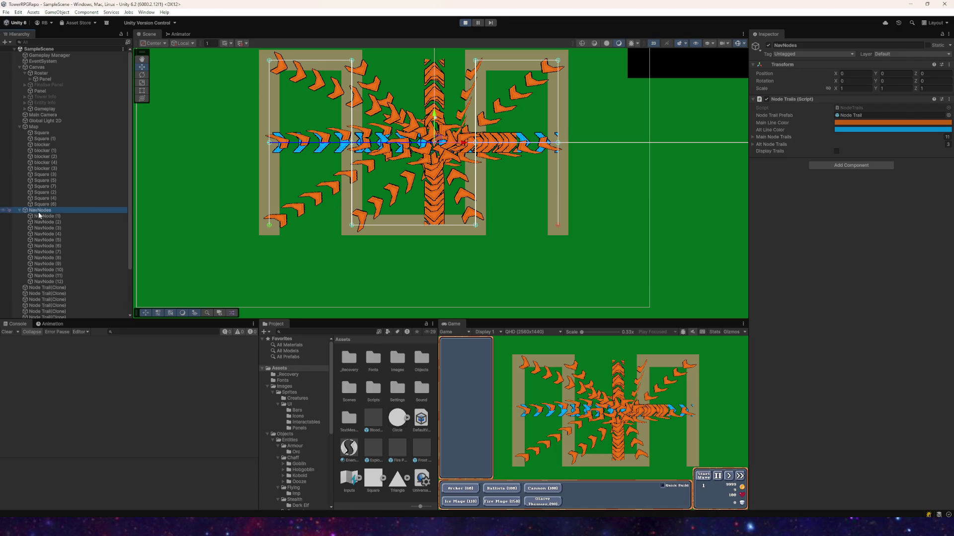
{"action": "right_click", "coordinate": [797, 99]}
{"action": "left_click", "coordinate": [834, 197]}
{"action": "left_click", "coordinate": [462, 25]}
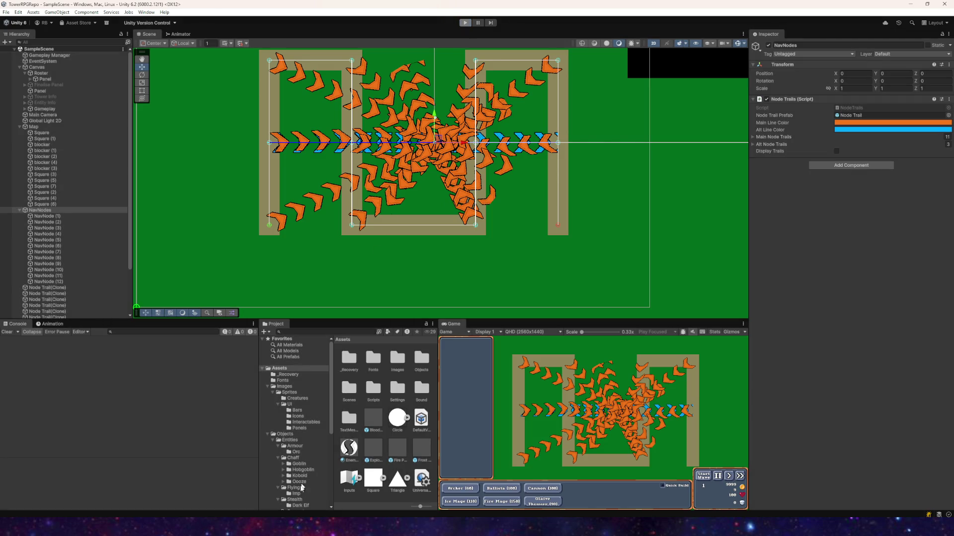
{"action": "key", "text": "alt+Tab"}
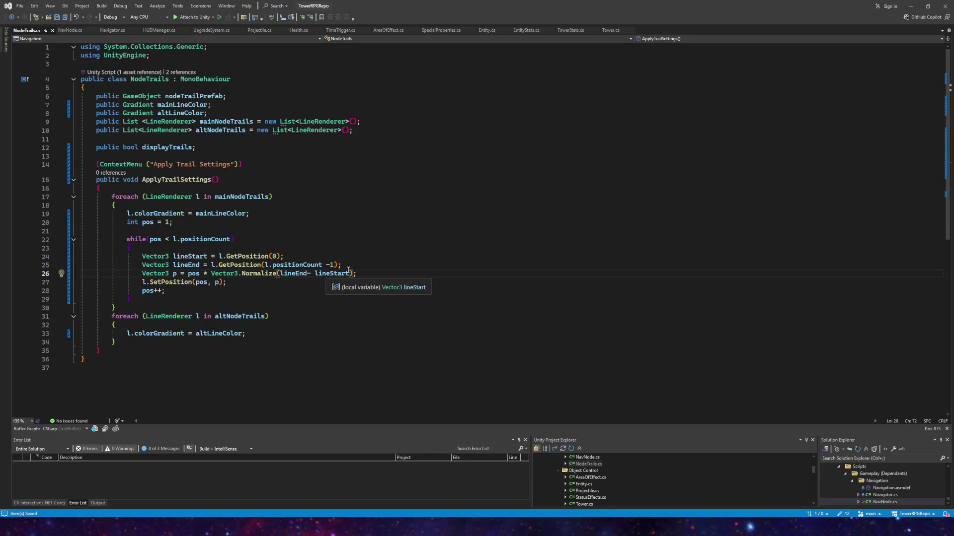
- Append +lineStart after the Normalize expression on line 26 and save NodeTrails.cs
{"action": "type", "text": "e + l"}
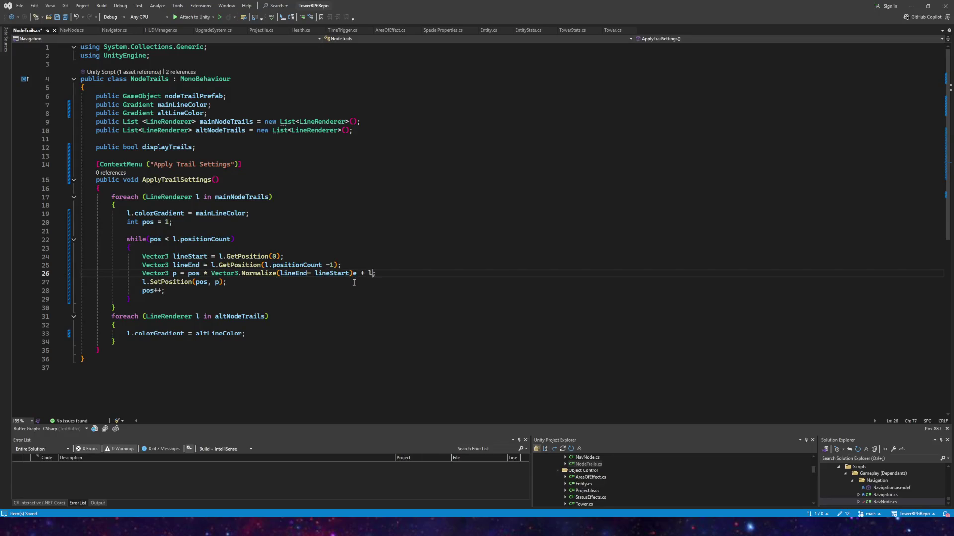
{"action": "key", "text": "BackSpace"}
{"action": "key", "text": "BackSpace"}
{"action": "key", "text": "BackSpace"}
{"action": "type", "text": "+lineStart"}
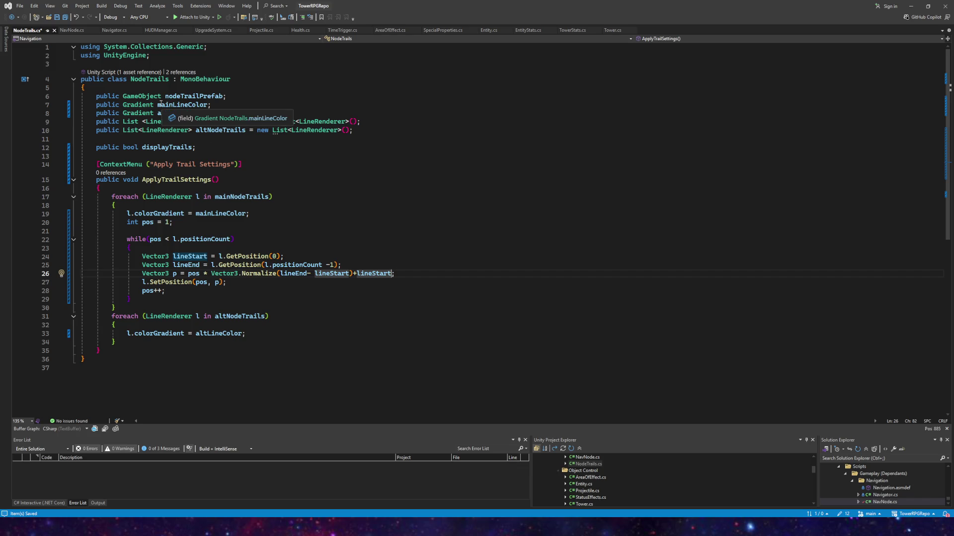
{"action": "left_click", "coordinate": [65, 19]}
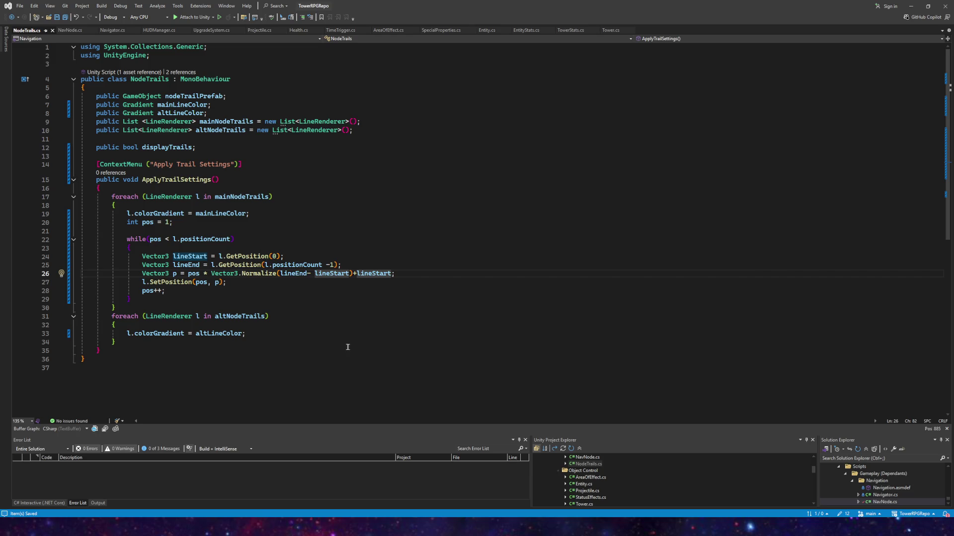
{"action": "key", "text": "alt+Tab"}
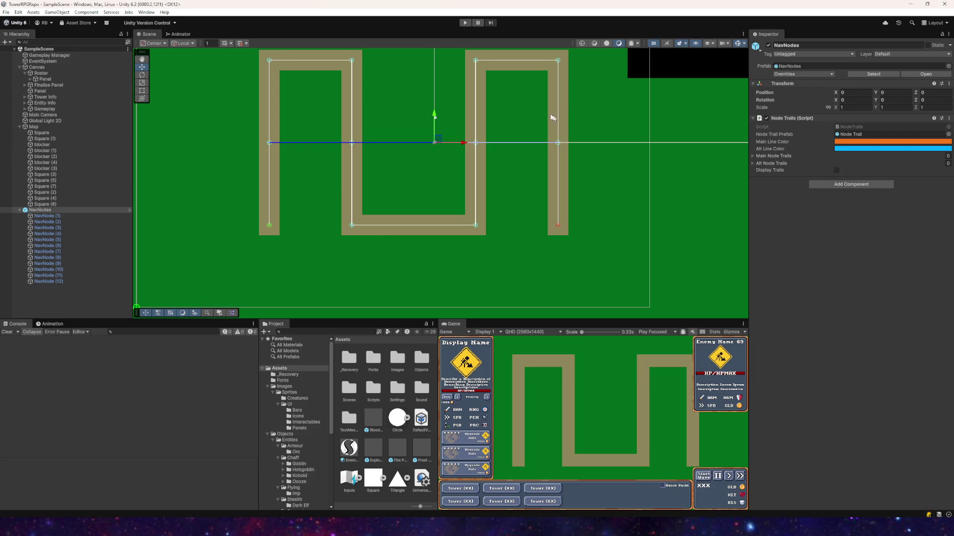
- Enter play mode and rebuild the trails with the Node Trails component's apply-settings option
{"action": "left_click", "coordinate": [466, 23]}
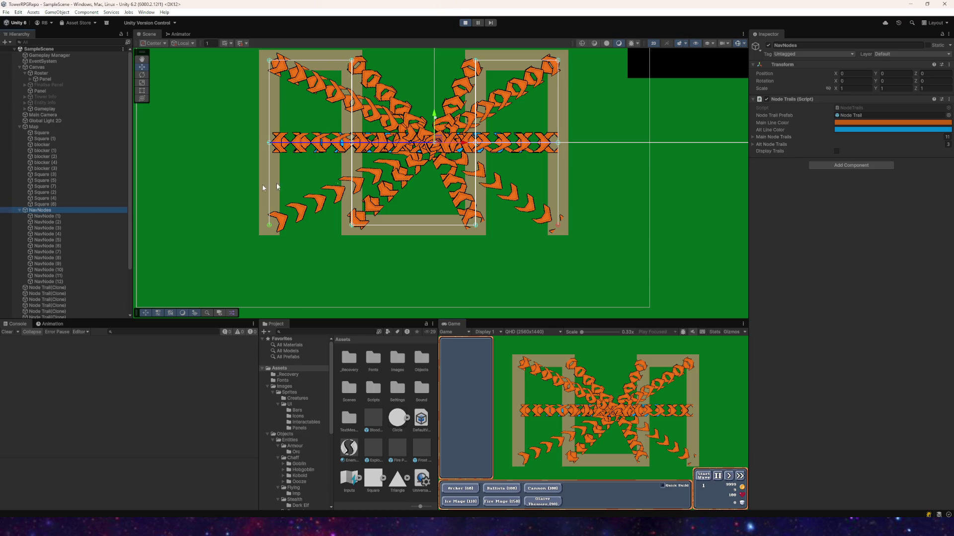
{"action": "right_click", "coordinate": [794, 102]}
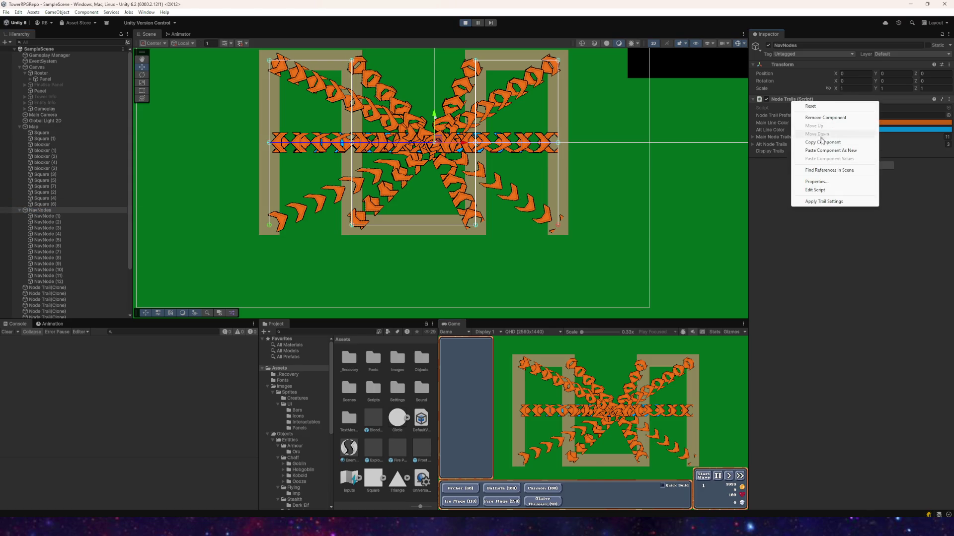
{"action": "left_click", "coordinate": [823, 203]}
{"action": "left_click", "coordinate": [822, 203]}
{"action": "scroll", "coordinate": [451, 150], "scroll_direction": "down", "scroll_amount": 2}
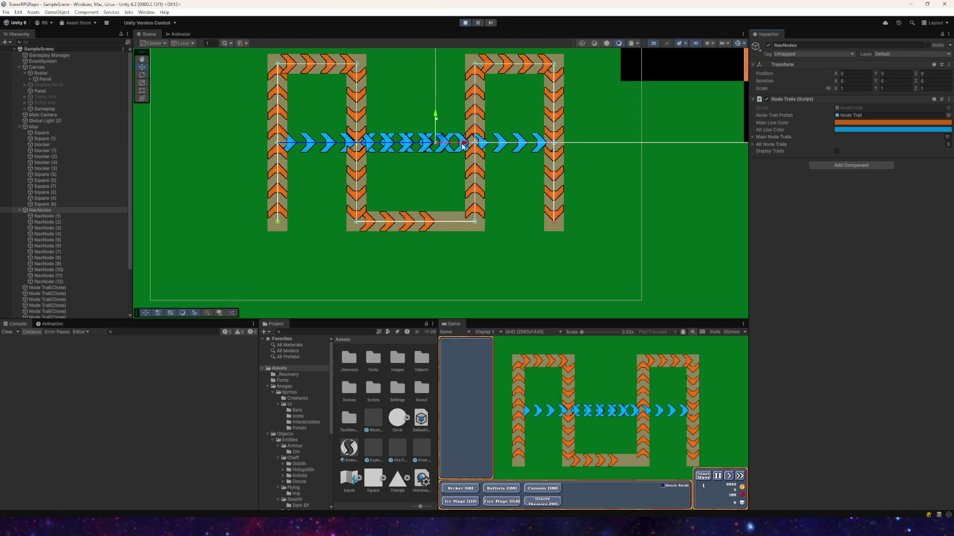
{"action": "mouse_move", "coordinate": [450, 150]}
{"action": "left_mouse_down"}
{"action": "mouse_move", "coordinate": [465, 179]}
{"action": "mouse_move", "coordinate": [475, 179]}
{"action": "left_mouse_up"}
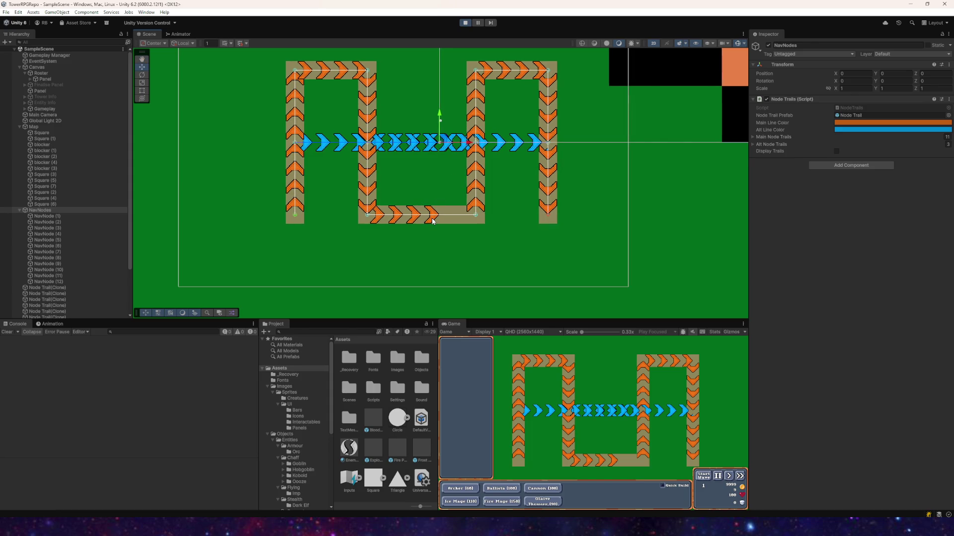
- Drag a Node Trail(Clone)'s last position (element 4) X out to 2.14, then stop the game
{"action": "left_click", "coordinate": [432, 221]}
{"action": "left_click", "coordinate": [778, 210]}
{"action": "left_click_drag", "start_coordinate": [783, 208], "coordinate": [815, 207]}
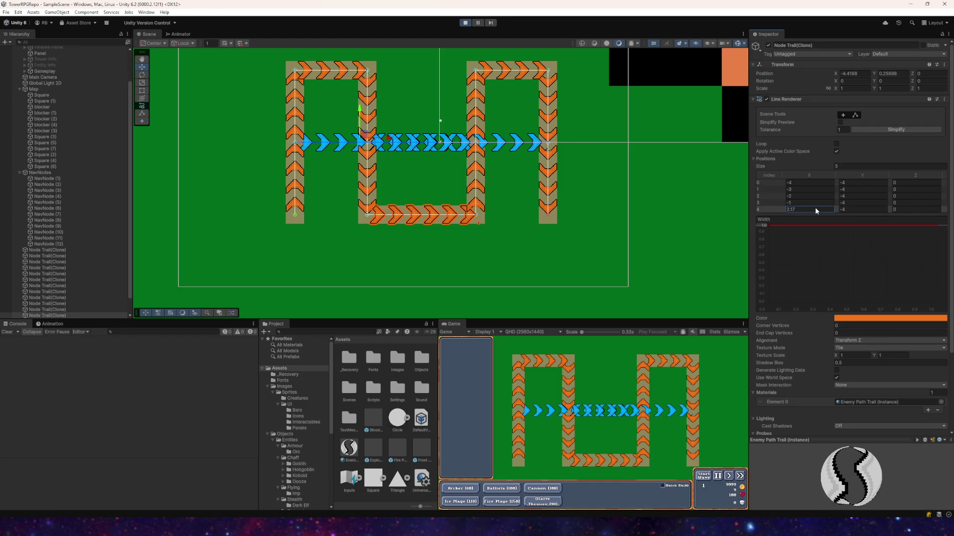
{"action": "left_click", "coordinate": [465, 24]}
{"action": "key", "text": "alt+Tab"}
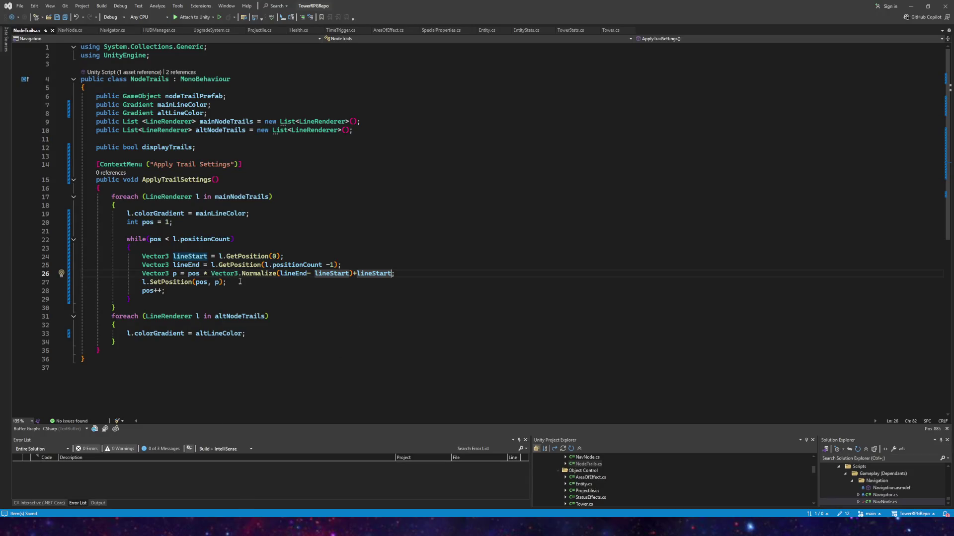
- Replace Vector3.Normalize( on line 26 so p = pos * (lineEnd- lineStart)+lineStart, and save
{"action": "left_click_drag", "start_coordinate": [280, 273], "coordinate": [211, 274]}
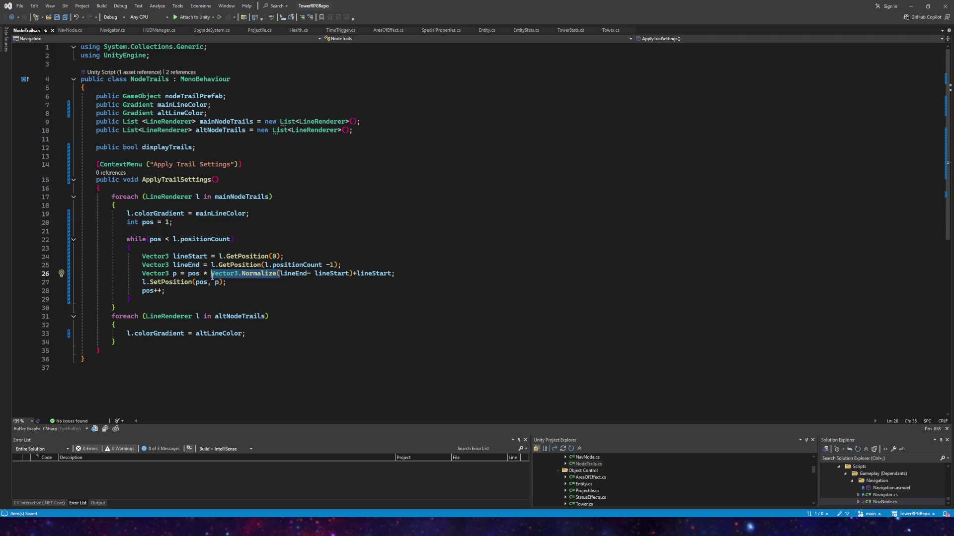
{"action": "key", "text": "Delete"}
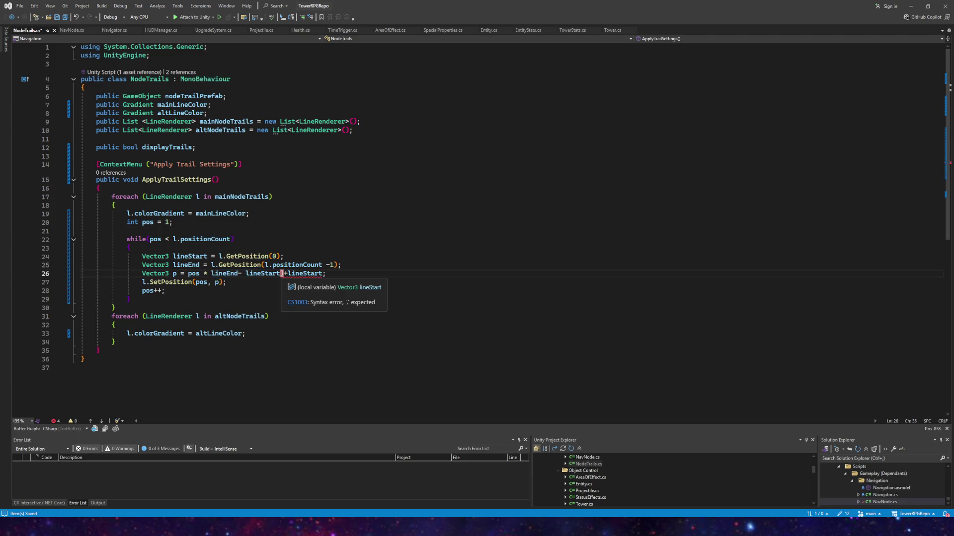
{"action": "left_click", "coordinate": [211, 273]}
{"action": "type", "text": "("}
{"action": "key", "text": "ctrl+s"}
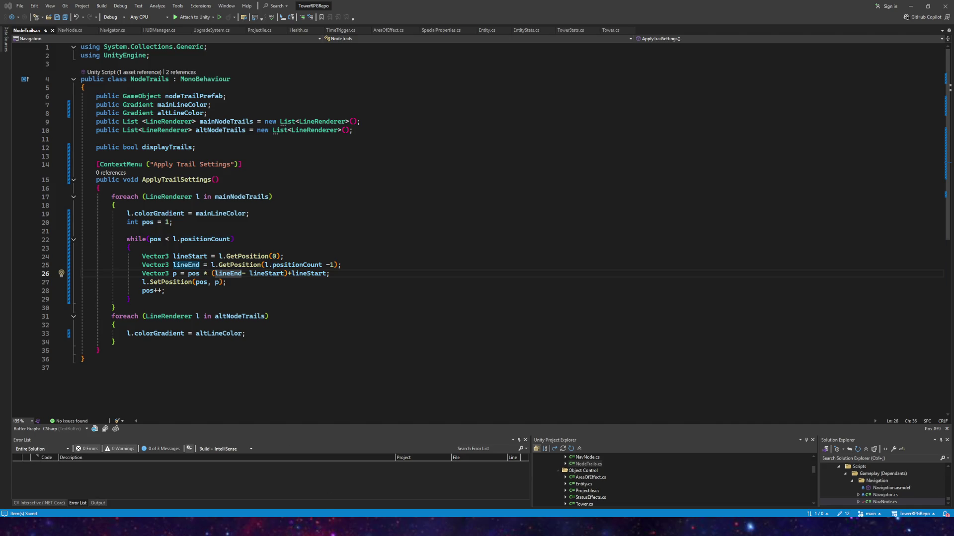
{"action": "key", "text": "alt+Tab"}
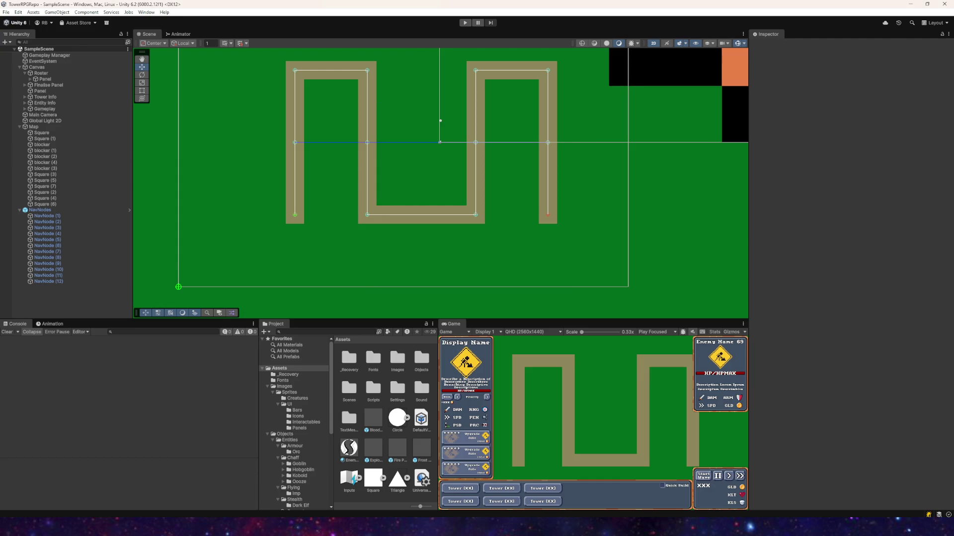
{"action": "key", "text": "alt+Tab"}
- Add a Start() method below displayTrails that calls Invoke with ApplyTrailSettings and 0.01f
{"action": "left_click", "coordinate": [208, 147]}
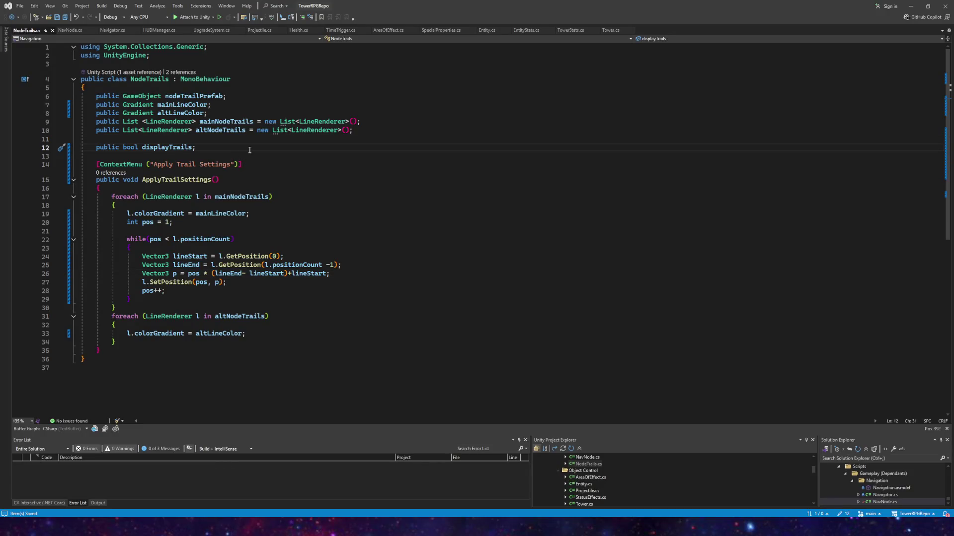
{"action": "key", "text": "Return"}
{"action": "key", "text": "Return"}
{"action": "type", "text": "start"}
{"action": "key", "text": "Tab"}
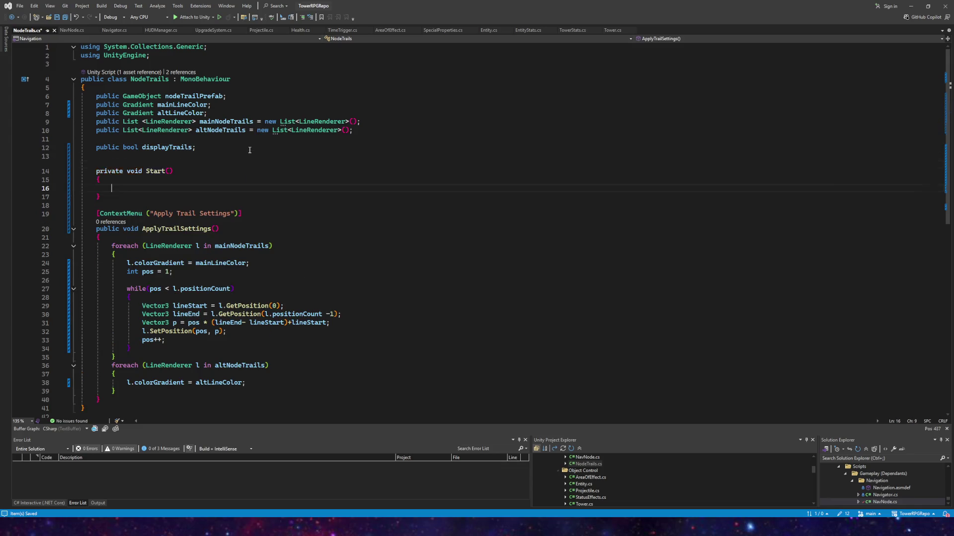
{"action": "type", "text": "Invoke"}
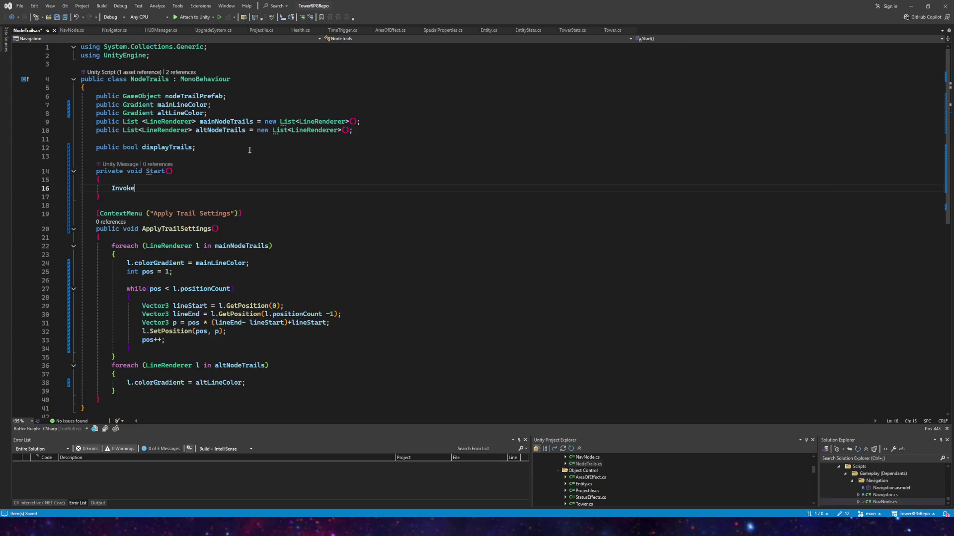
{"action": "type", "text": "(appl"}
{"action": "key", "text": "Tab"}
{"action": "type", "text": ",0.01"}
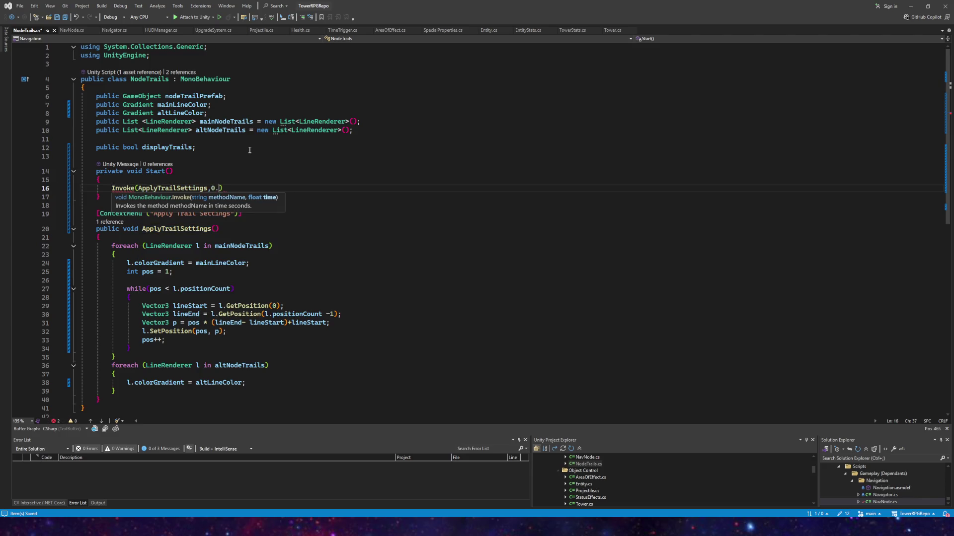
{"action": "type", "text": "f"}
{"action": "left_click", "coordinate": [250, 154]}
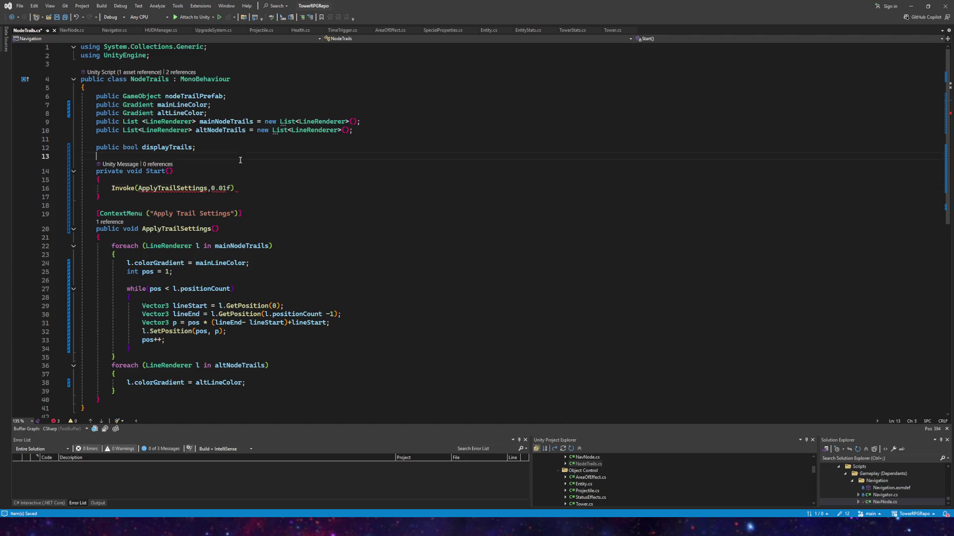
- Quote "ApplyTrailSettings", add the semicolon, change the delay to 0.1f, and save
{"action": "left_click", "coordinate": [208, 188]}
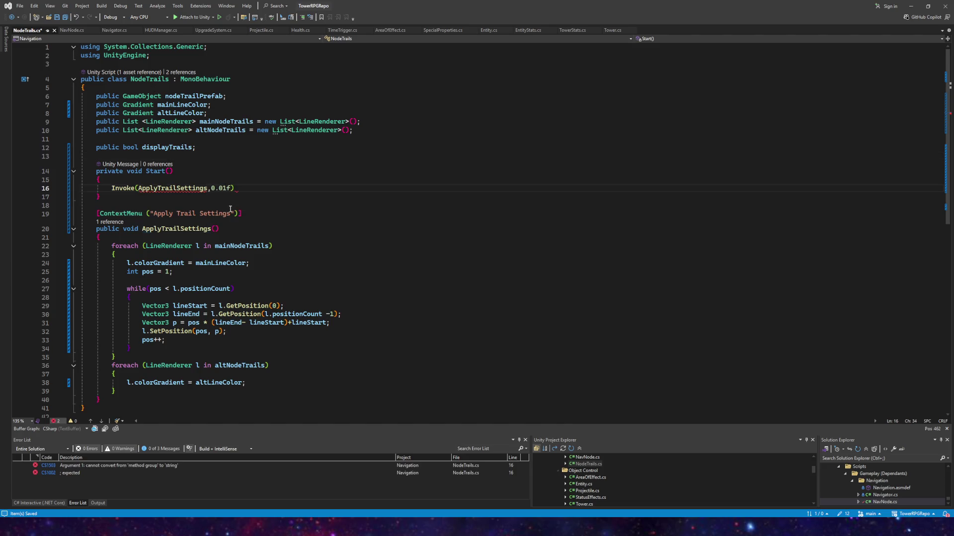
{"action": "type", "text": "\""}
{"action": "key", "text": "BackSpace"}
{"action": "left_click", "coordinate": [139, 188]}
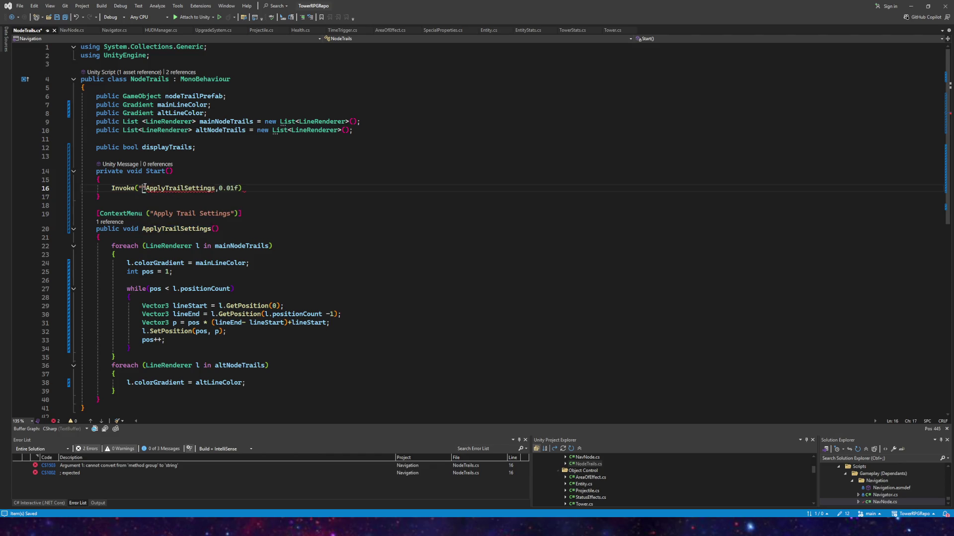
{"action": "type", "text": "\""}
{"action": "left_click", "coordinate": [211, 188]}
{"action": "type", "text": "\""}
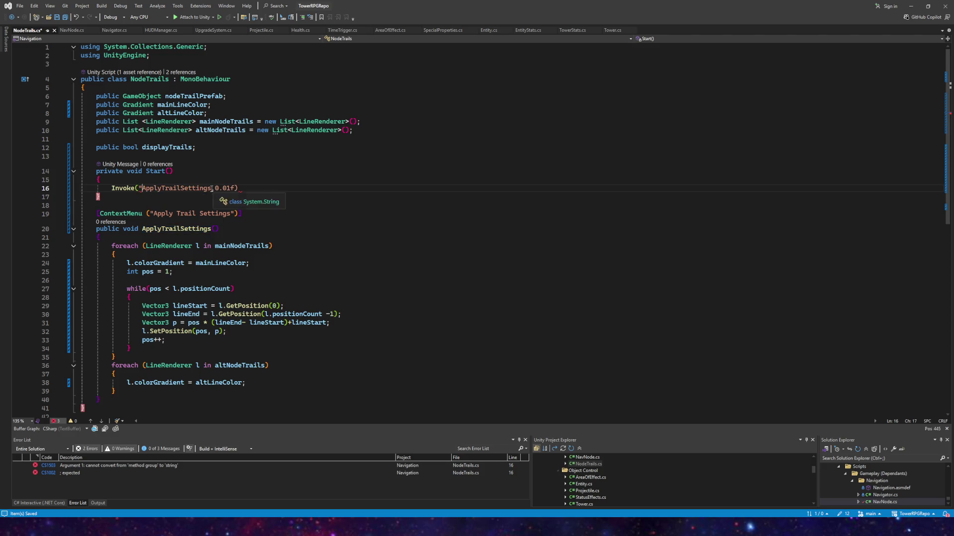
{"action": "left_click", "coordinate": [247, 190]}
{"action": "type", "text": ";"}
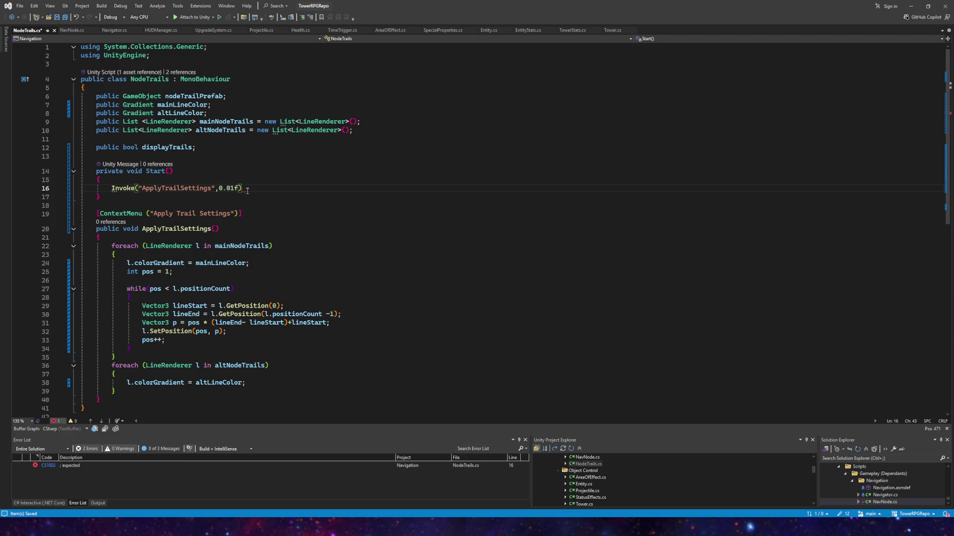
{"action": "left_click", "coordinate": [235, 189]}
{"action": "key", "text": "BackSpace"}
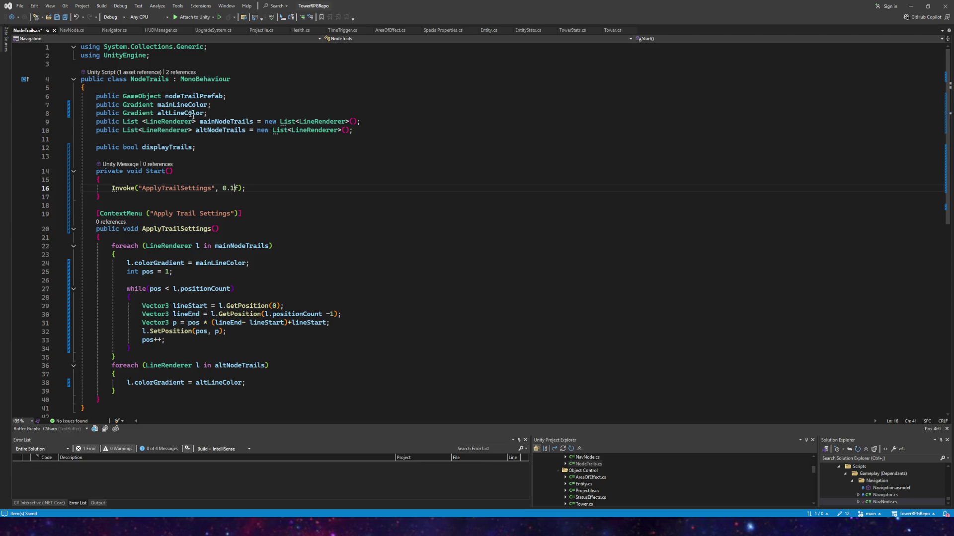
{"action": "left_click", "coordinate": [58, 18]}
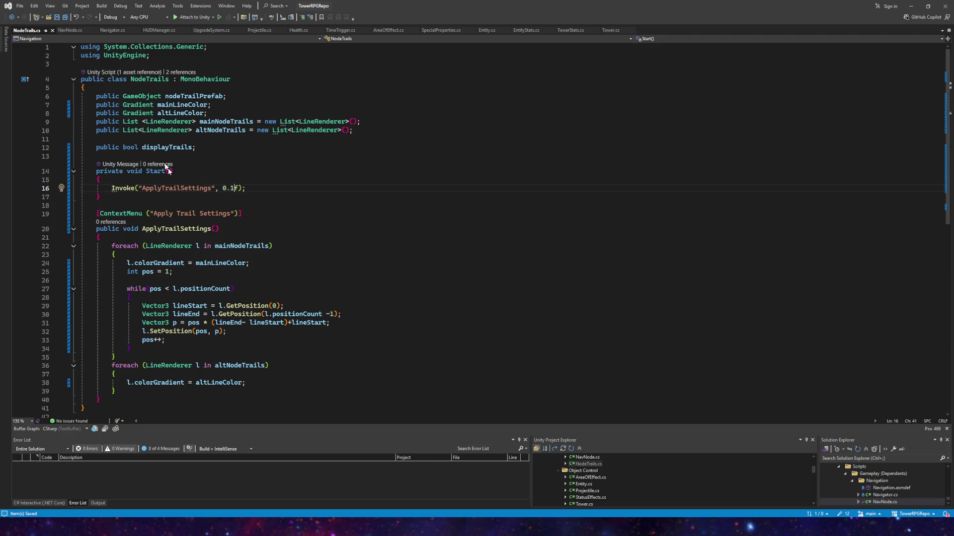
{"action": "key", "text": "alt+Tab"}
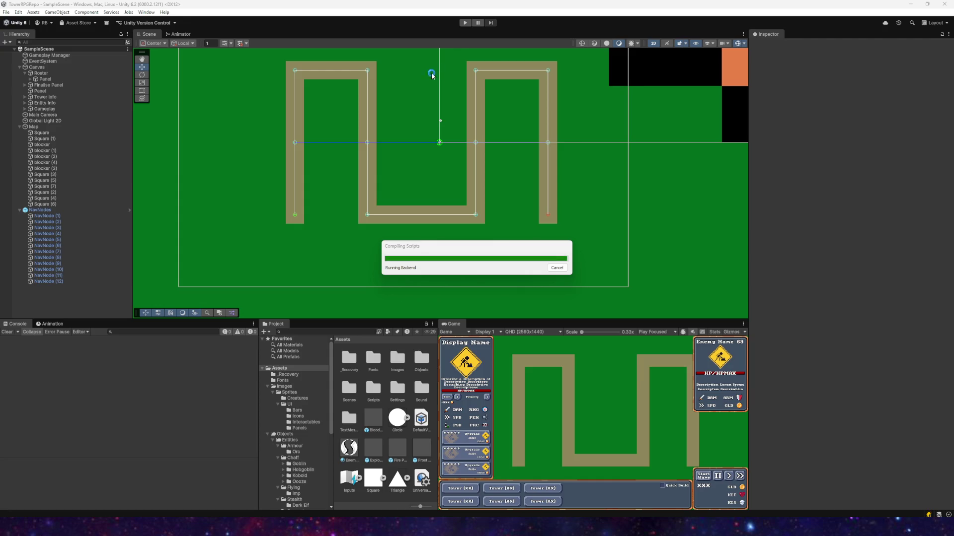
- Play-test to watch the trails overshoot the path, then stop and return to the GetPosition code
{"action": "left_click", "coordinate": [465, 24]}
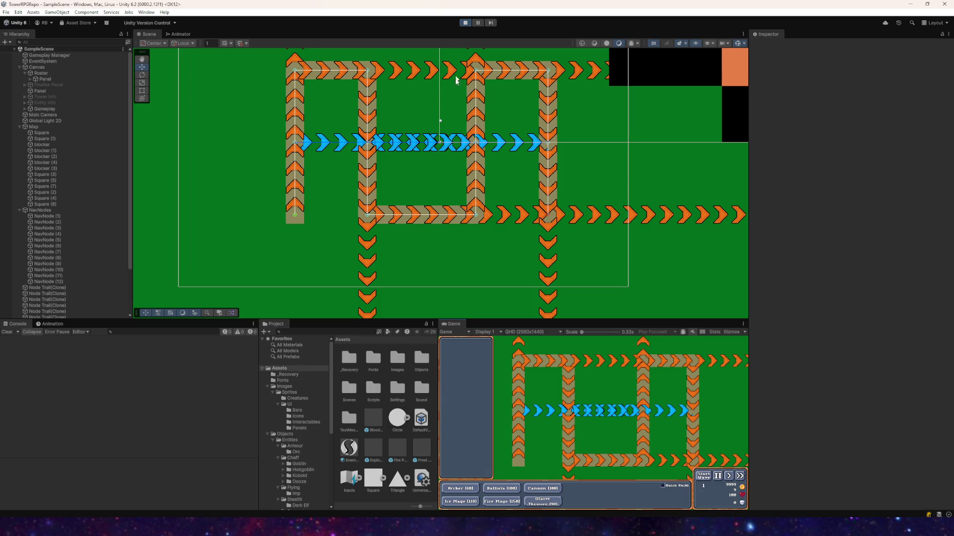
{"action": "scroll", "coordinate": [447, 102], "scroll_direction": "down", "scroll_amount": 5}
{"action": "mouse_move", "coordinate": [447, 102]}
{"action": "left_mouse_down"}
{"action": "mouse_move", "coordinate": [426, 224]}
{"action": "mouse_move", "coordinate": [445, 167]}
{"action": "left_mouse_up"}
{"action": "left_click", "coordinate": [462, 23]}
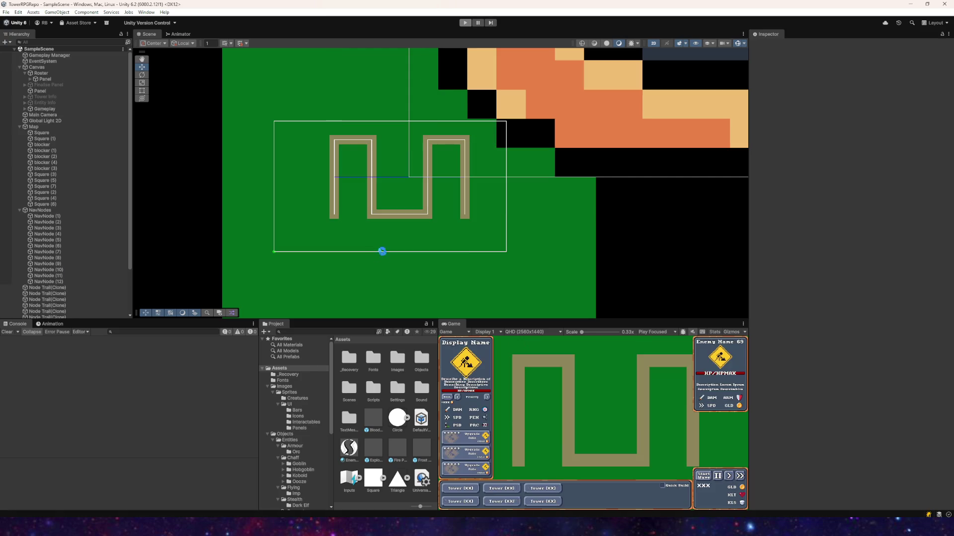
{"action": "key", "text": "alt+Tab"}
{"action": "left_click", "coordinate": [238, 305]}
{"action": "scroll", "coordinate": [278, 290], "scroll_direction": "down", "scroll_amount": 1}
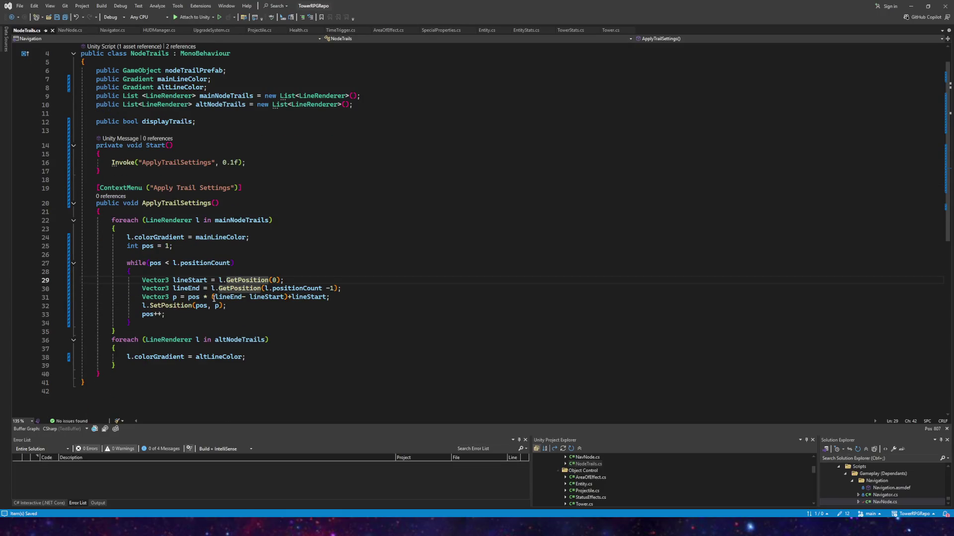
- Wrap (lineEnd- lineStart) on line 31 in Vector3.Normalize again and save
{"action": "left_click", "coordinate": [212, 297]}
{"action": "type", "text": "nv"}
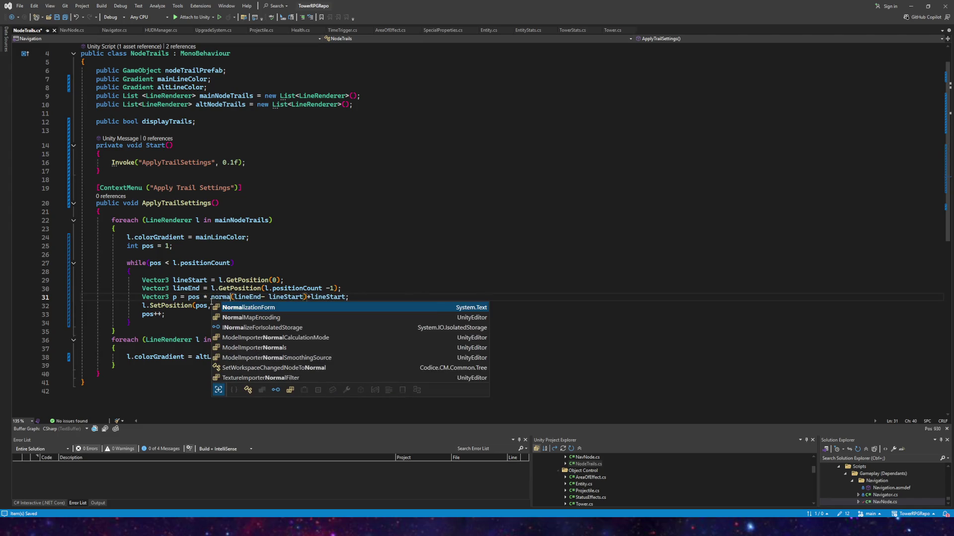
{"action": "key", "text": "BackSpace"}
{"action": "key", "text": "BackSpace"}
{"action": "type", "text": "Vector3.nor"}
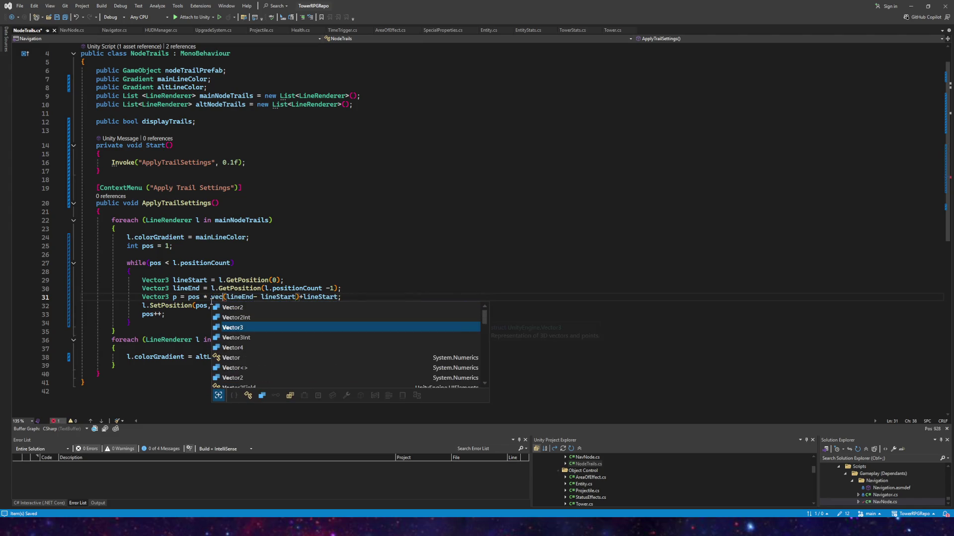
{"action": "key", "text": "Tab"}
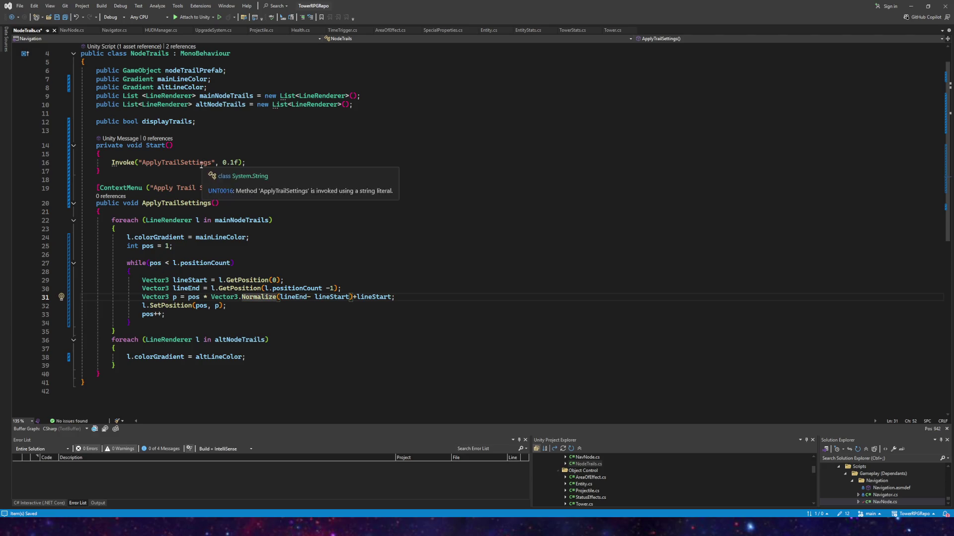
{"action": "scroll", "coordinate": [240, 170], "scroll_direction": "up", "scroll_amount": 1}
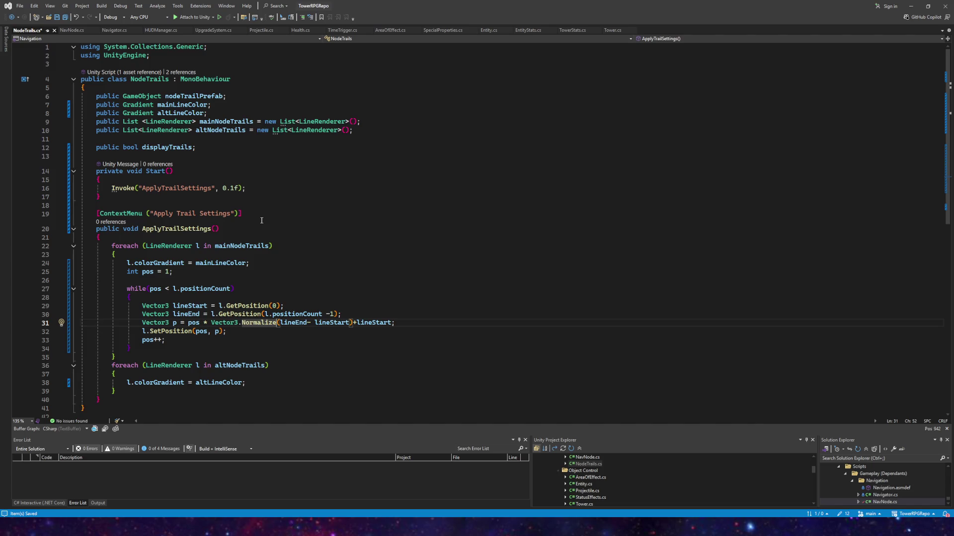
{"action": "scroll", "coordinate": [255, 225], "scroll_direction": "down", "scroll_amount": 2}
{"action": "left_click", "coordinate": [298, 271]}
{"action": "left_click", "coordinate": [357, 272]}
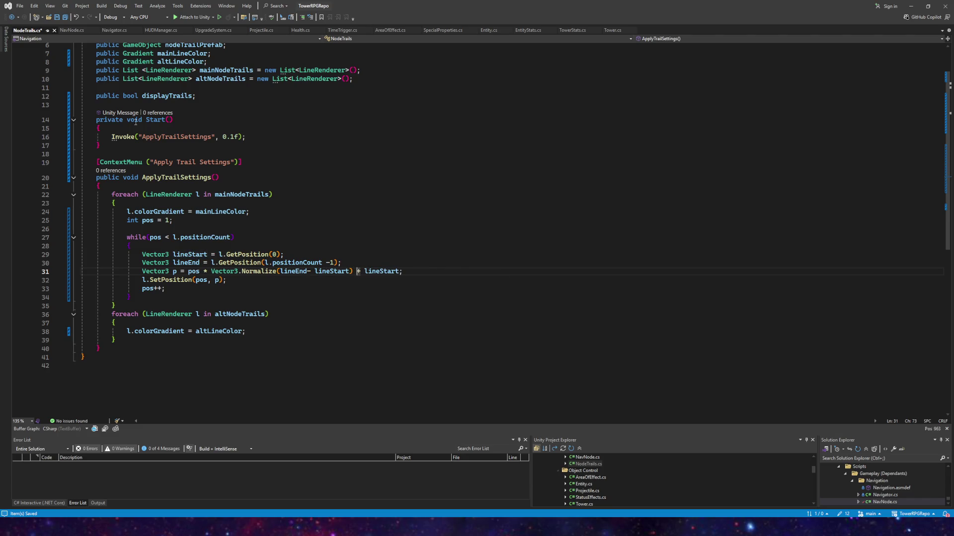
{"action": "key", "text": "ctrl+s"}
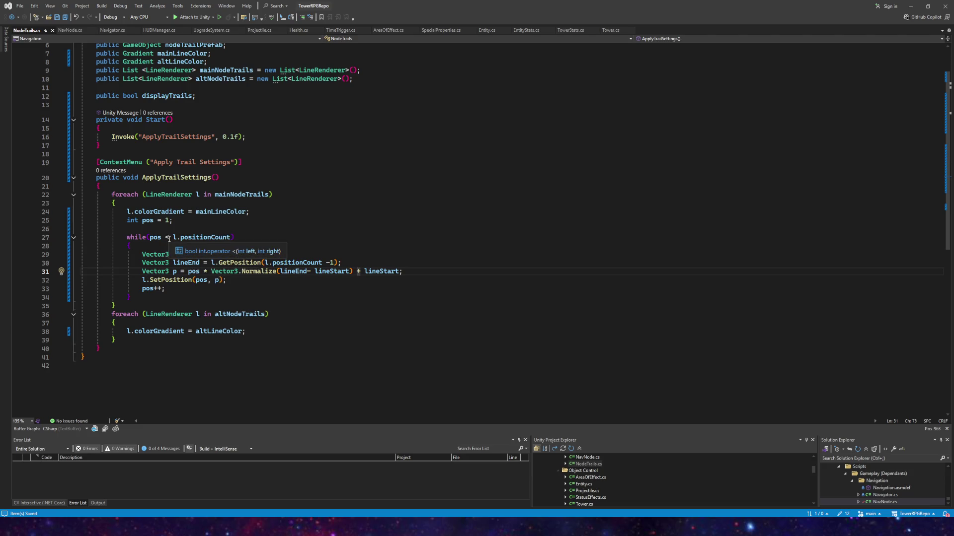
- Make the while loop stop at l.positionCount-1, save, and return to Unity
{"action": "left_click", "coordinate": [233, 237]}
{"action": "type", "text": "-1"}
{"action": "left_click", "coordinate": [270, 246]}
{"action": "key", "text": "ctrl+s"}
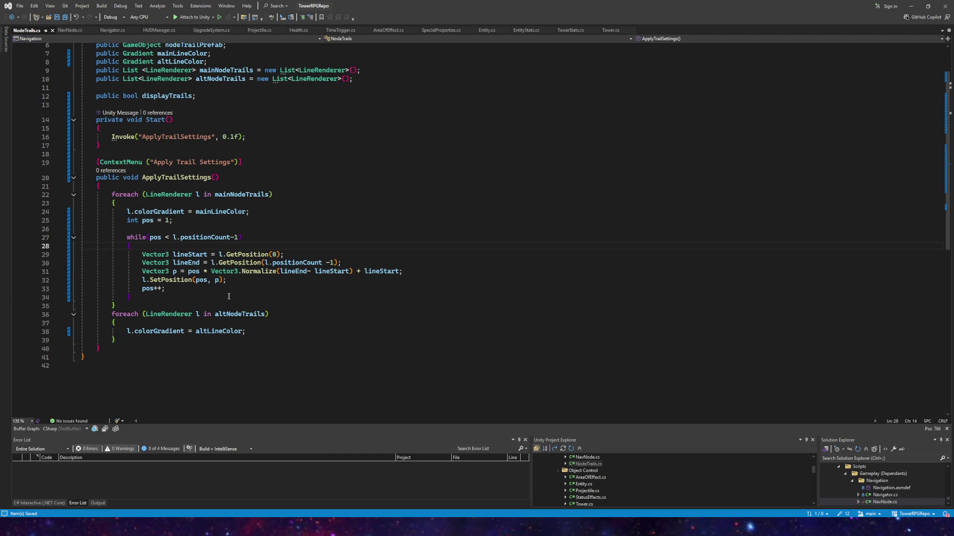
{"action": "mouse_move", "coordinate": [276, 527]}
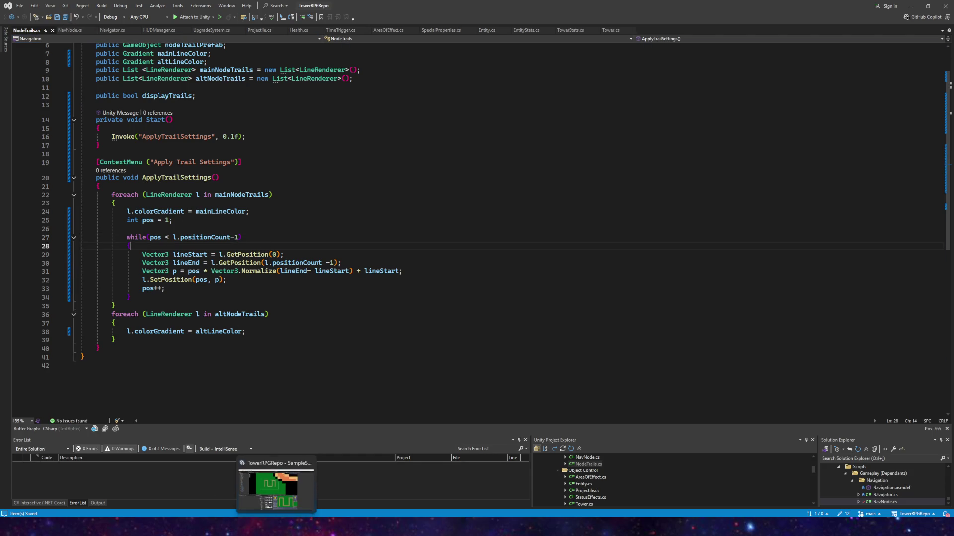
{"action": "left_click", "coordinate": [291, 491]}
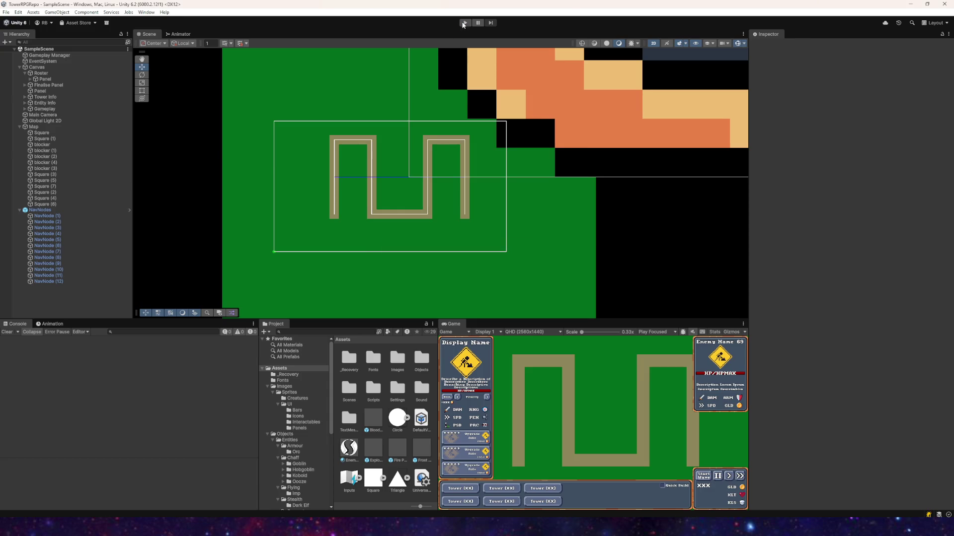
- Play-test and inspect a blue Node Trail(Clone)'s Line Renderer settings, then stop the game
{"action": "left_click", "coordinate": [465, 23]}
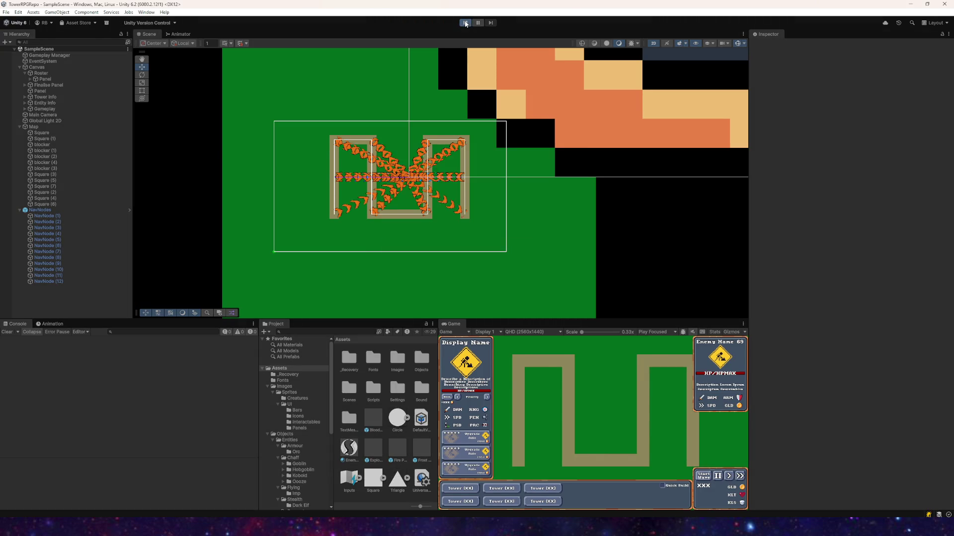
{"action": "scroll", "coordinate": [394, 207], "scroll_direction": "up", "scroll_amount": 2}
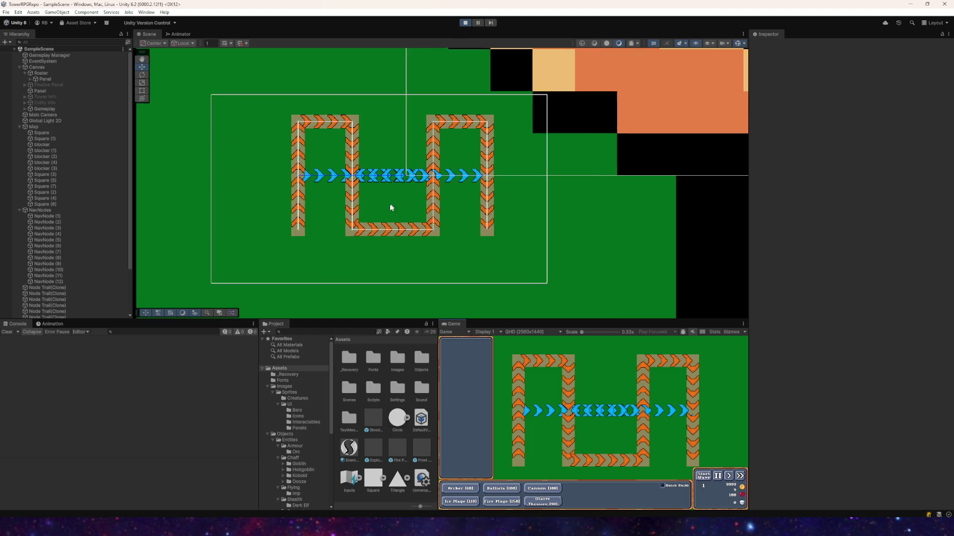
{"action": "scroll", "coordinate": [400, 175], "scroll_direction": "up", "scroll_amount": 3}
{"action": "mouse_move", "coordinate": [417, 149]}
{"action": "left_mouse_down"}
{"action": "mouse_move", "coordinate": [457, 169]}
{"action": "mouse_move", "coordinate": [425, 156]}
{"action": "left_mouse_up"}
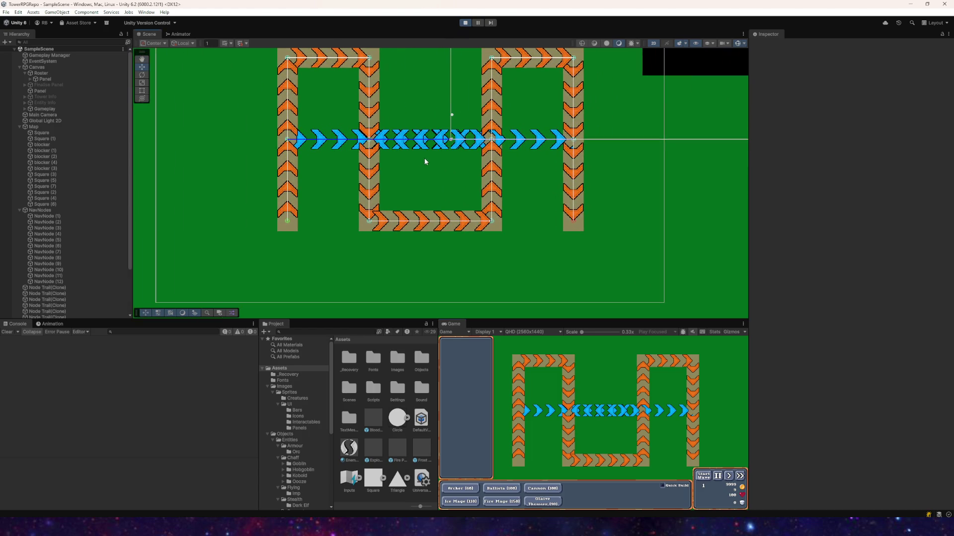
{"action": "scroll", "coordinate": [417, 183], "scroll_direction": "down", "scroll_amount": 2}
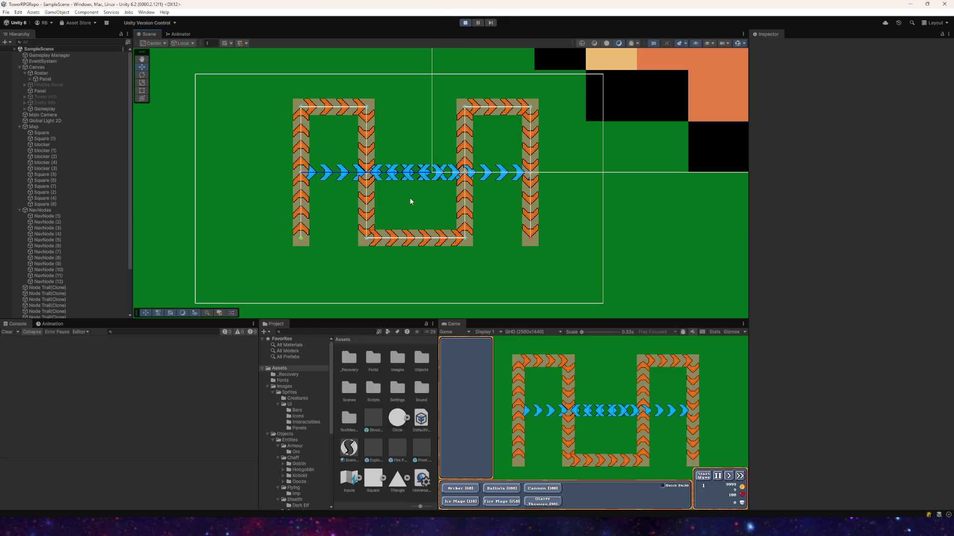
{"action": "left_click", "coordinate": [406, 176]}
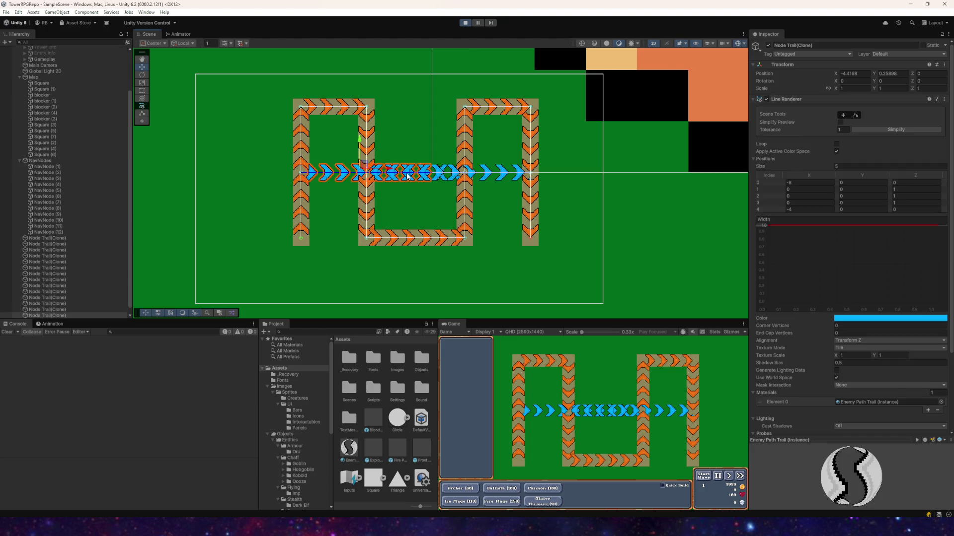
{"action": "left_click", "coordinate": [437, 179]}
{"action": "left_click", "coordinate": [465, 22]}
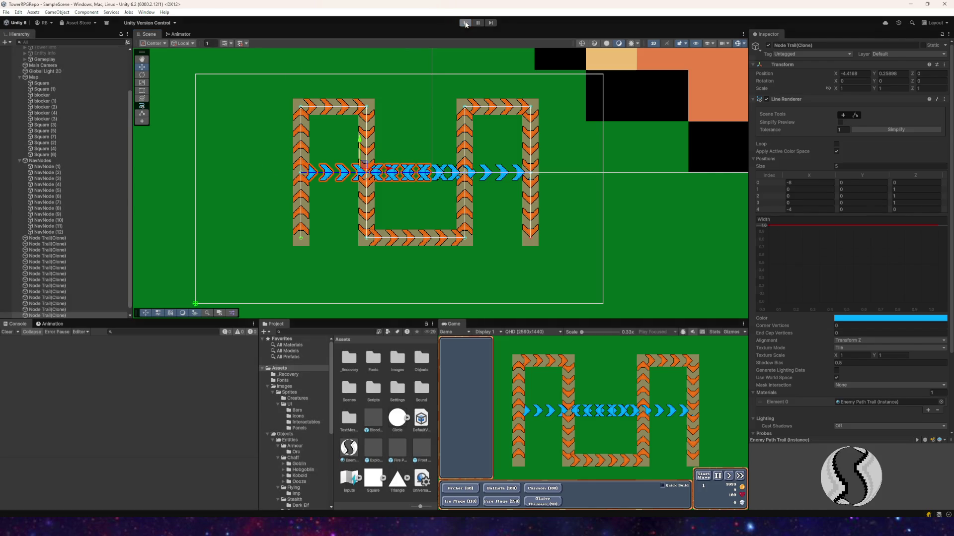
{"action": "left_click", "coordinate": [47, 215]}
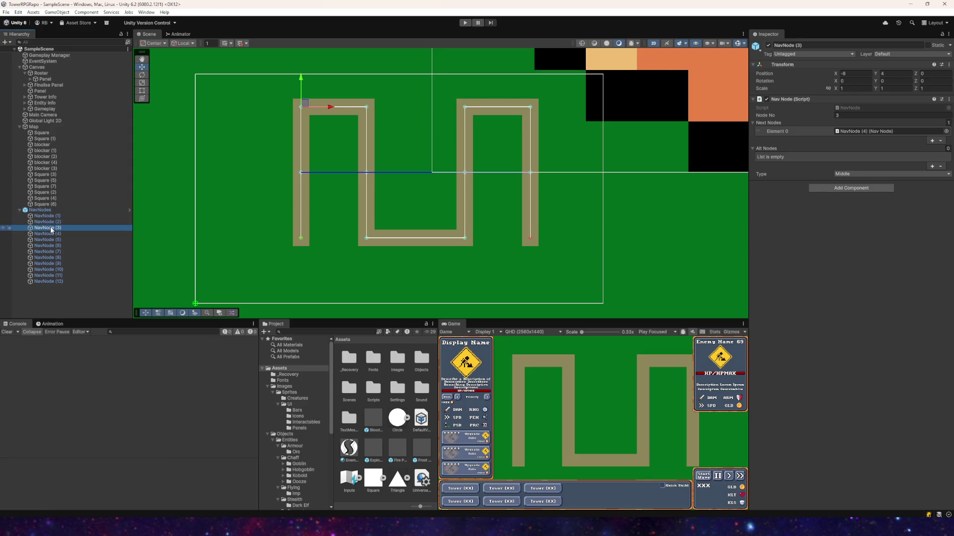
- Check the Next and Alt Node links of NavNode (2), (5), (6), (8) and (9)
{"action": "left_click", "coordinate": [49, 222]}
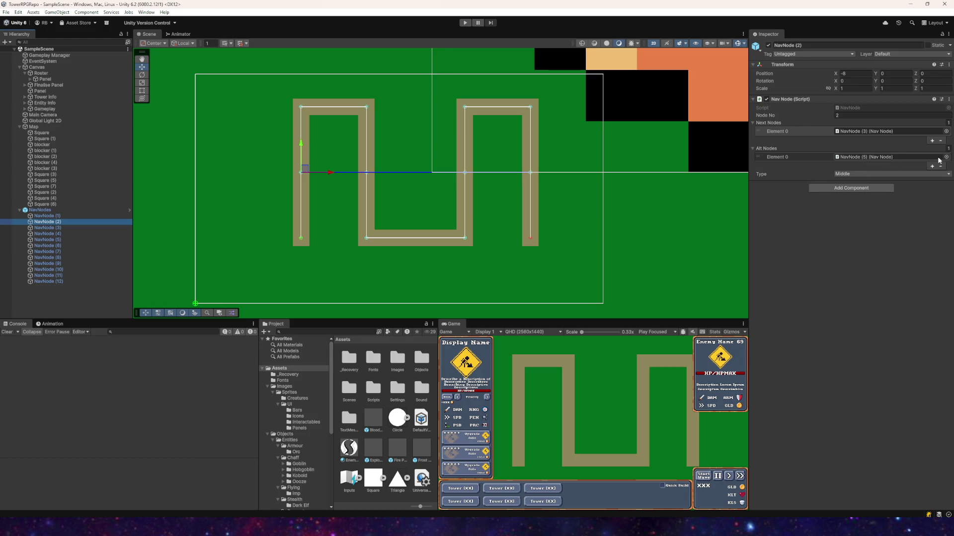
{"action": "left_click", "coordinate": [52, 240]}
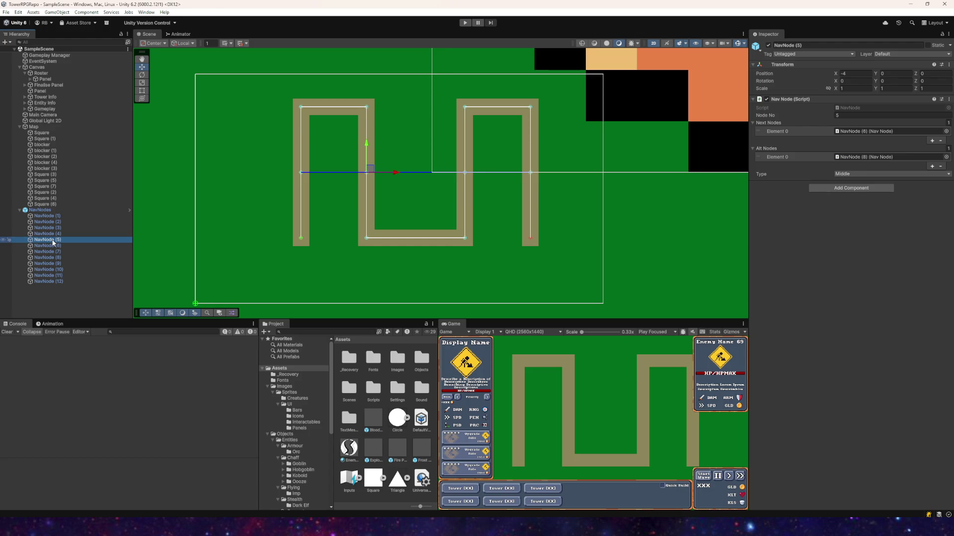
{"action": "left_click", "coordinate": [53, 245]}
{"action": "left_click", "coordinate": [53, 241]}
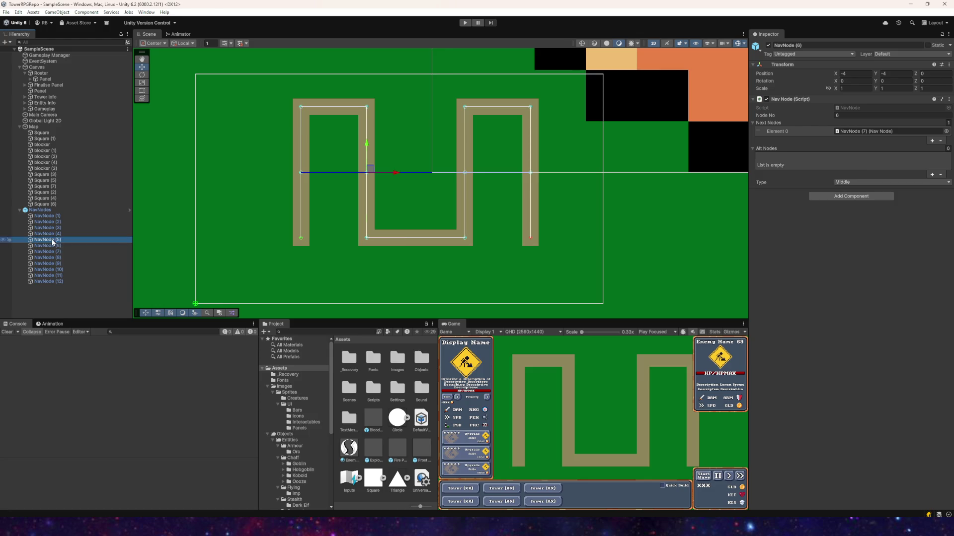
{"action": "left_click", "coordinate": [56, 258]}
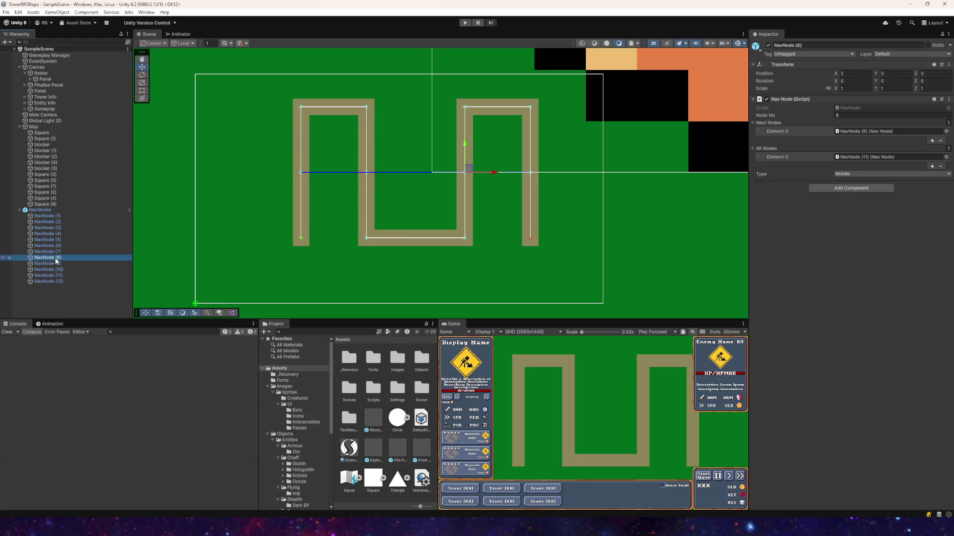
{"action": "left_click", "coordinate": [56, 262]}
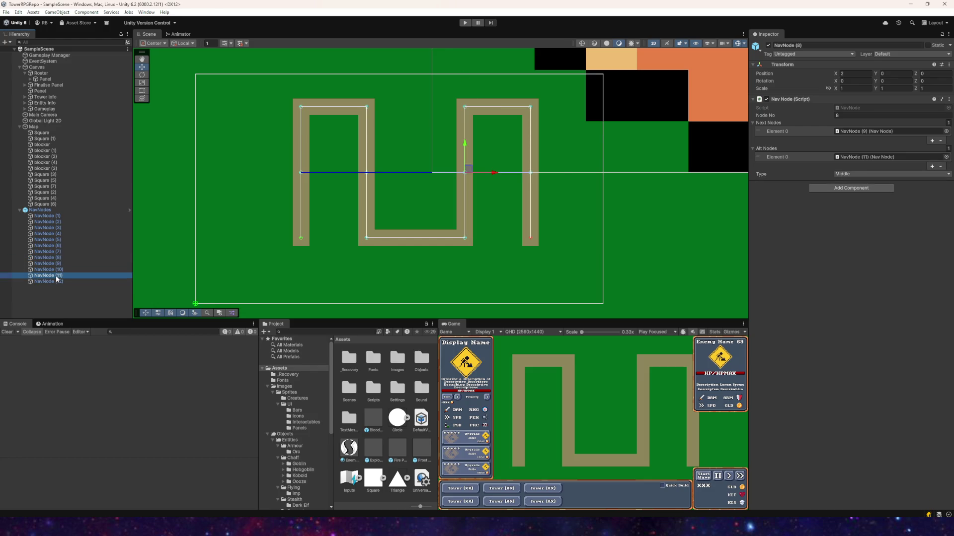
{"action": "left_click", "coordinate": [56, 264]}
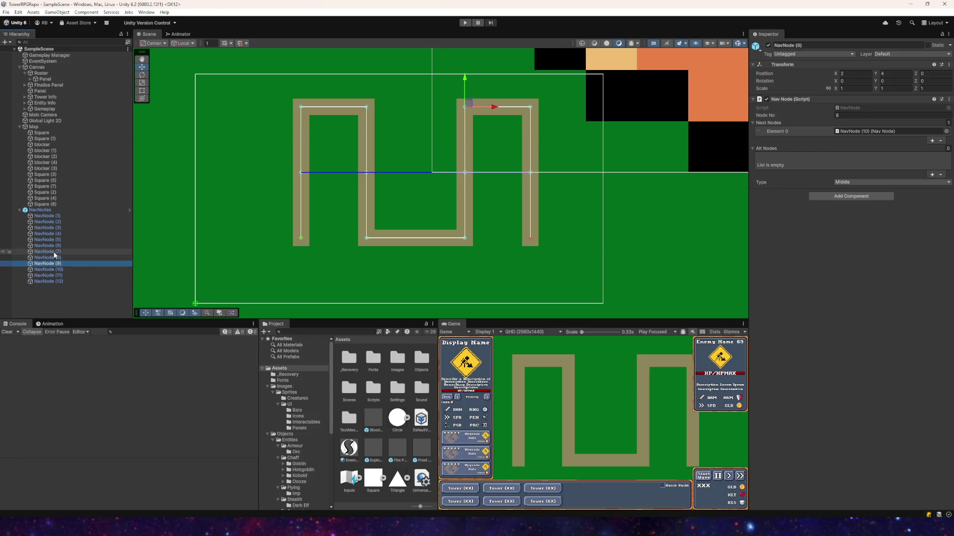
- Save the scene with File > Save and open the Objects asset folder
{"action": "scroll", "coordinate": [377, 204], "scroll_direction": "up", "scroll_amount": 2}
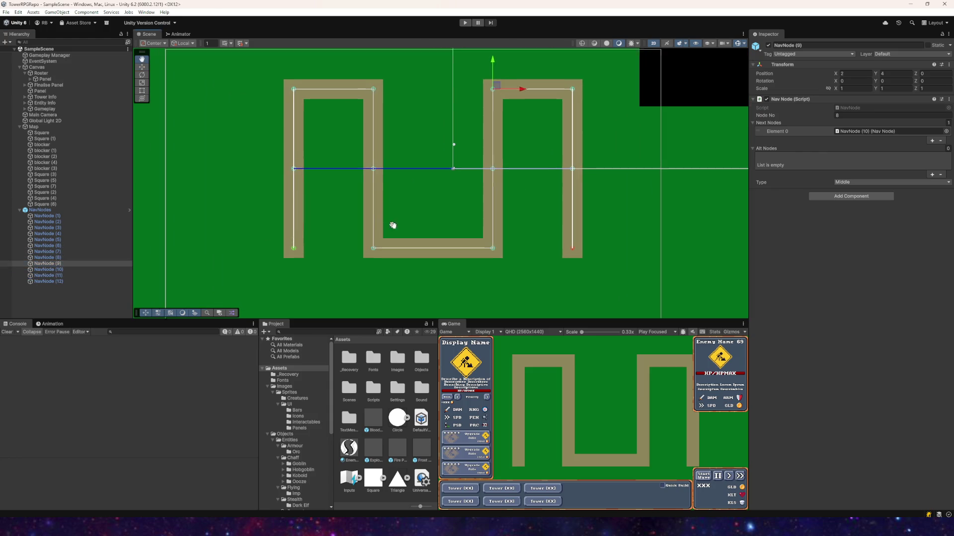
{"action": "left_click_drag", "start_coordinate": [385, 221], "coordinate": [385, 254]}
{"action": "left_click", "coordinate": [6, 12]}
{"action": "left_click", "coordinate": [21, 48]}
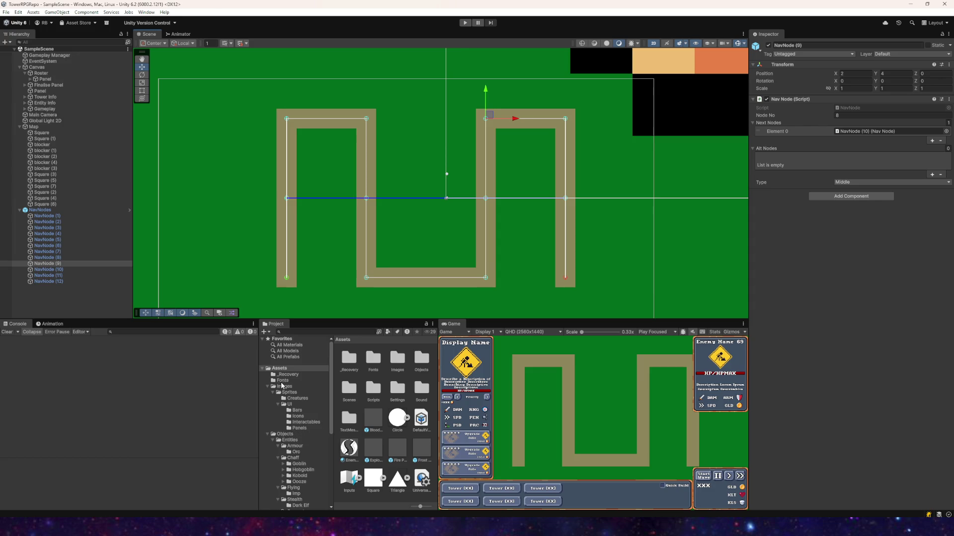
{"action": "left_click", "coordinate": [284, 435]}
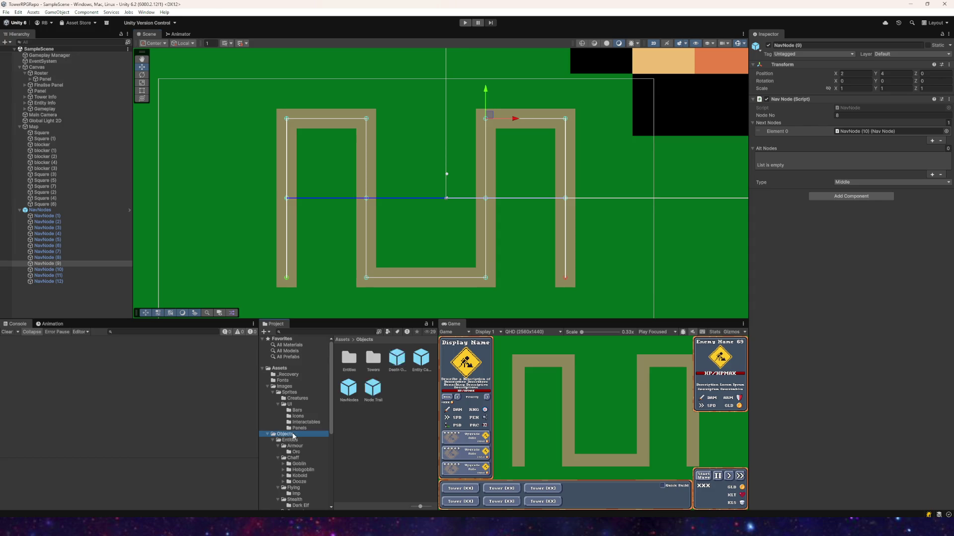
- Set the Node Trail prefab's Line Renderer texture mode to Distribute Per Segment and play-test it
{"action": "left_click", "coordinate": [348, 387]}
{"action": "left_click", "coordinate": [373, 392]}
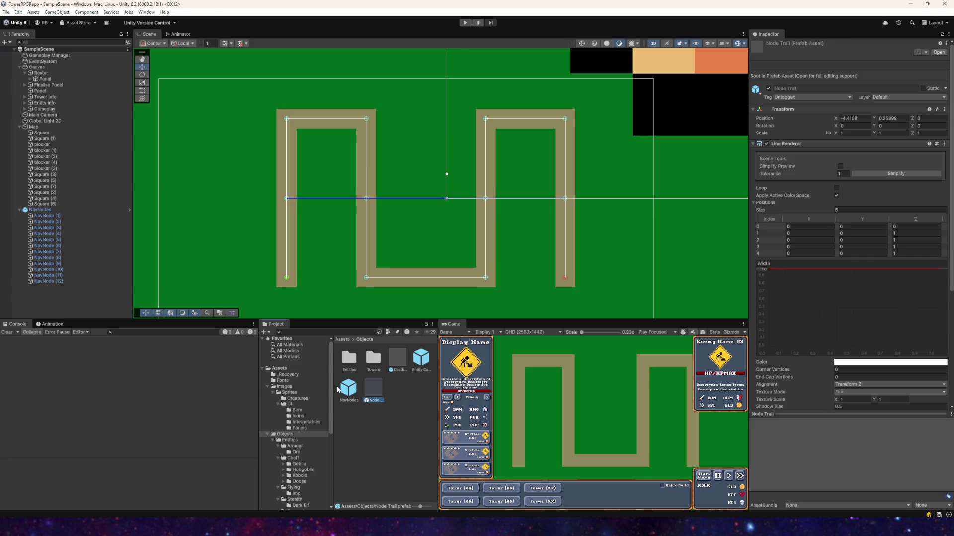
{"action": "scroll", "coordinate": [892, 362], "scroll_direction": "down", "scroll_amount": 5}
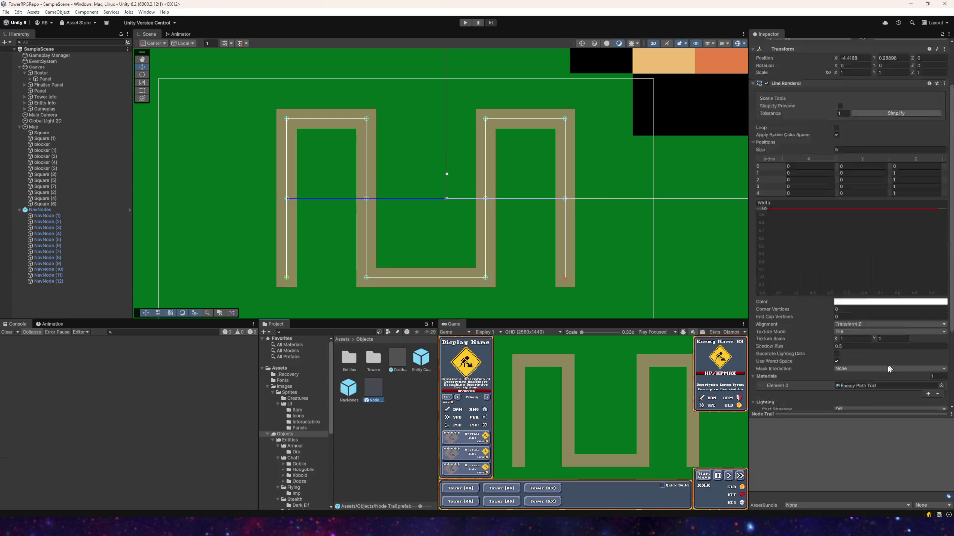
{"action": "left_click", "coordinate": [843, 306]}
{"action": "left_click", "coordinate": [857, 292]}
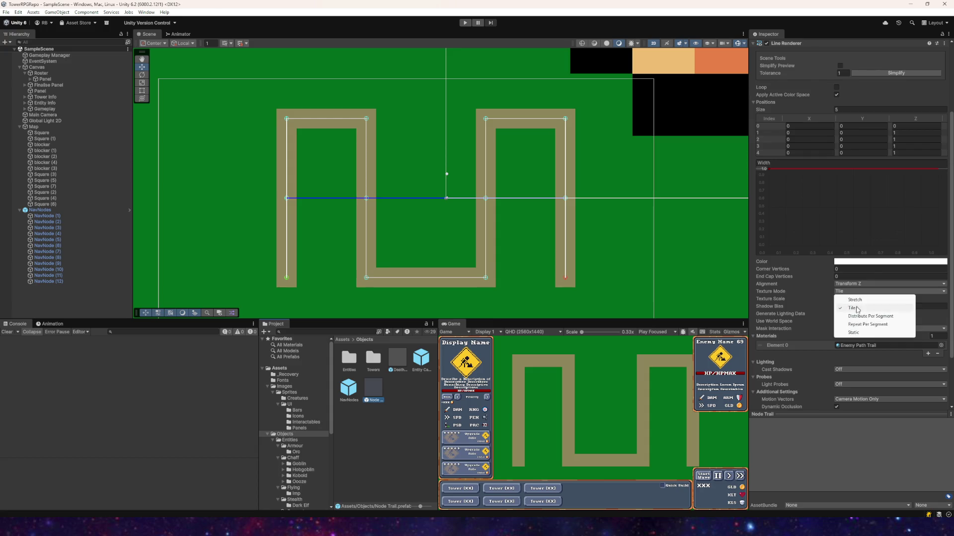
{"action": "left_click", "coordinate": [859, 317]}
{"action": "left_click", "coordinate": [464, 23]}
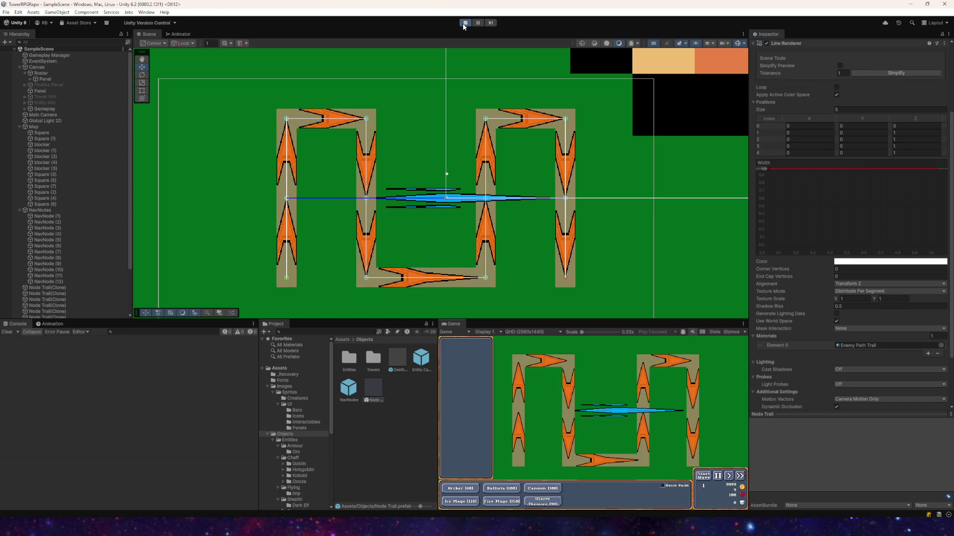
{"action": "left_click", "coordinate": [465, 23]}
- Play-test Repeat Per Segment texture mode, then settle on Static
{"action": "left_click", "coordinate": [853, 292]}
{"action": "left_click", "coordinate": [859, 324]}
{"action": "left_click", "coordinate": [464, 23]}
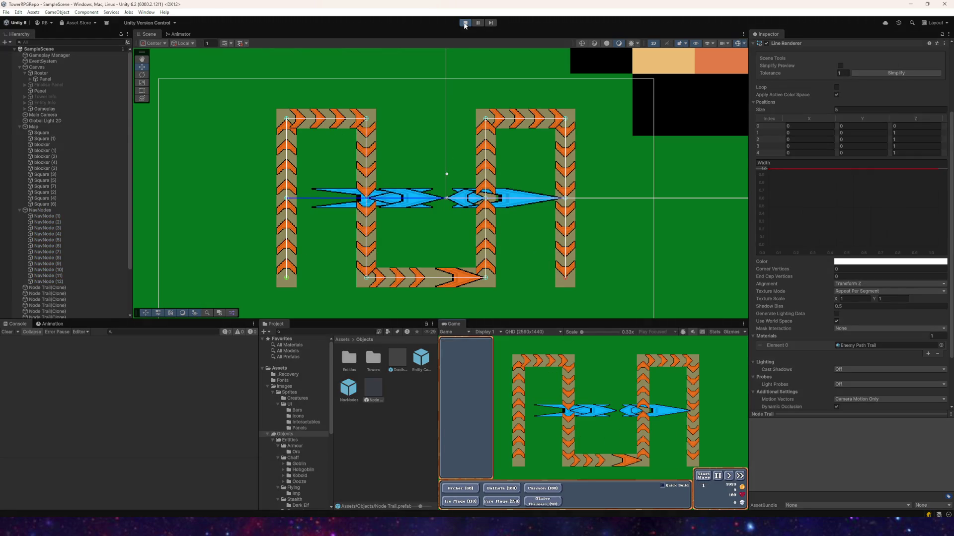
{"action": "scroll", "coordinate": [461, 293], "scroll_direction": "up", "scroll_amount": 4}
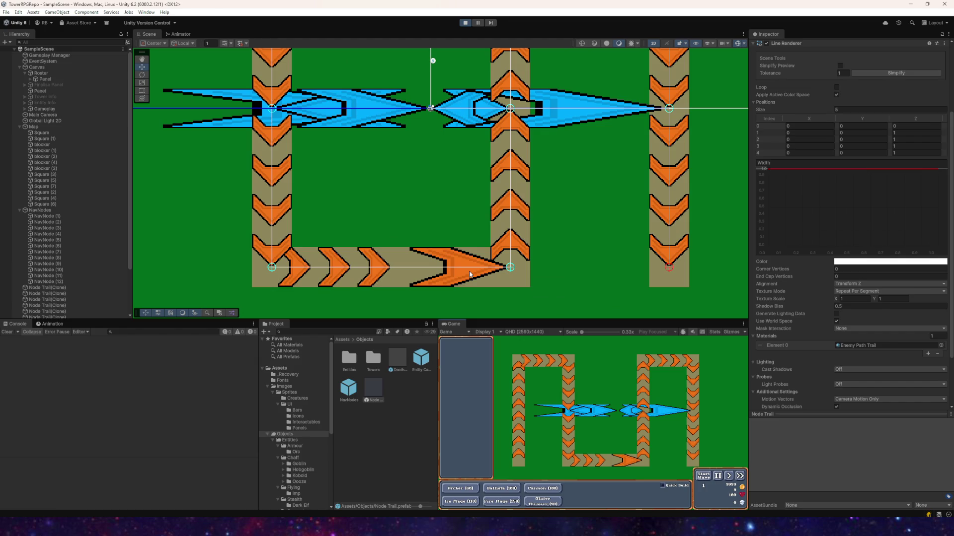
{"action": "scroll", "coordinate": [470, 274], "scroll_direction": "down", "scroll_amount": 4}
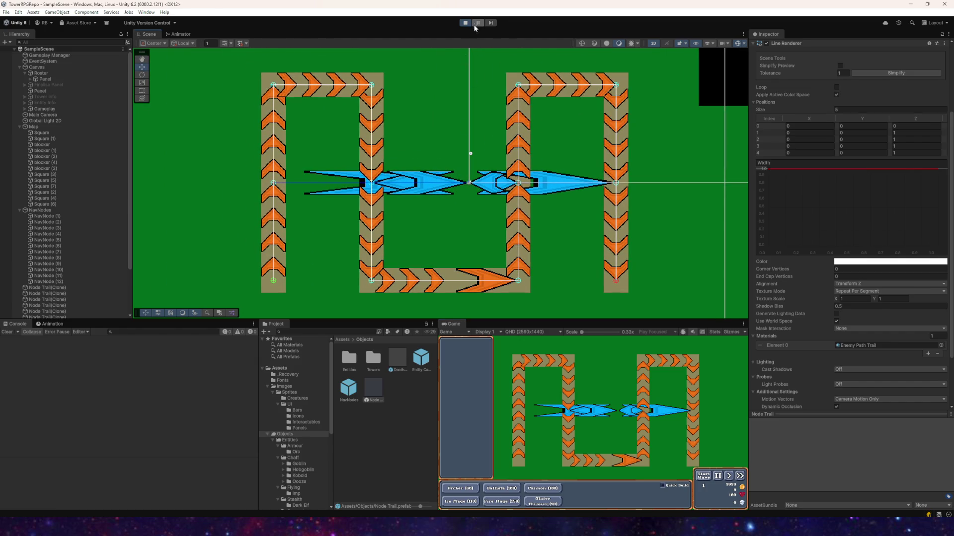
{"action": "left_click", "coordinate": [466, 23]}
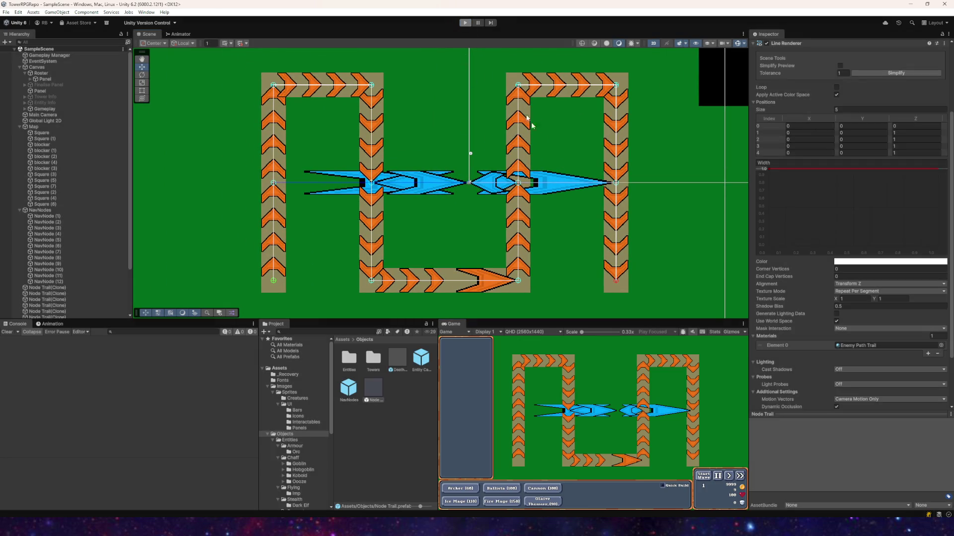
{"action": "left_click", "coordinate": [856, 292]}
{"action": "left_click", "coordinate": [853, 333]}
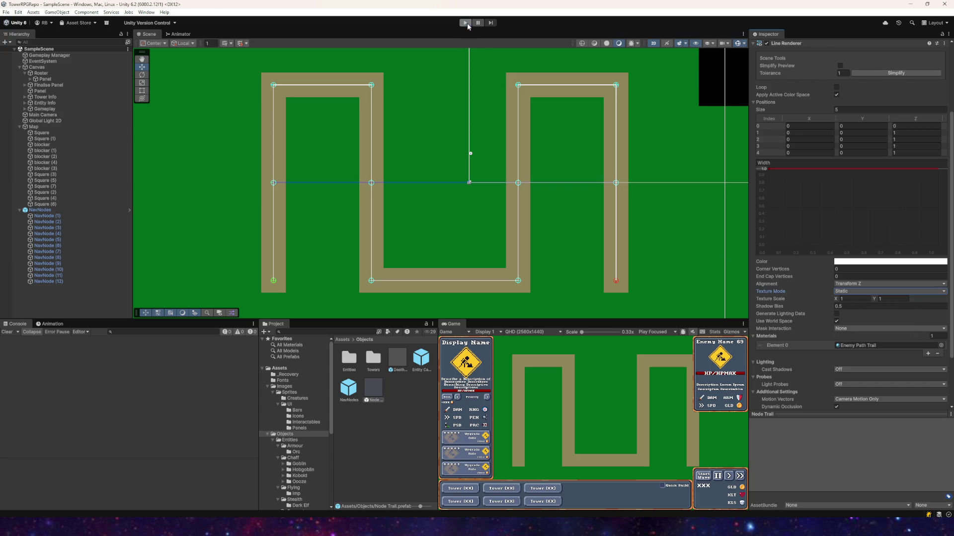
- Run the game and select several blue chevron trails to compare their positions
{"action": "left_click", "coordinate": [467, 24]}
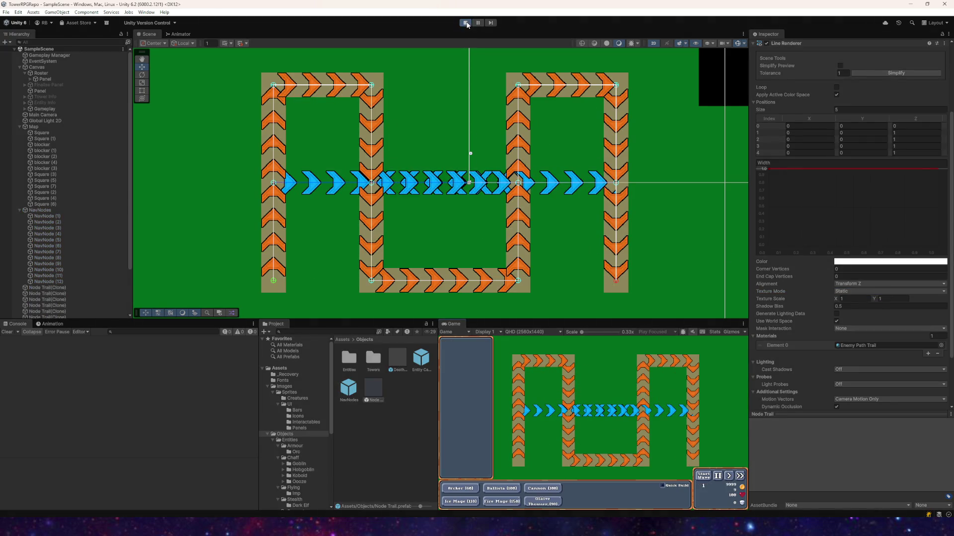
{"action": "scroll", "coordinate": [468, 128], "scroll_direction": "down", "scroll_amount": 3}
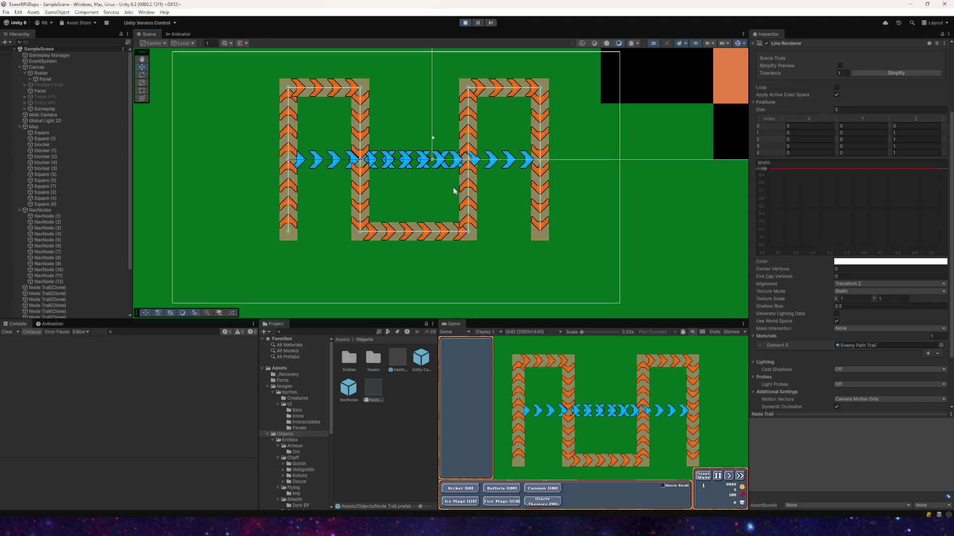
{"action": "scroll", "coordinate": [417, 152], "scroll_direction": "up", "scroll_amount": 3}
{"action": "left_click", "coordinate": [407, 162]}
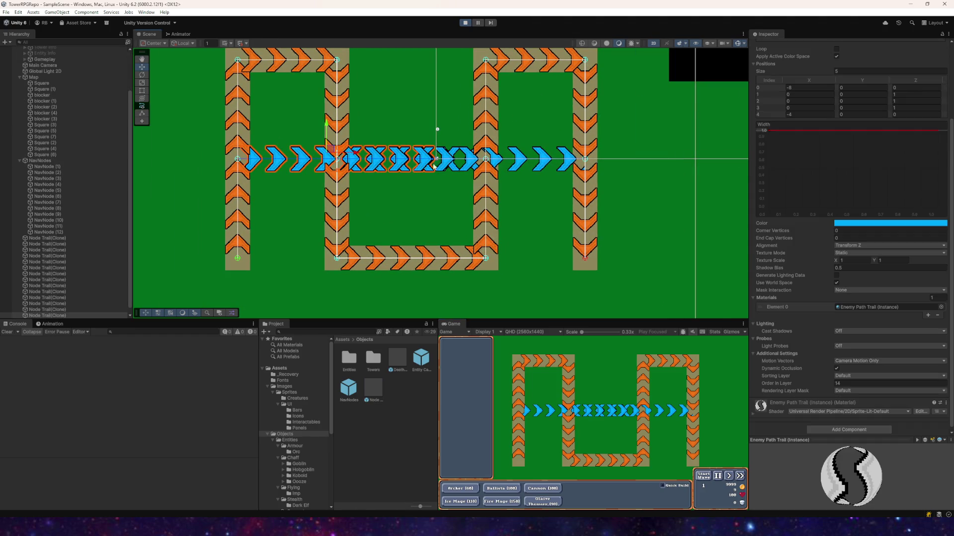
{"action": "left_click", "coordinate": [448, 166]}
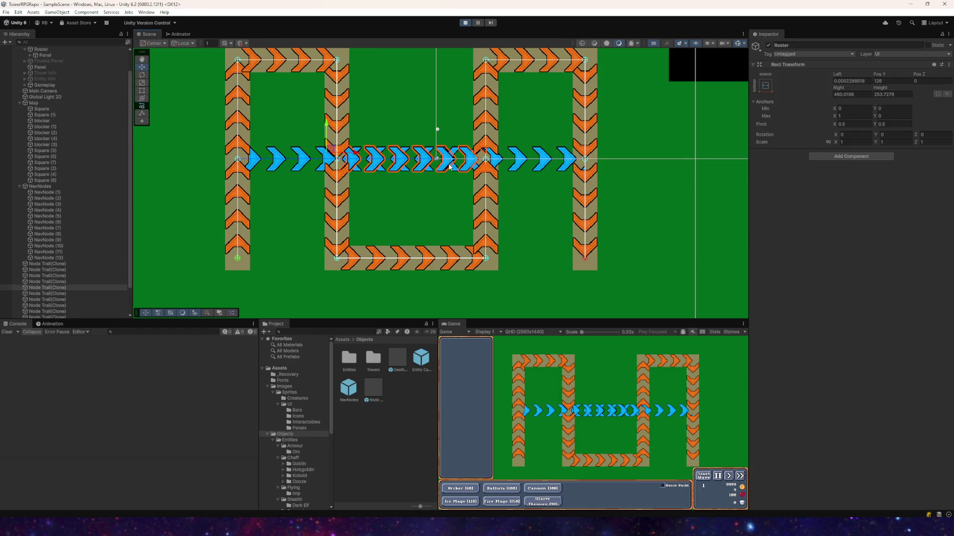
{"action": "left_click_drag", "start_coordinate": [367, 151], "coordinate": [408, 150]}
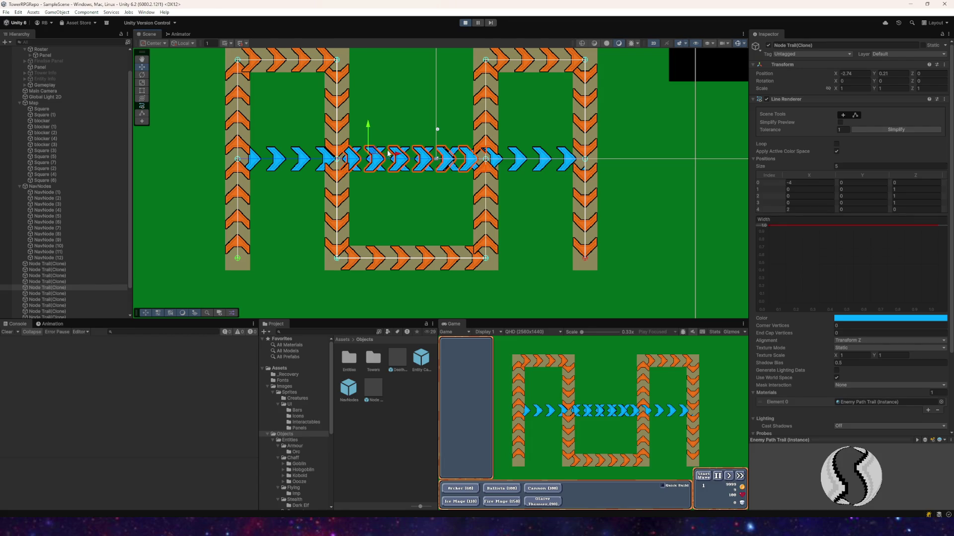
{"action": "left_click", "coordinate": [429, 171]}
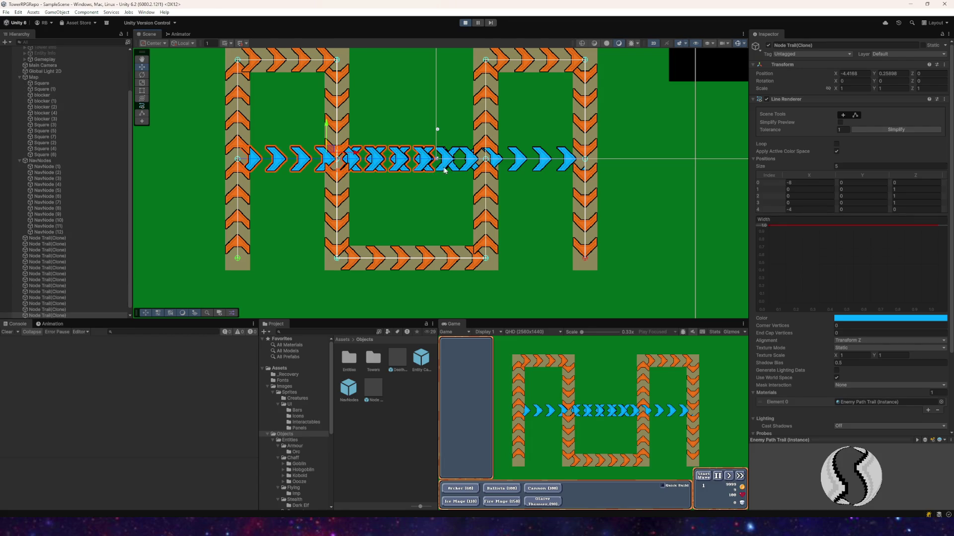
- Inspect a Node Trail(Clone)'s point 2 X position, stop the game, and switch to NodeTrails.cs
{"action": "left_click", "coordinate": [285, 163]}
{"action": "left_click", "coordinate": [285, 163]}
{"action": "left_click", "coordinate": [460, 173]}
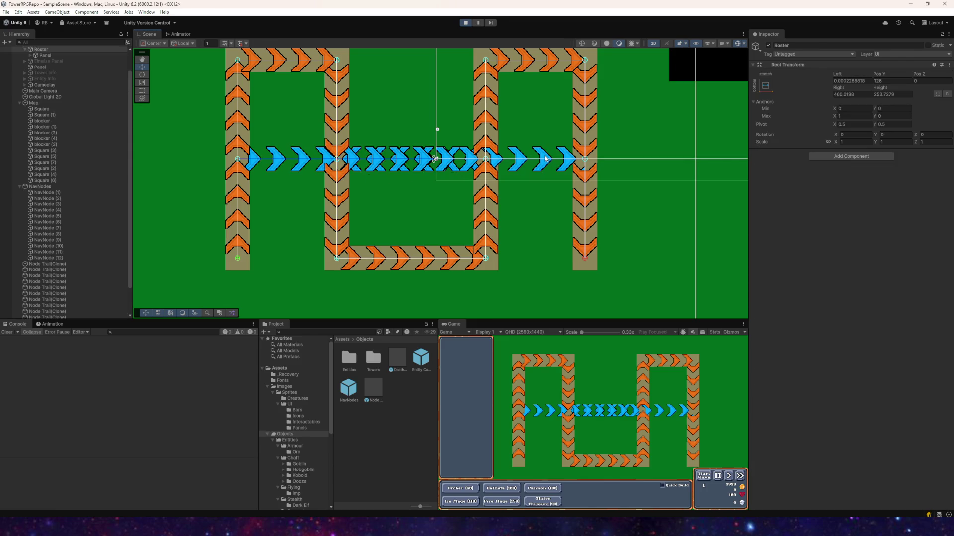
{"action": "left_click", "coordinate": [492, 158]}
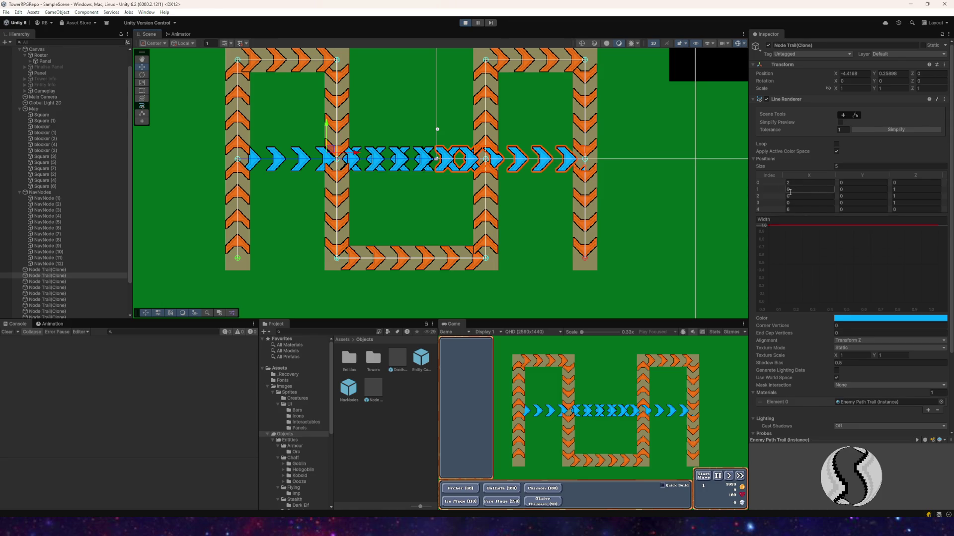
{"action": "left_click", "coordinate": [796, 198]}
{"action": "left_click", "coordinate": [466, 23]}
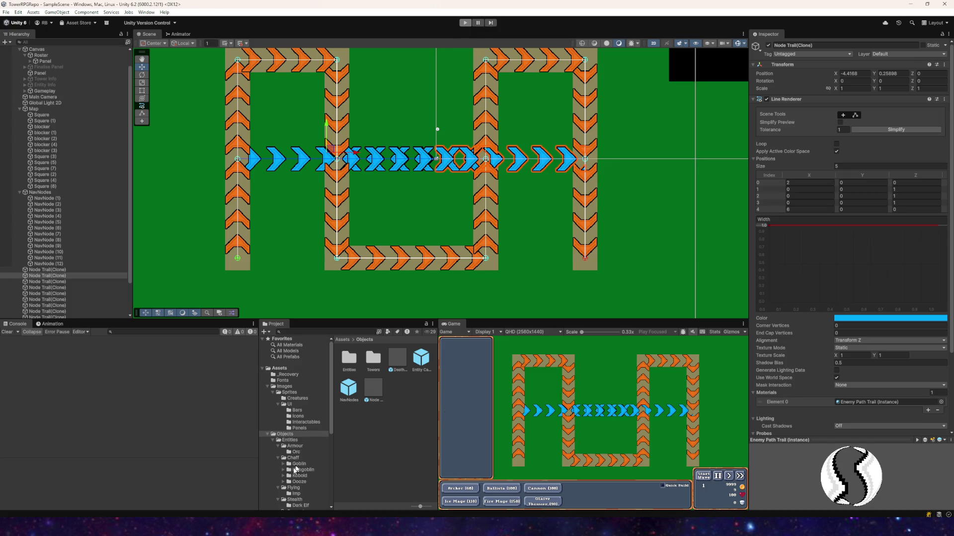
{"action": "left_click", "coordinate": [250, 517]}
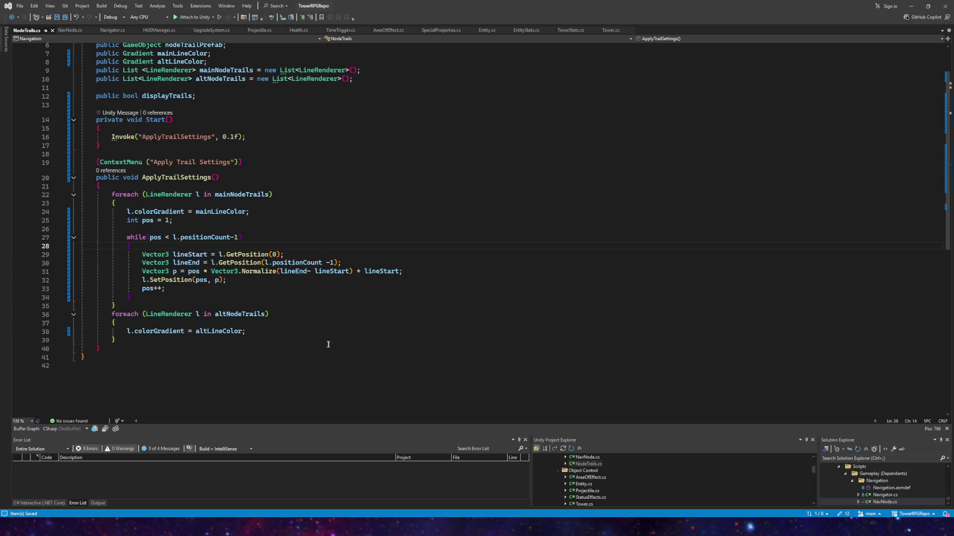
- Rewrite line 31's Normalize argument as lineStart - lineEnd, save NodeTrails.cs, and return to Unity
{"action": "mouse_move", "coordinate": [279, 277]}
{"action": "left_click_drag", "start_coordinate": [350, 272], "coordinate": [280, 272]}
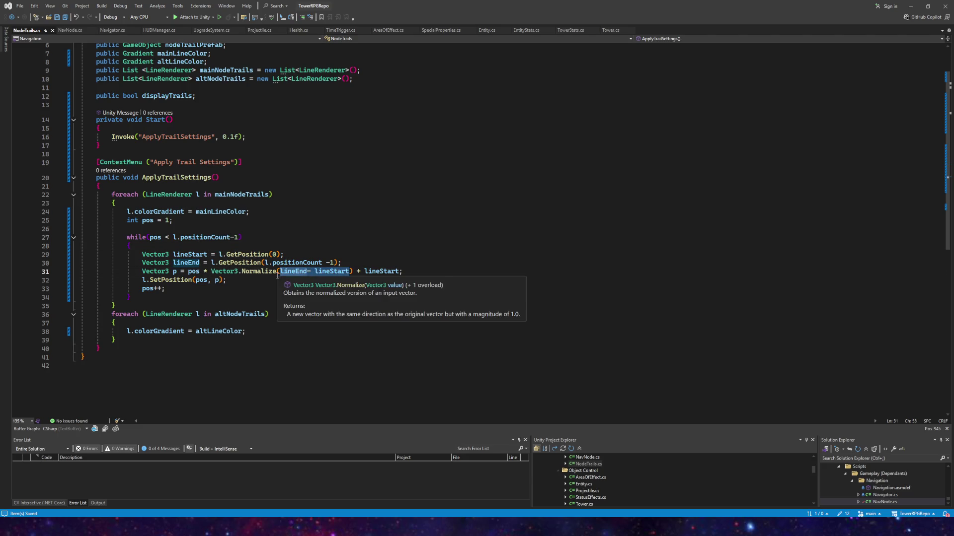
{"action": "type", "text": "lineStart"}
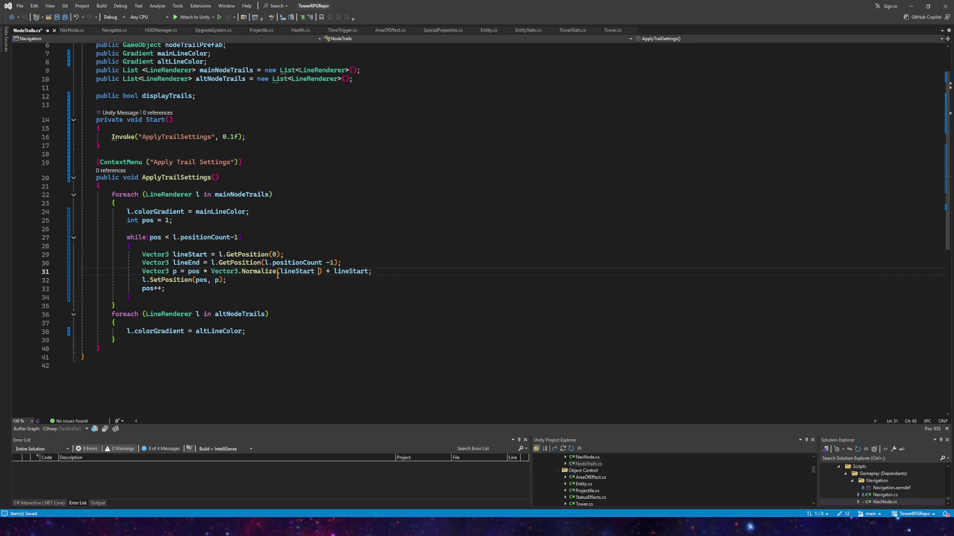
{"action": "type", "text": " - lineend"}
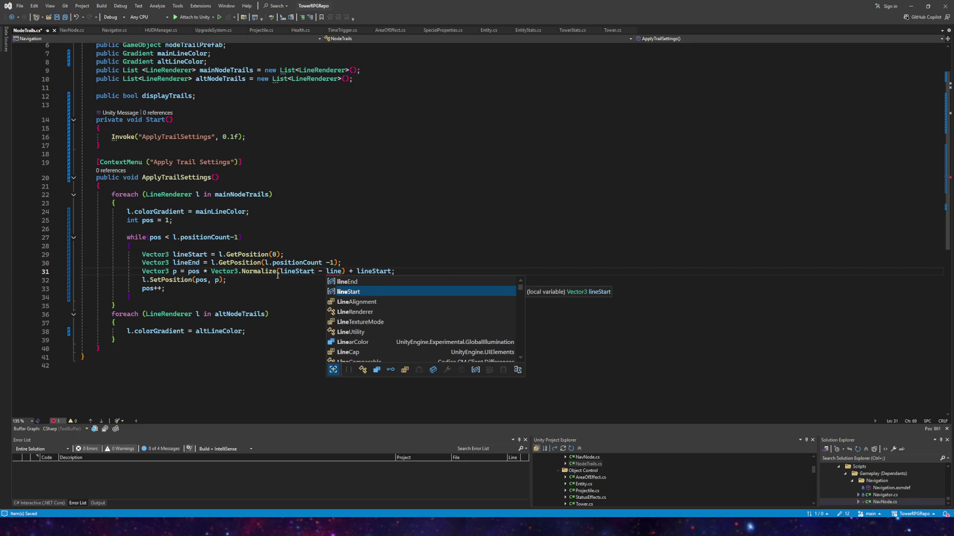
{"action": "key", "text": "Tab"}
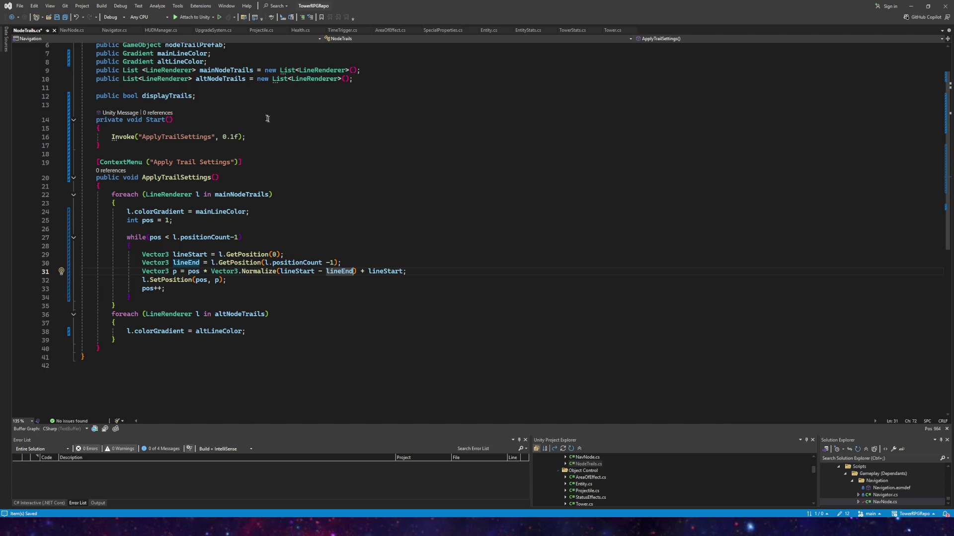
{"action": "left_click", "coordinate": [65, 17]}
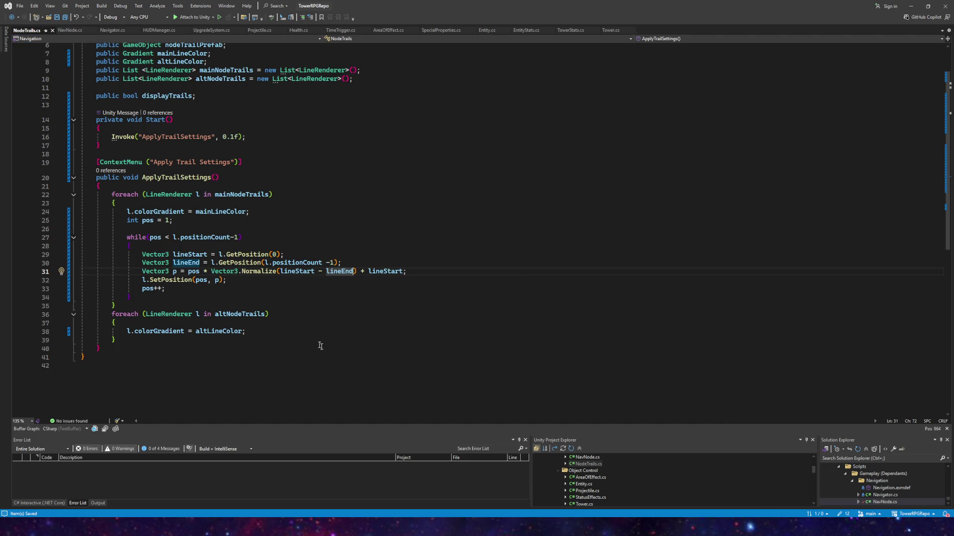
{"action": "left_click", "coordinate": [243, 528]}
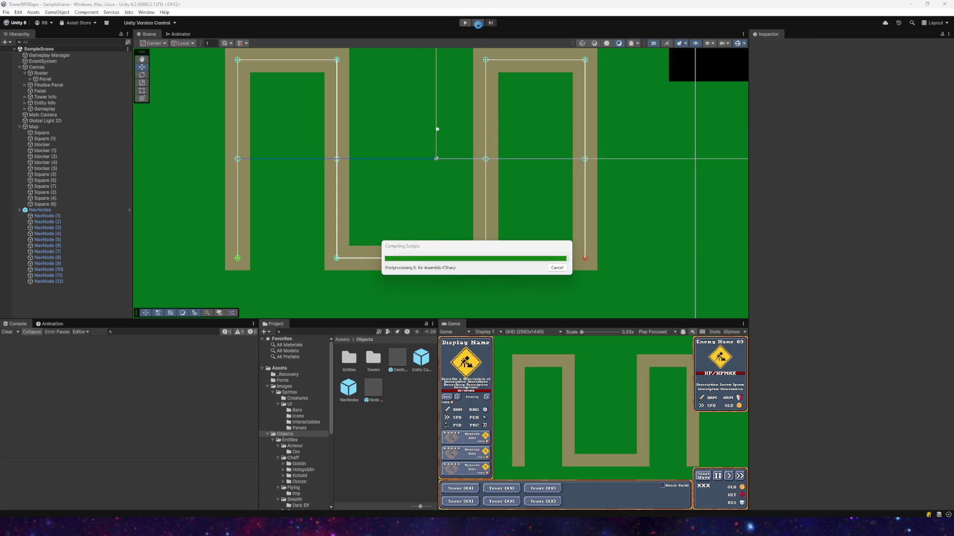
- Play-test the reversed-direction trails in Unity, stop, and return to NodeTrails.cs
{"action": "left_click", "coordinate": [465, 23]}
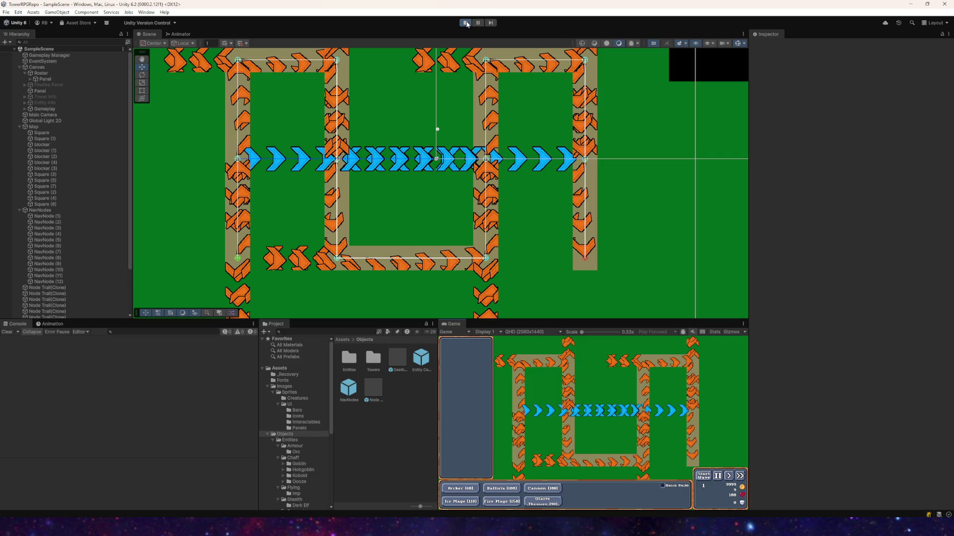
{"action": "left_click", "coordinate": [465, 23]}
{"action": "key", "text": "alt+Tab"}
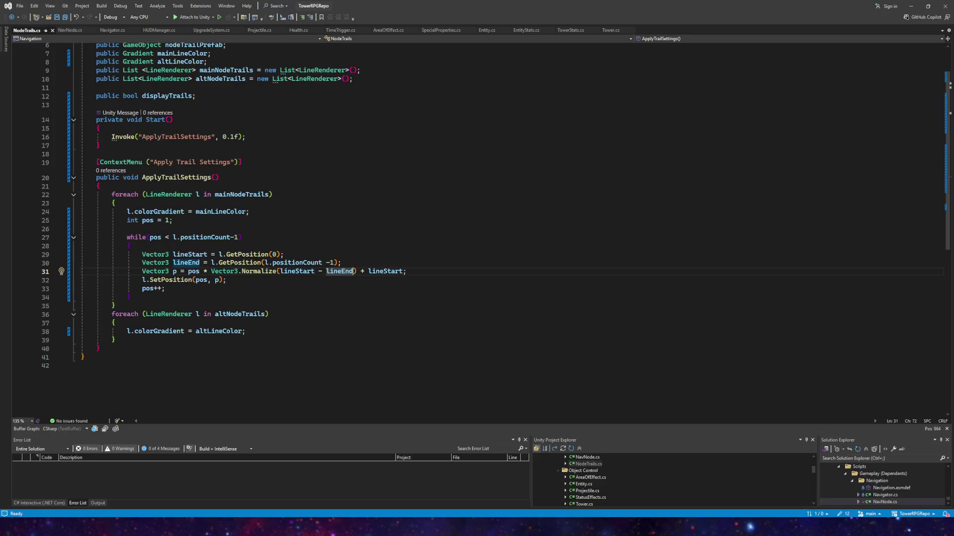
- Undo the edit so line 31 again normalizes lineEnd- lineStart and adds lineStart
{"action": "key", "text": "ctrl+z"}
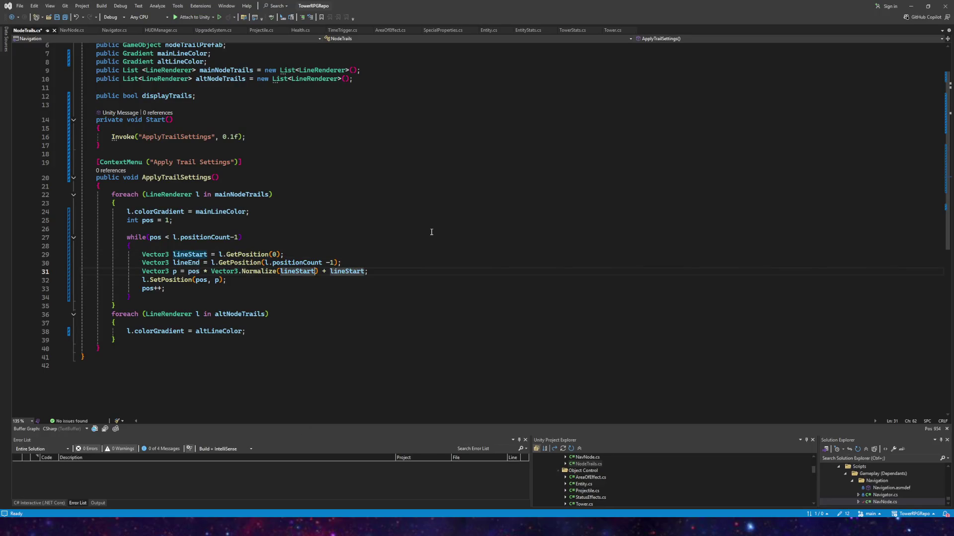
{"action": "key", "text": "ctrl+y"}
{"action": "left_click", "coordinate": [367, 250]}
{"action": "mouse_move", "coordinate": [278, 270]}
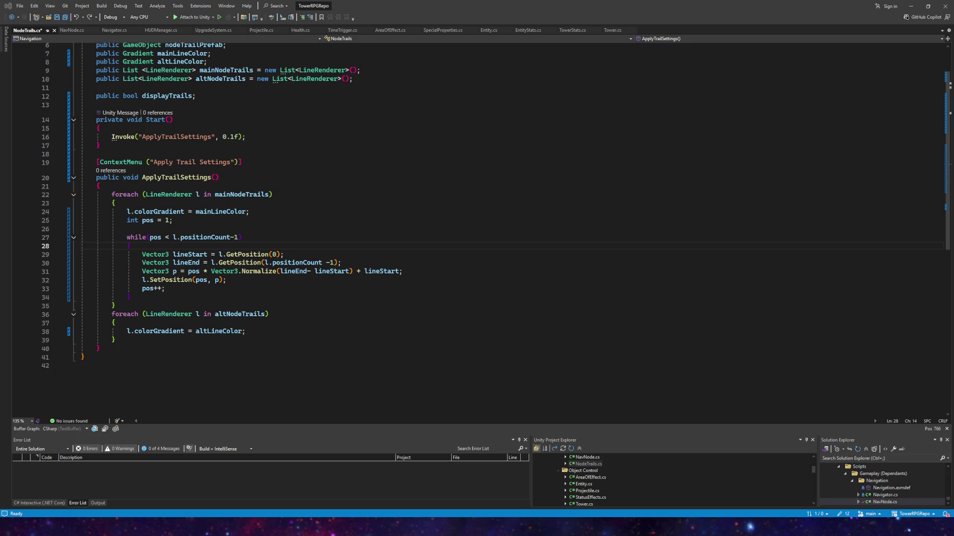
- Retype the trailing + lineStart at the end of line 31
{"action": "mouse_move", "coordinate": [220, 274]}
{"action": "mouse_move", "coordinate": [282, 271]}
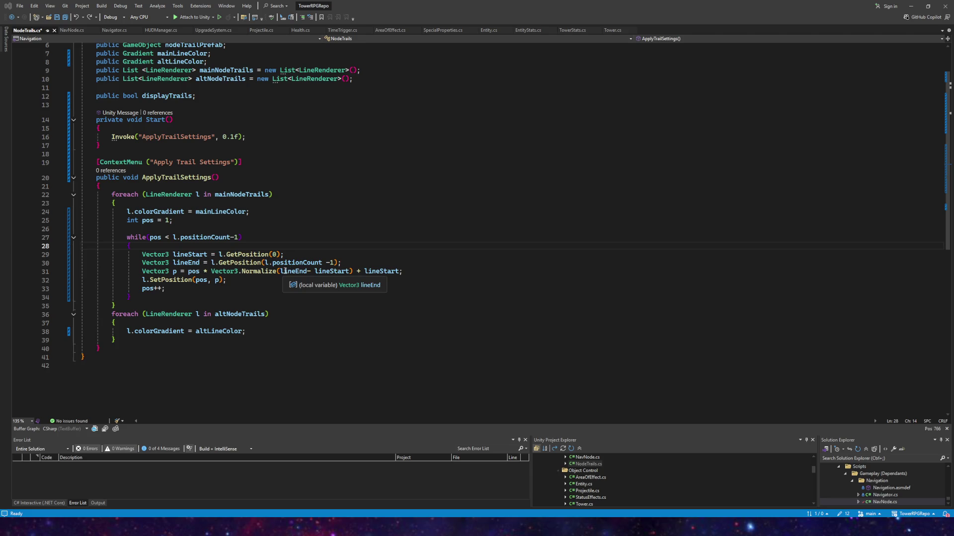
{"action": "mouse_move", "coordinate": [403, 272]}
{"action": "left_mouse_down"}
{"action": "mouse_move", "coordinate": [350, 272]}
{"action": "mouse_move", "coordinate": [366, 273]}
{"action": "left_mouse_up"}
{"action": "mouse_move", "coordinate": [384, 279]}
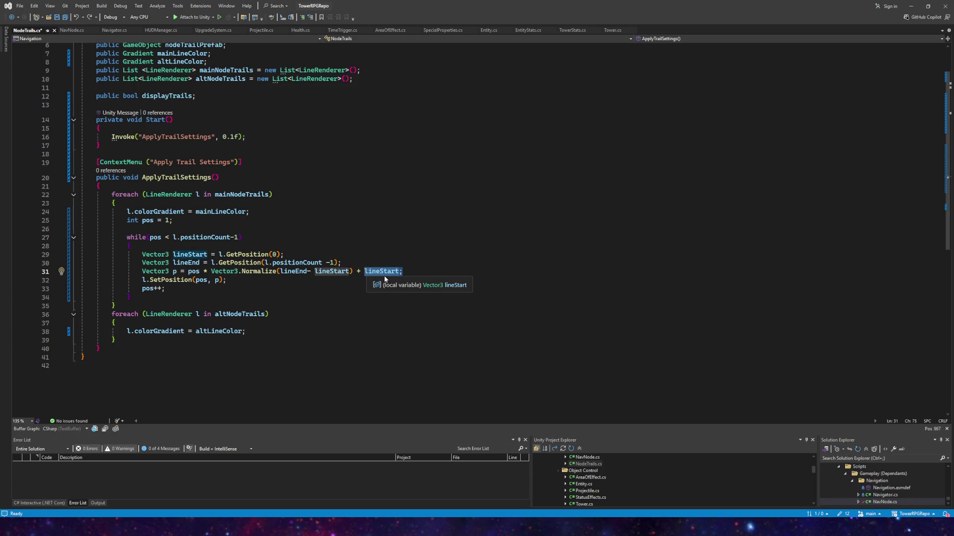
{"action": "key", "text": "BackSpace"}
{"action": "key", "text": "BackSpace"}
{"action": "key", "text": "BackSpace"}
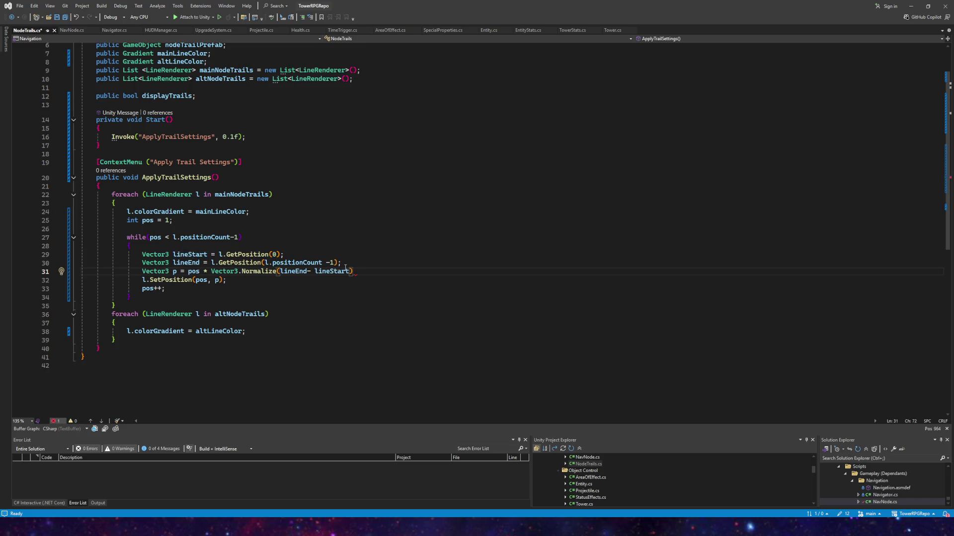
{"action": "type", "text": " +"}
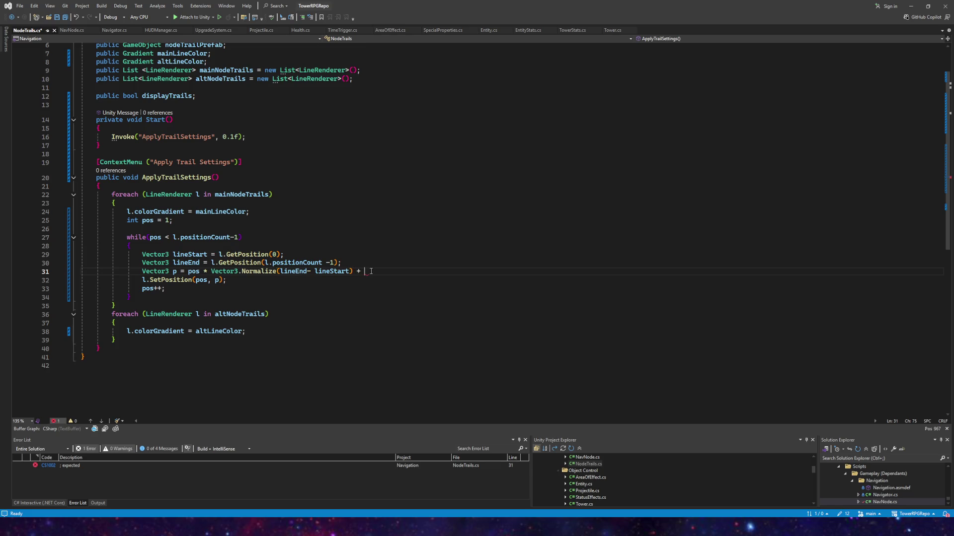
{"action": "key", "text": "Tab"}
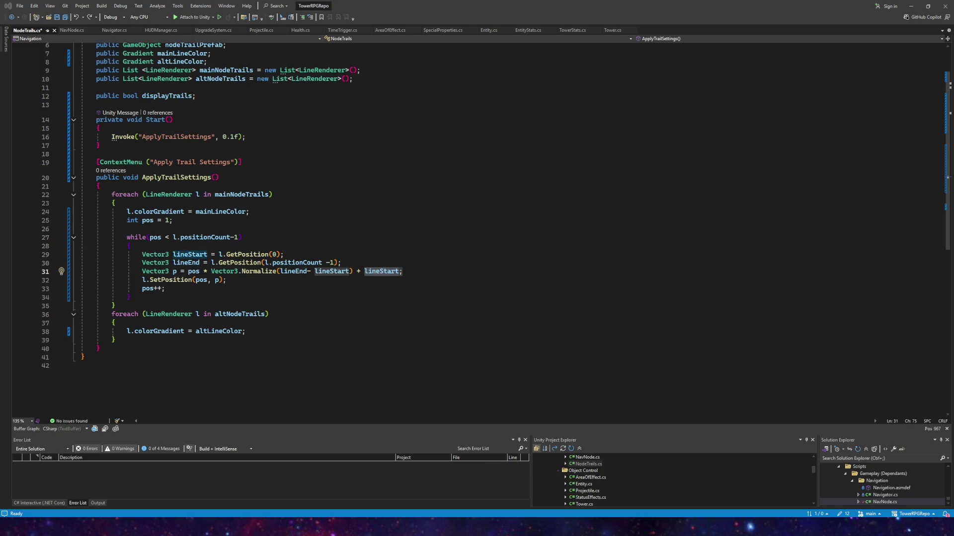
- Comment out line 31 with // and add a blank line below it
{"action": "left_click", "coordinate": [143, 272]}
{"action": "type", "text": "//"}
{"action": "left_click", "coordinate": [418, 271]}
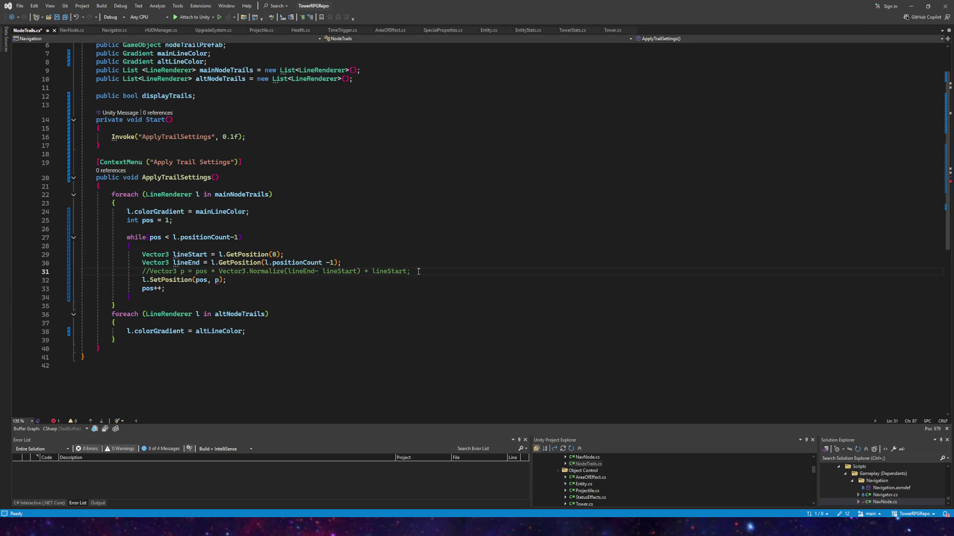
{"action": "key", "text": "Return"}
- Write line 32 as 'Vector3 p = pos * (lineStart - lineEnd);' and save
{"action": "type", "text": "Vector3 p "}
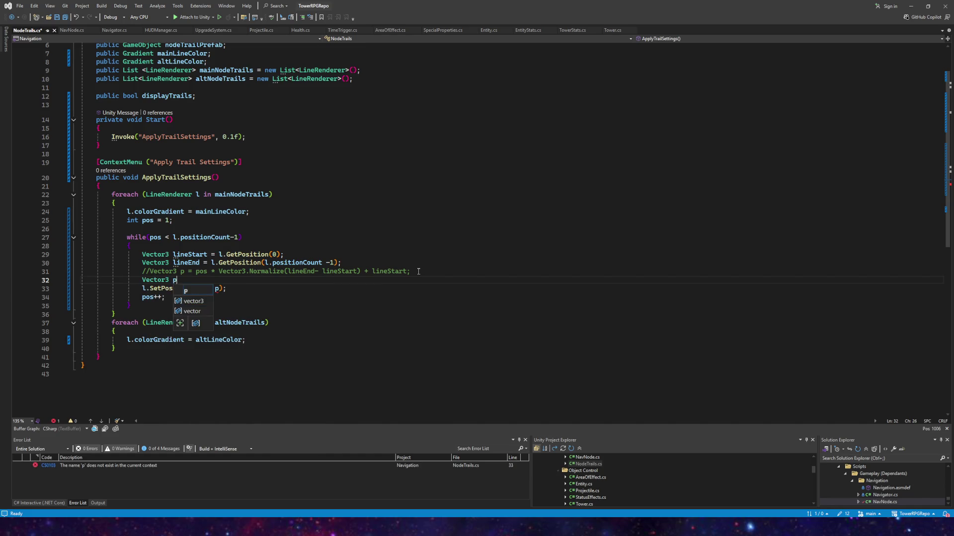
{"action": "type", "text": "= "}
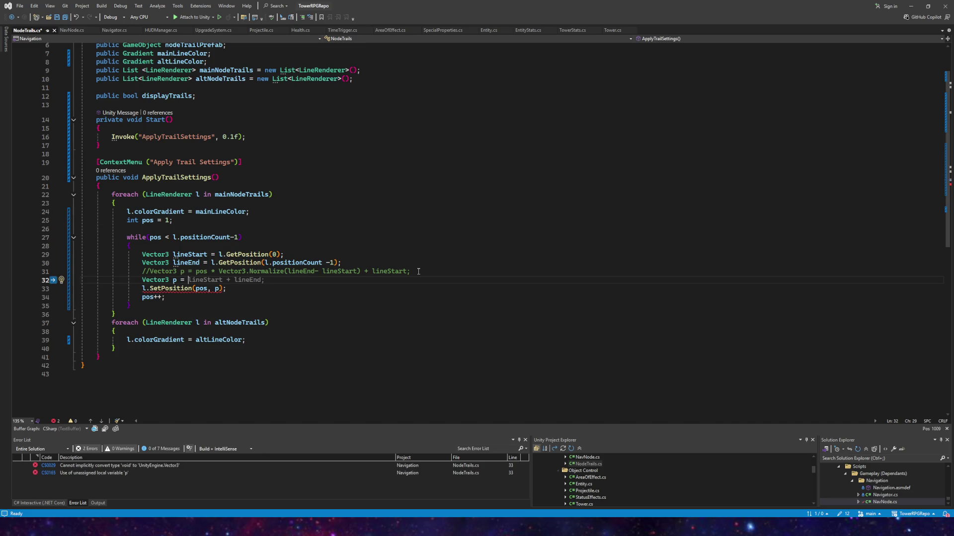
{"action": "type", "text": "(lineStart"}
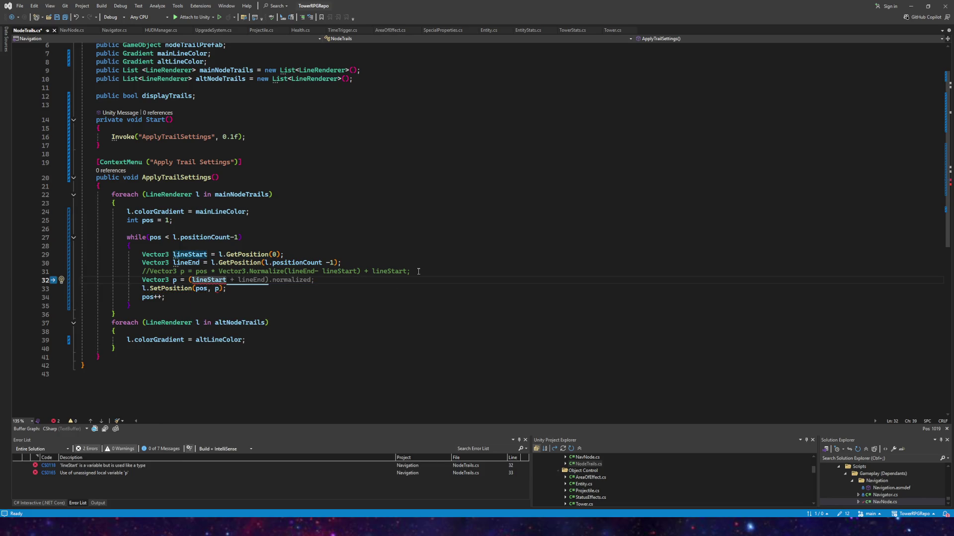
{"action": "type", "text": " -"}
{"action": "key", "text": "BackSpace"}
{"action": "key", "text": "BackSpace"}
{"action": "key", "text": "BackSpace"}
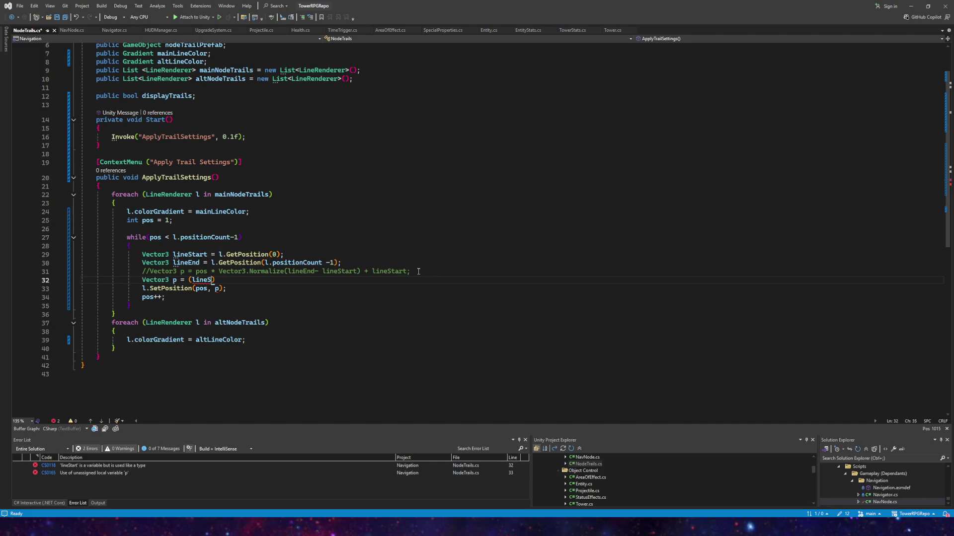
{"action": "type", "text": "tart - l"}
{"action": "type", "text": "ineE"}
{"action": "key", "text": "Tab"}
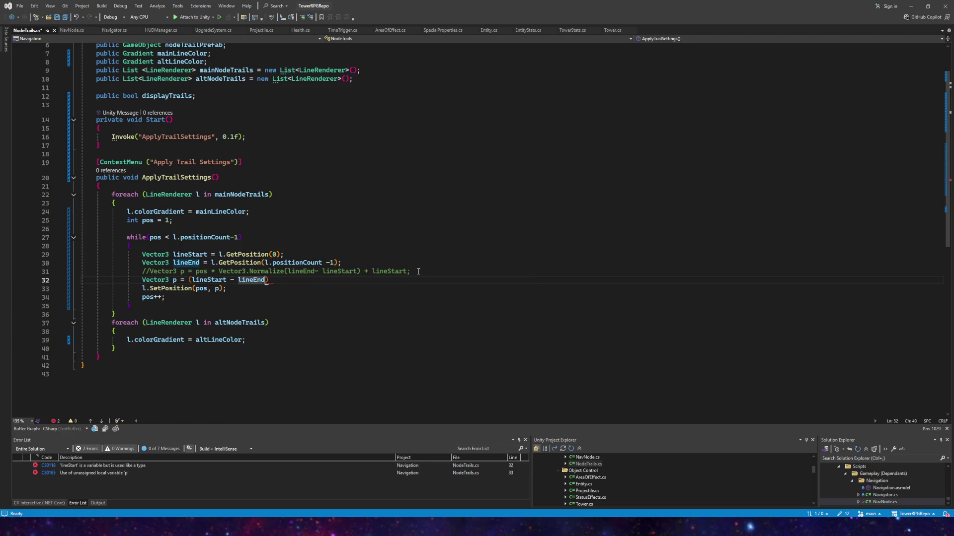
{"action": "key", "text": "End"}
{"action": "type", "text": ";"}
{"action": "left_click", "coordinate": [188, 280]}
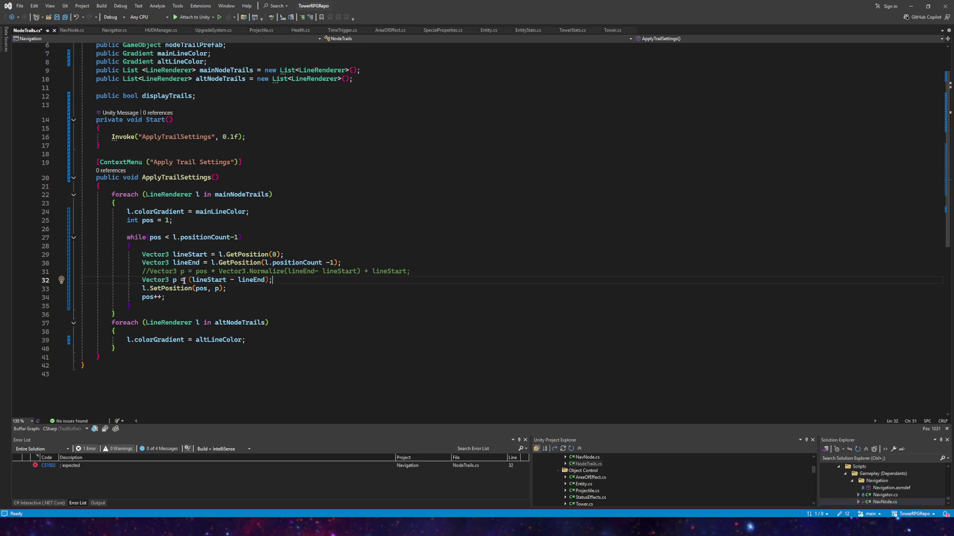
{"action": "key", "text": "Right"}
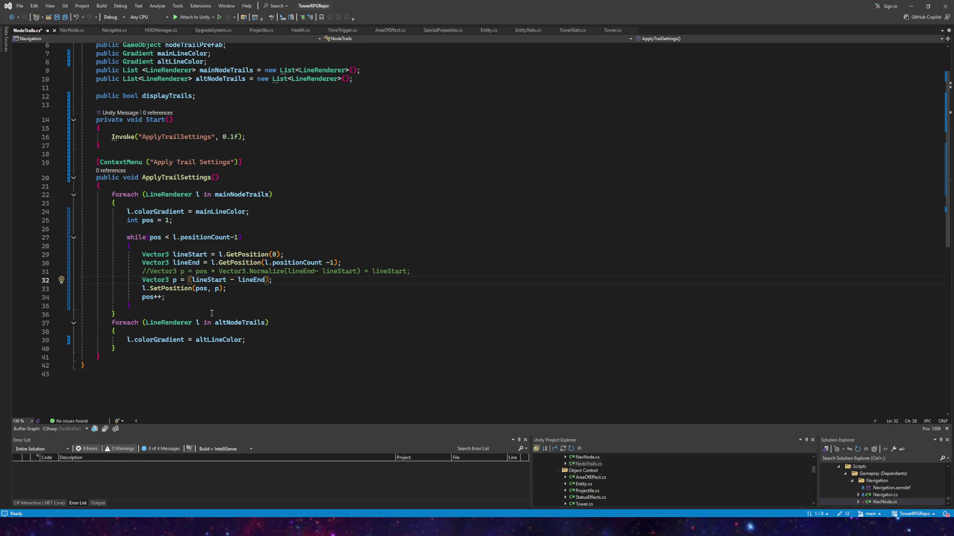
{"action": "type", "text": "pos *"}
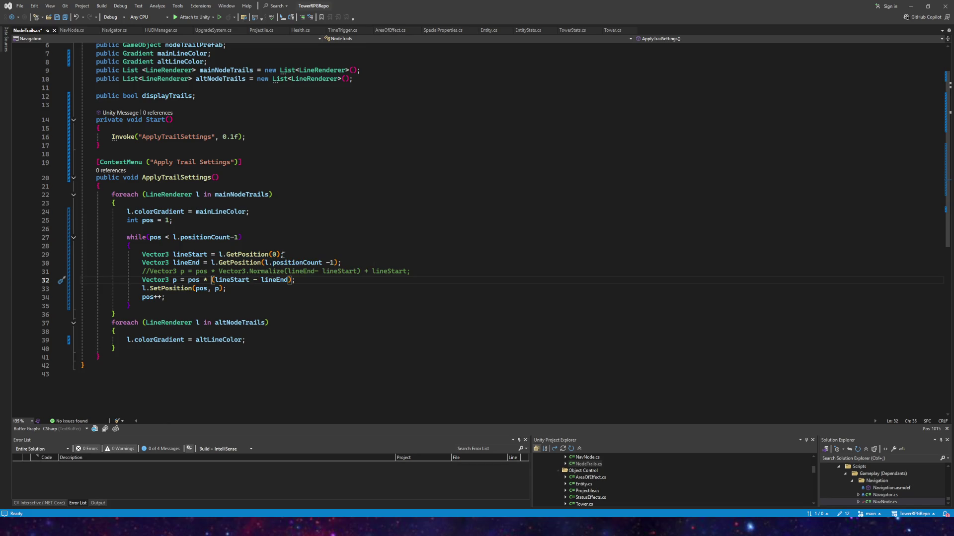
{"action": "mouse_move", "coordinate": [275, 254]}
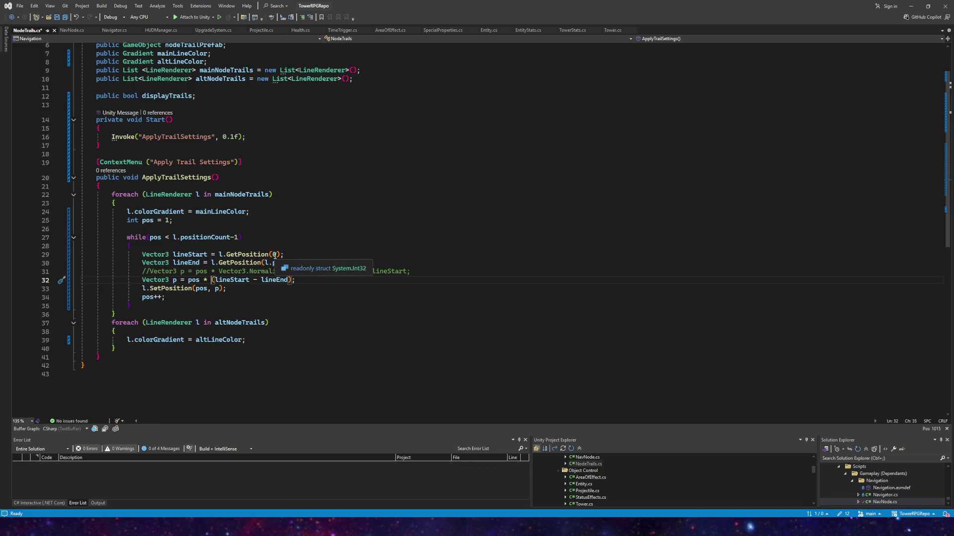
{"action": "left_click", "coordinate": [65, 18]}
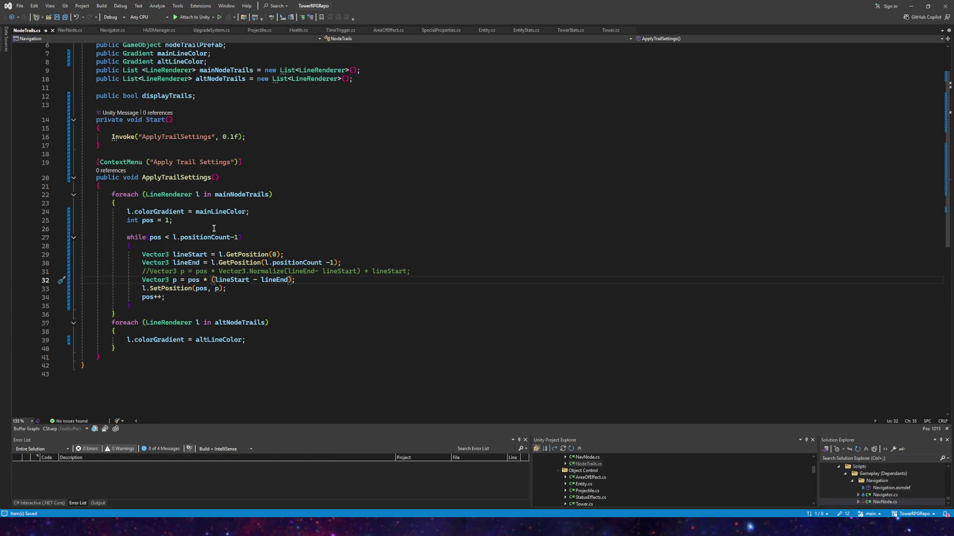
- Remove the -1 from the while condition so it runs to l.positionCount, and save
{"action": "left_click", "coordinate": [239, 238]}
{"action": "key", "text": "BackSpace"}
{"action": "key", "text": "BackSpace"}
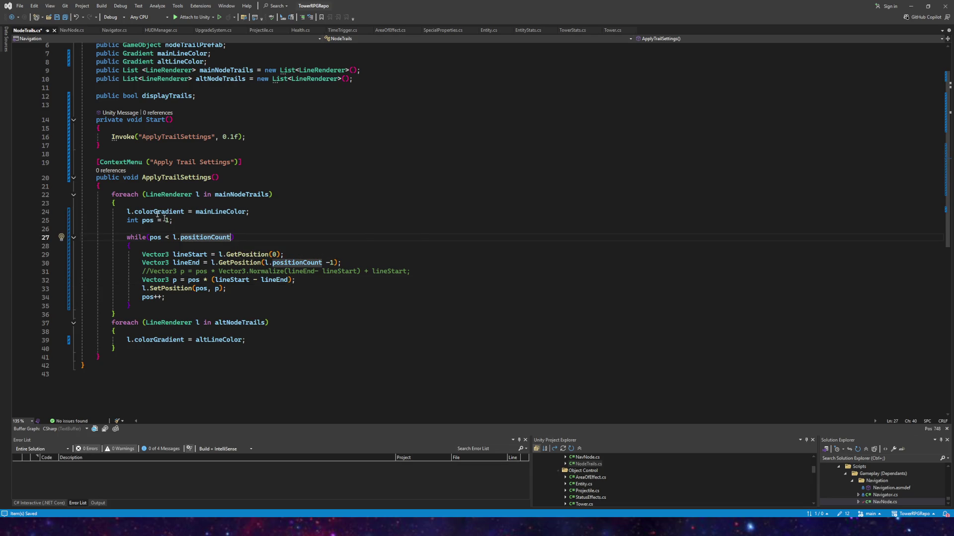
{"action": "left_click", "coordinate": [64, 18]}
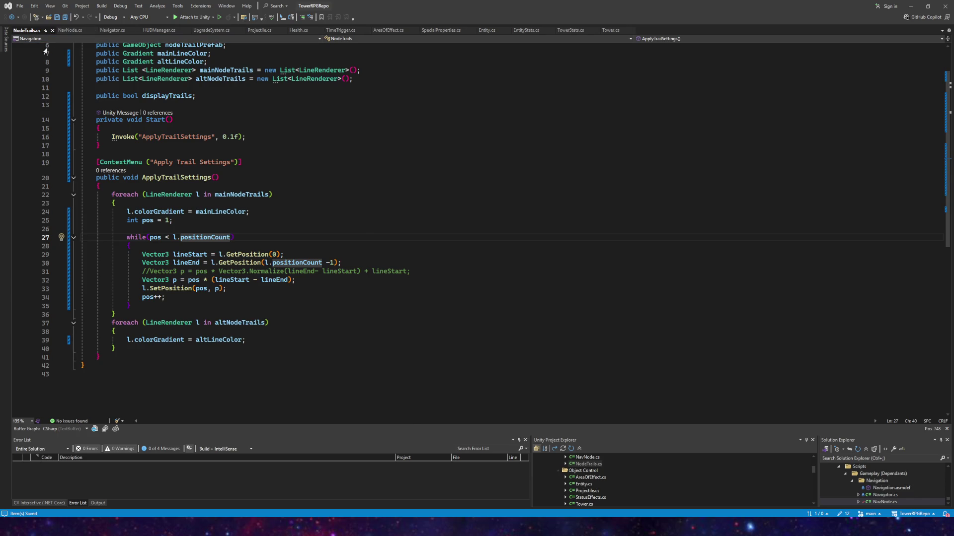
- Comment out line 32, uncomment the normalized formula on line 31, and save
{"action": "left_click", "coordinate": [142, 280]}
{"action": "type", "text": "//"}
{"action": "left_click", "coordinate": [150, 271]}
{"action": "key", "text": "BackSpace"}
{"action": "key", "text": "BackSpace"}
{"action": "left_click", "coordinate": [64, 17]}
- Play-test the normalized-step trails in Unity, stop, and return to Visual Studio
{"action": "key", "text": "alt+Tab"}
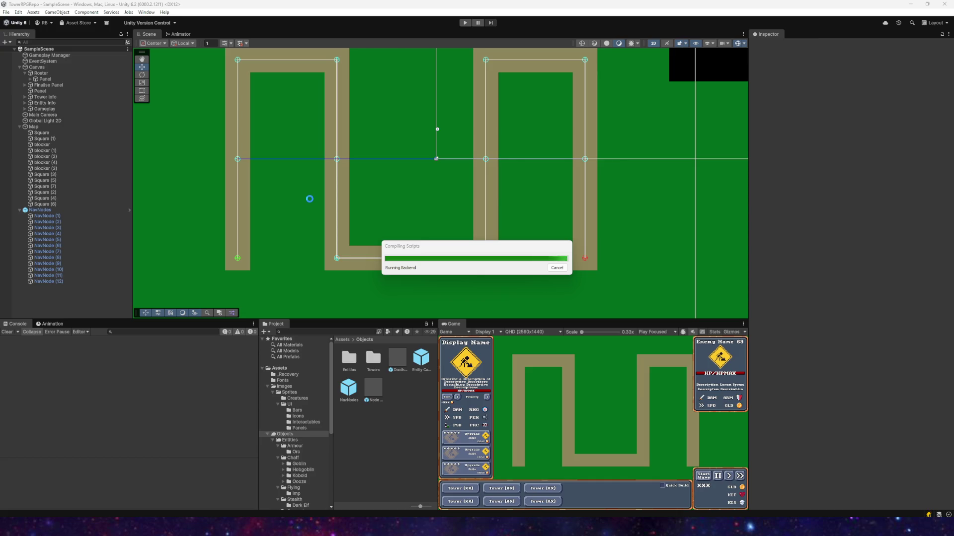
{"action": "left_click", "coordinate": [466, 23]}
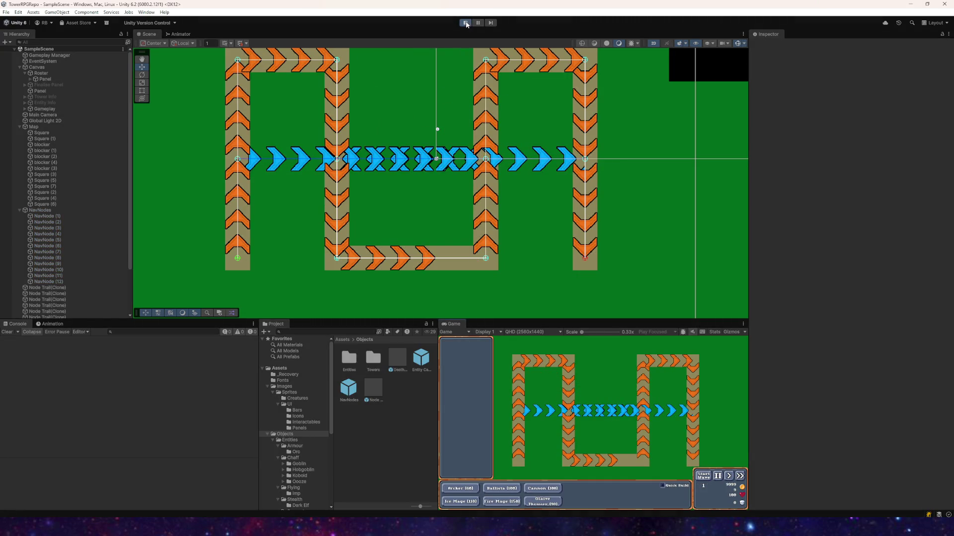
{"action": "left_click", "coordinate": [466, 23]}
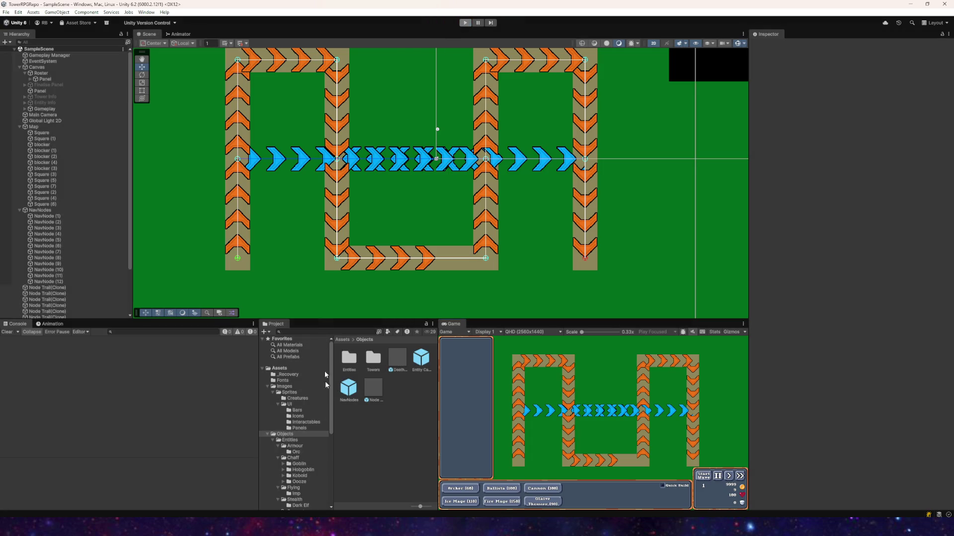
{"action": "key", "text": "alt+Tab"}
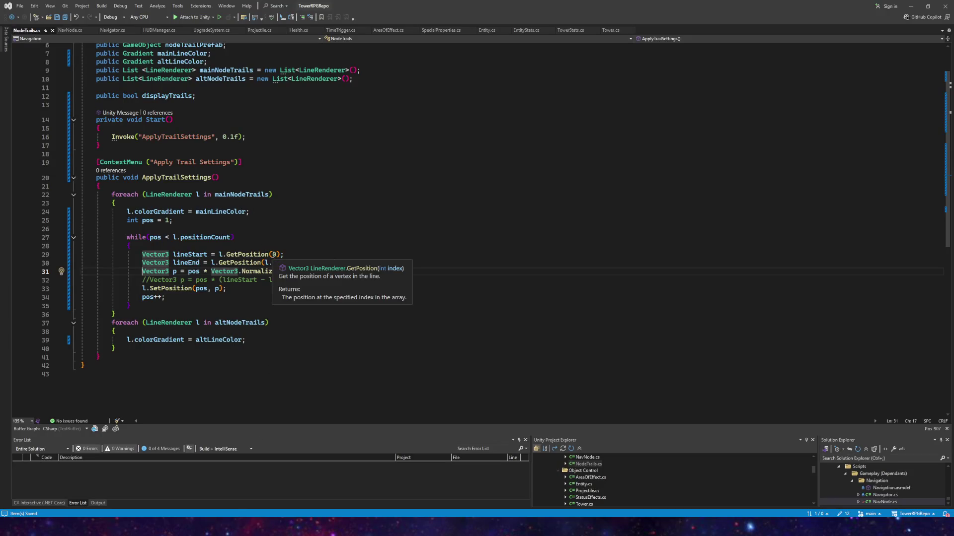
- Swap line 31's trailing + lineStart for + lineEnd, leave the loop condition unchanged, and save
{"action": "left_click", "coordinate": [231, 238]}
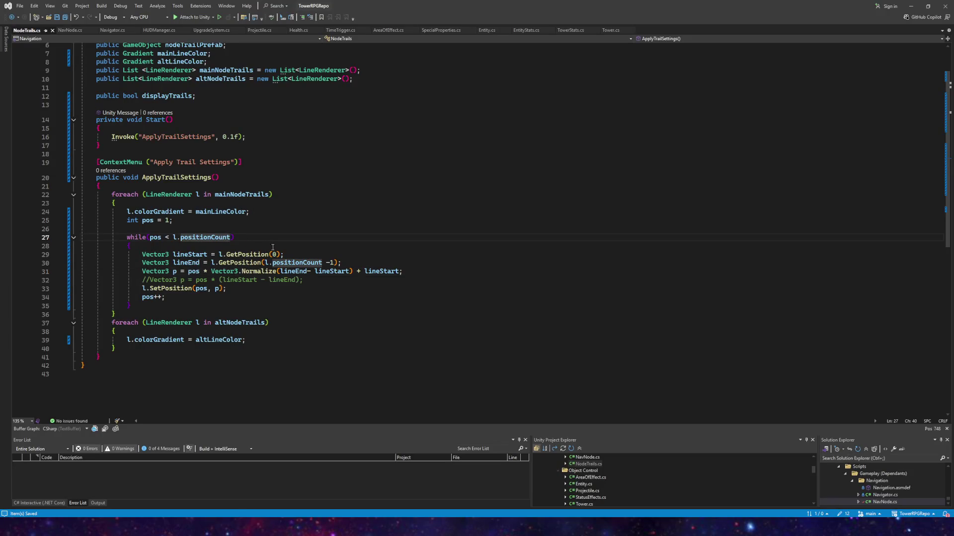
{"action": "type", "text": "-1"}
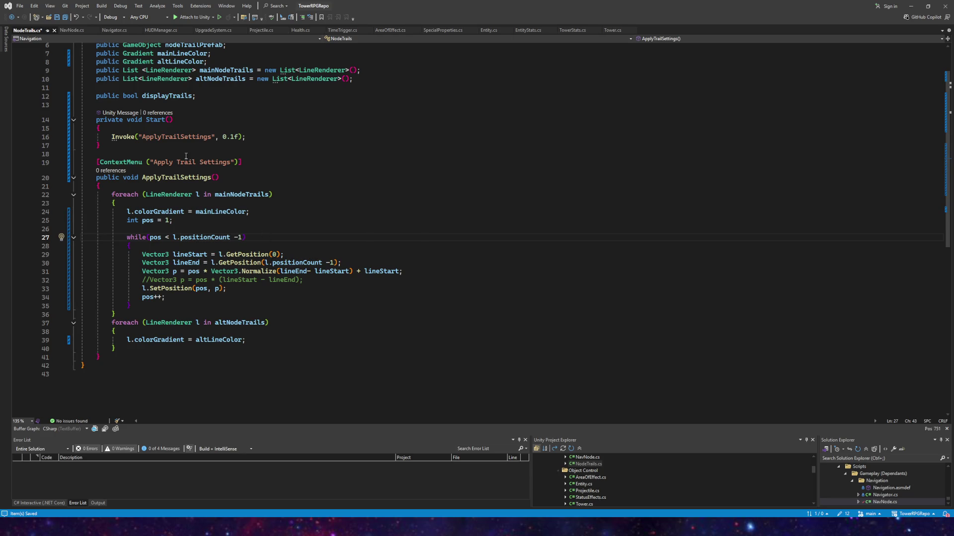
{"action": "left_click_drag", "start_coordinate": [366, 272], "coordinate": [396, 272]}
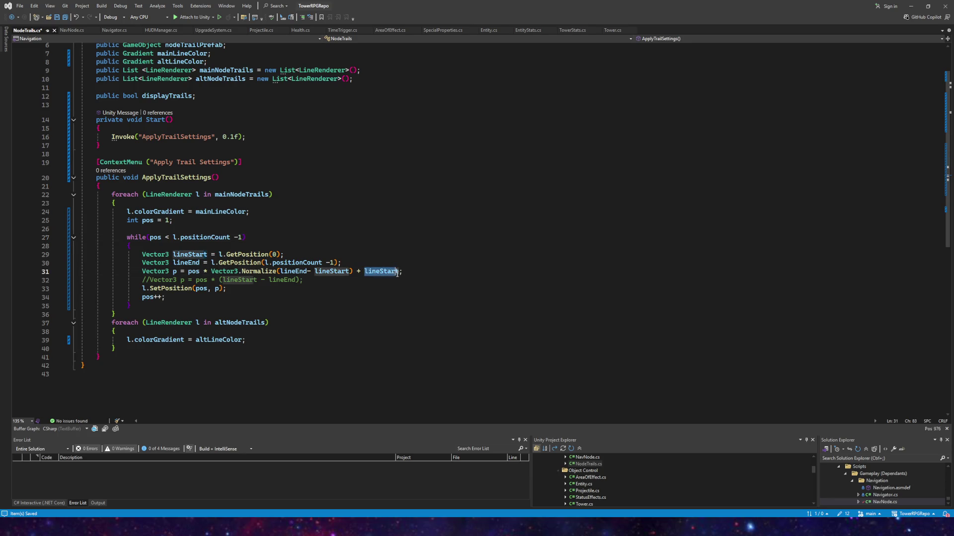
{"action": "key", "text": "BackSpace"}
{"action": "key", "text": "BackSpace"}
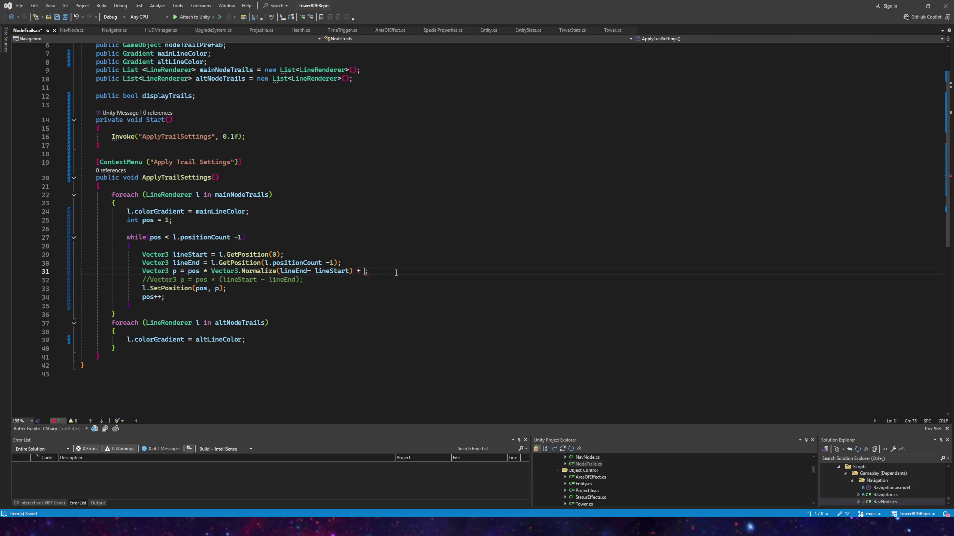
{"action": "type", "text": "Lineen"}
{"action": "key", "text": "Tab"}
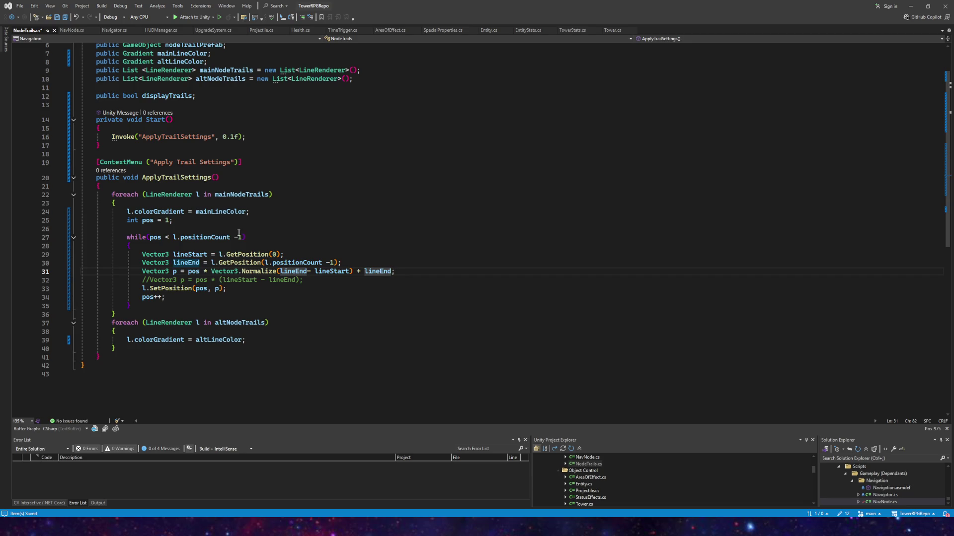
{"action": "left_click", "coordinate": [243, 238]}
{"action": "key", "text": "BackSpace"}
{"action": "key", "text": "BackSpace"}
{"action": "left_click", "coordinate": [64, 17]}
{"action": "key", "text": "alt+Tab"}
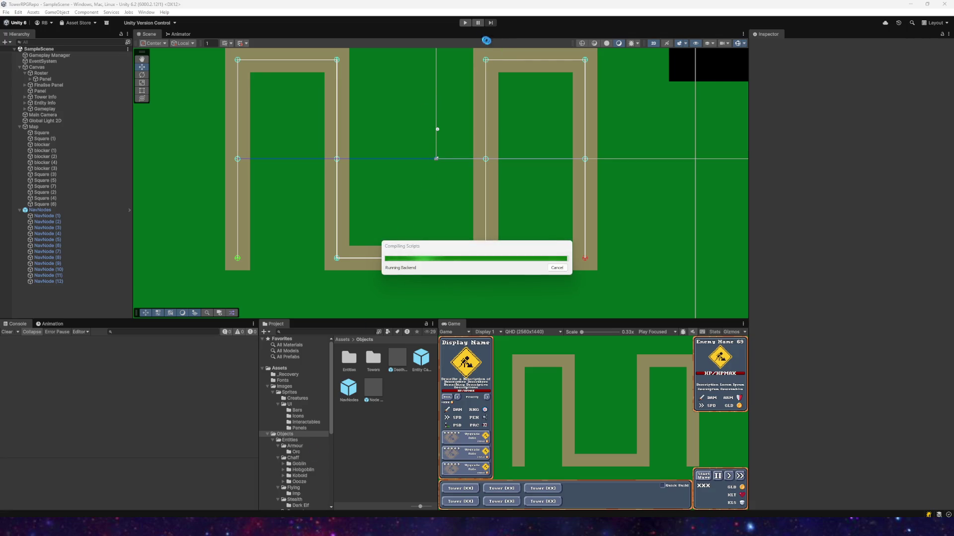
- Play-test the lineEnd version, zooming out to see chevrons overshoot the path ends
{"action": "left_click", "coordinate": [465, 22]}
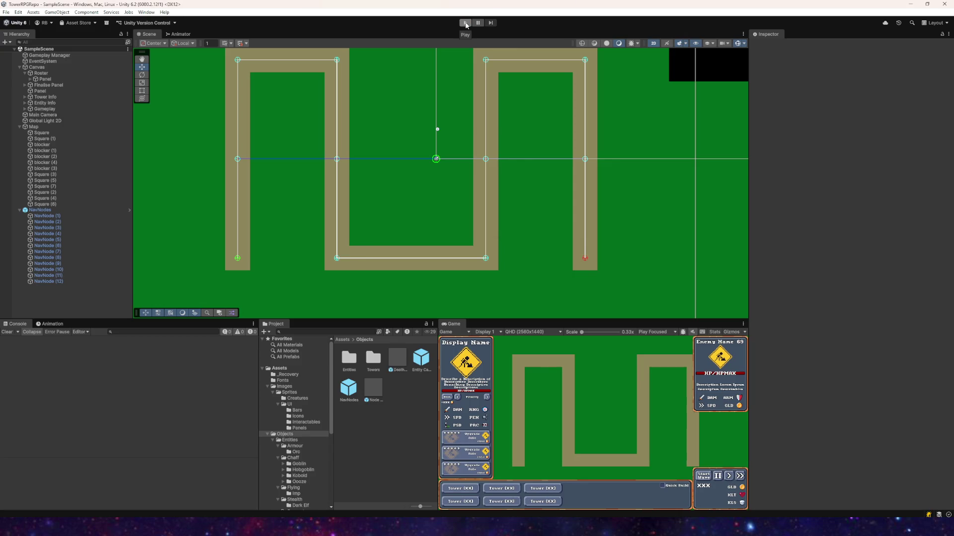
{"action": "scroll", "coordinate": [467, 75], "scroll_direction": "down", "scroll_amount": 2}
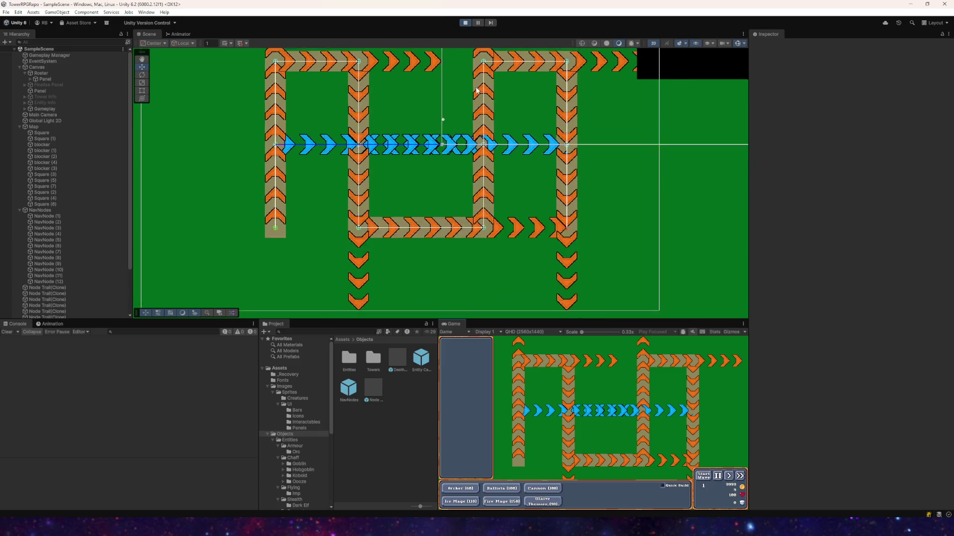
{"action": "left_click", "coordinate": [465, 22]}
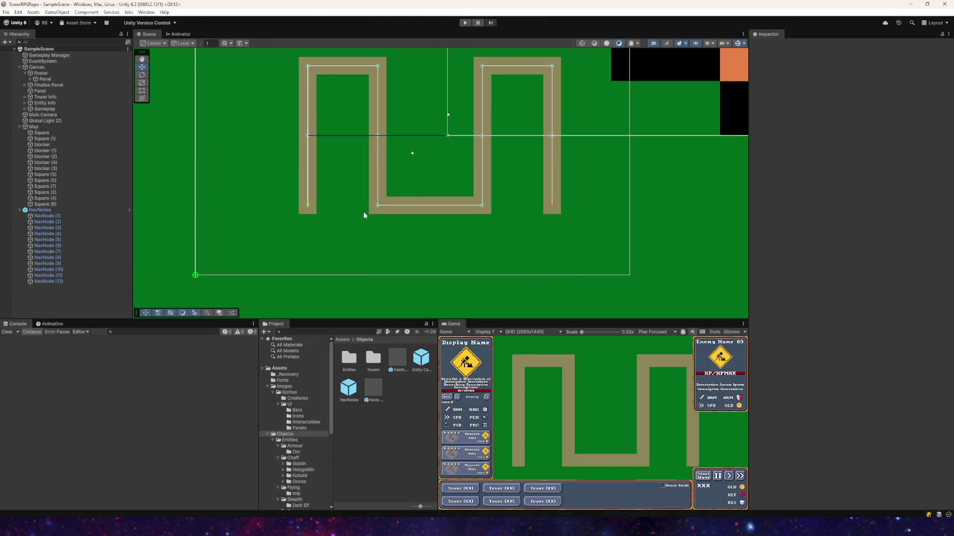
{"action": "key", "text": "alt+Tab"}
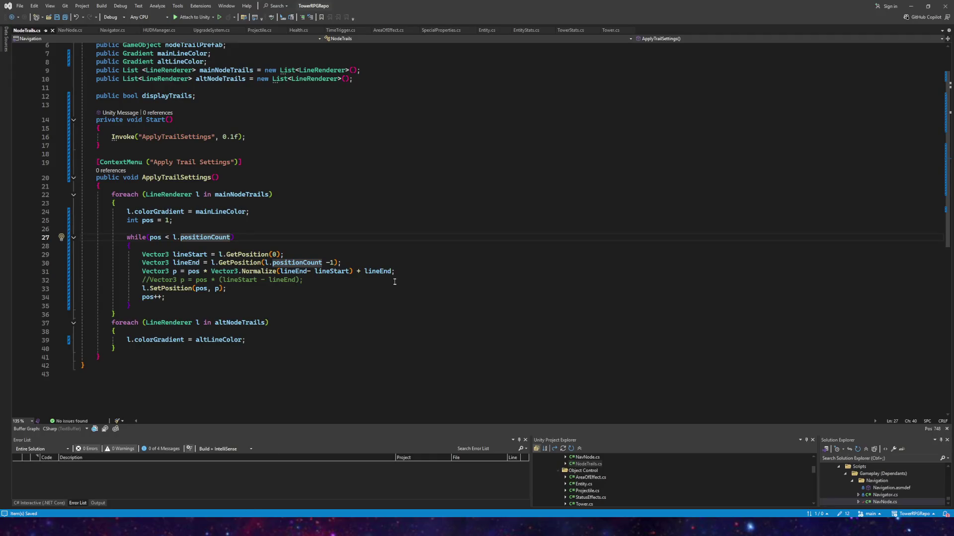
- Delete + lineEnd from line 31, save, and start the game in Unity
{"action": "left_click_drag", "start_coordinate": [394, 271], "coordinate": [353, 271]}
{"action": "key", "text": "BackSpace"}
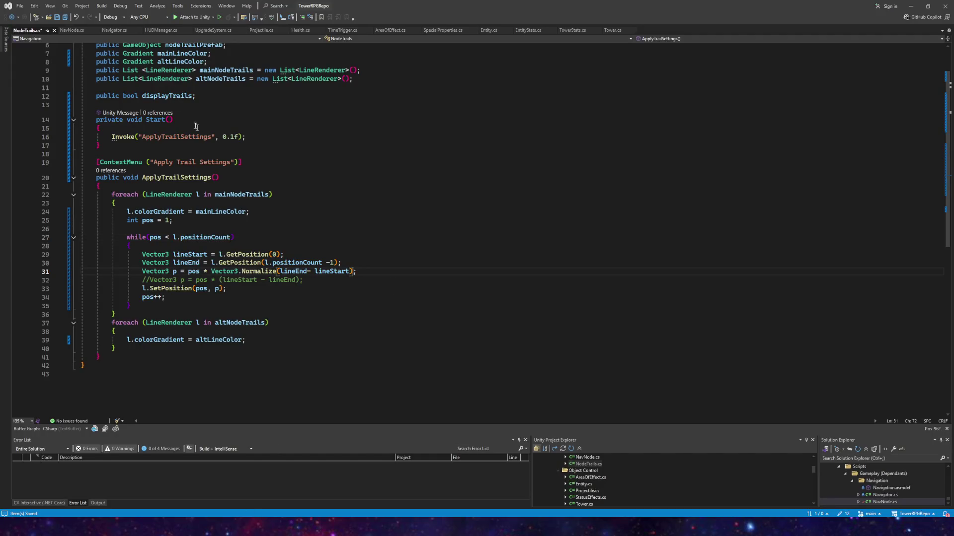
{"action": "key", "text": "ctrl+s"}
{"action": "key", "text": "alt+Tab"}
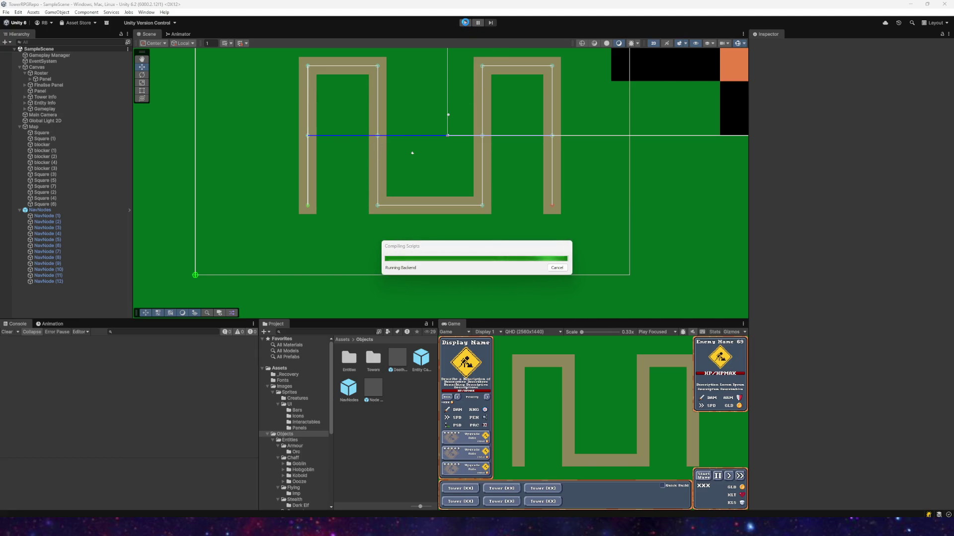
{"action": "left_click", "coordinate": [465, 24]}
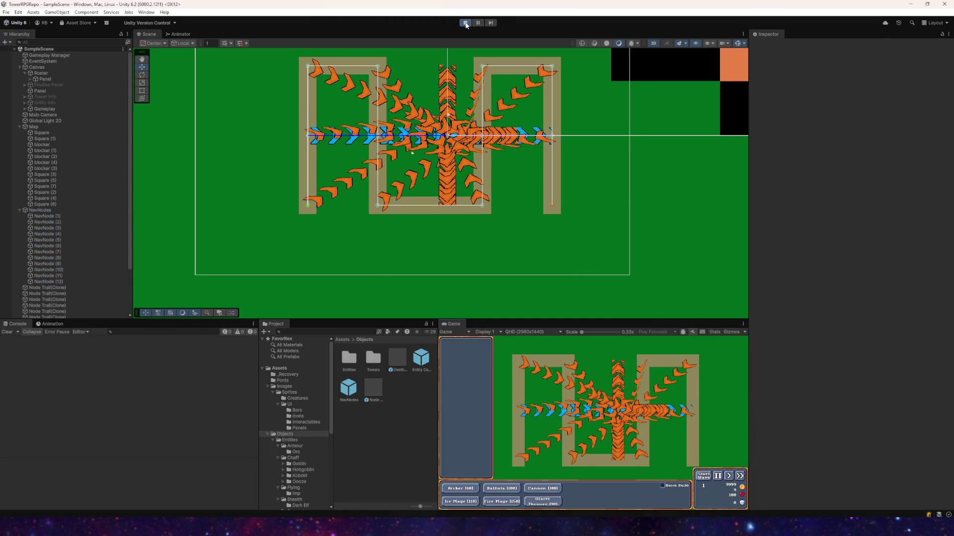
- Stop the game, change line 31 back to adding + lineStart, save, and return to Unity
{"action": "left_click", "coordinate": [466, 24]}
{"action": "key", "text": "alt+Tab"}
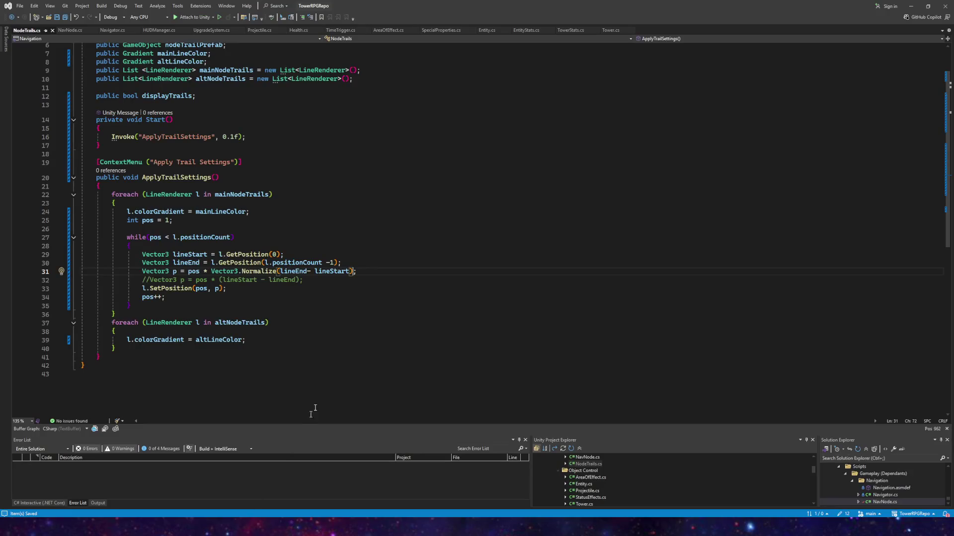
{"action": "key", "text": "ctrl+z"}
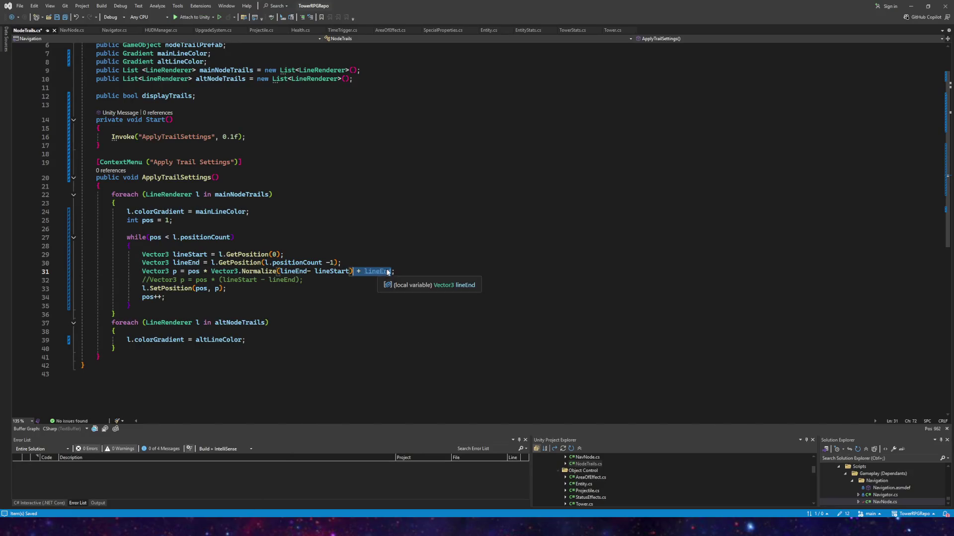
{"action": "key", "text": "BackSpace"}
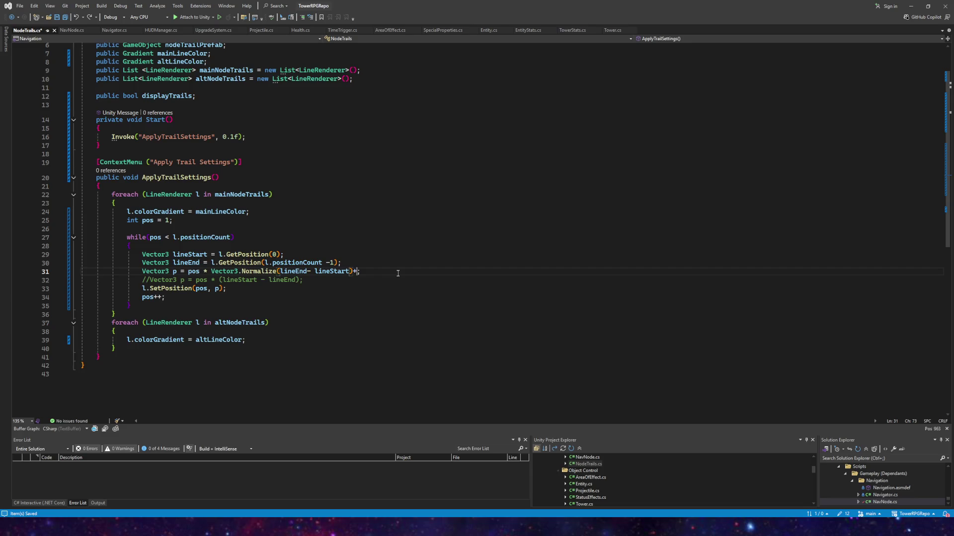
{"action": "type", "text": "+ lineStart"}
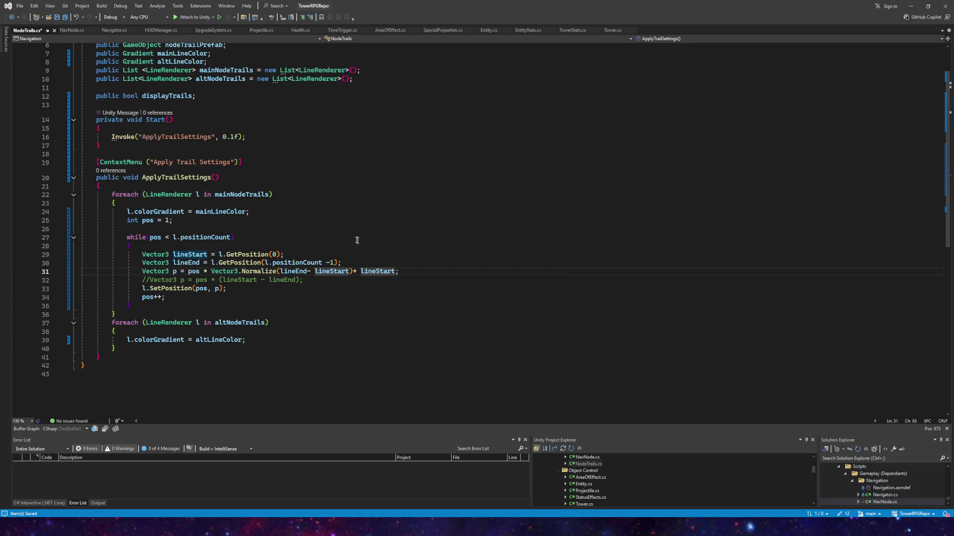
{"action": "key", "text": "ctrl+s"}
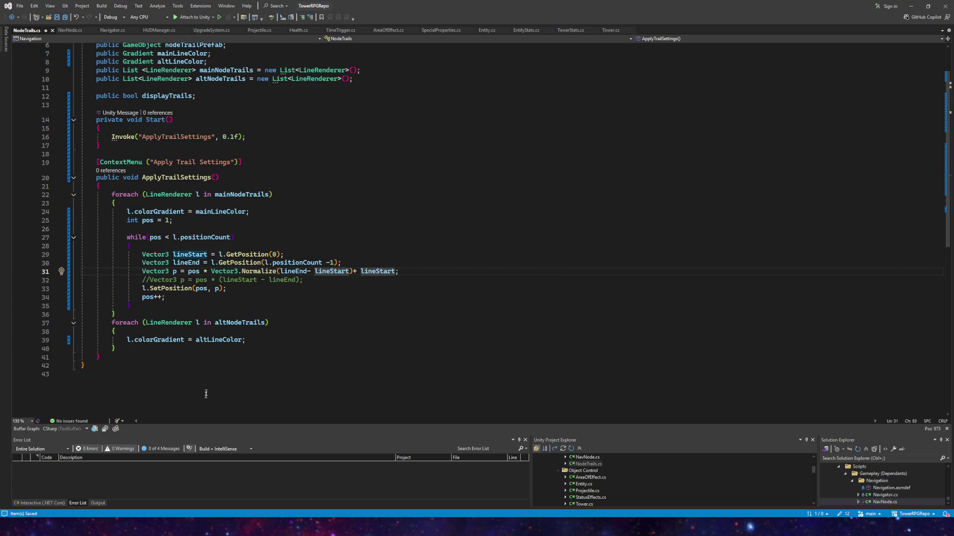
{"action": "mouse_move", "coordinate": [227, 527]}
{"action": "left_click", "coordinate": [227, 484]}
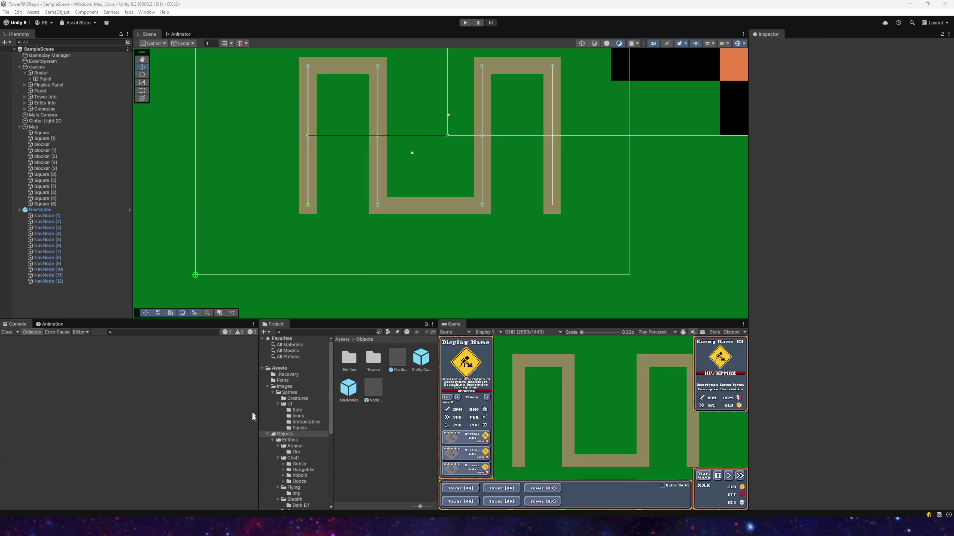
- Play the scene, inspect a Node Trail clone's Line Renderer positions under Square (4), then stop
{"action": "left_click", "coordinate": [465, 22]}
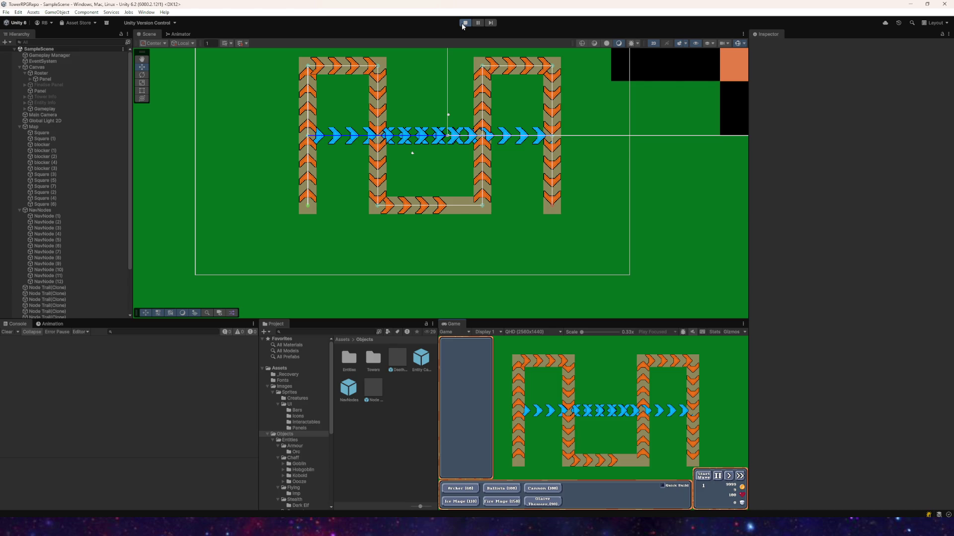
{"action": "left_click", "coordinate": [442, 208]}
{"action": "left_click", "coordinate": [443, 212]}
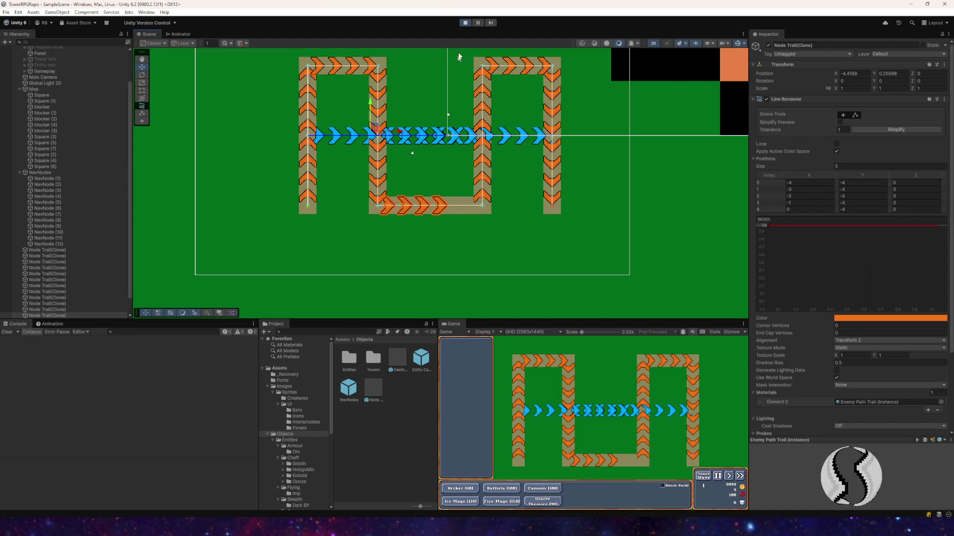
{"action": "left_click", "coordinate": [465, 23]}
{"action": "key", "text": "alt+Tab"}
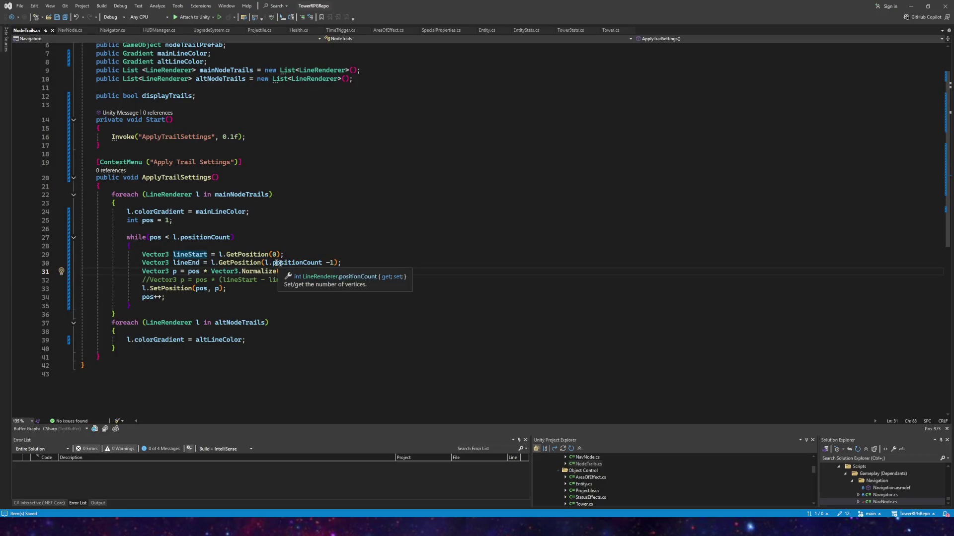
- Wrap line 31's Normalize argument in extra brackets so + lineStart falls inside it, and save
{"action": "left_click", "coordinate": [278, 272]}
{"action": "key", "text": "Right"}
{"action": "type", "text": "("}
{"action": "left_click", "coordinate": [399, 272]}
{"action": "type", "text": ")"}
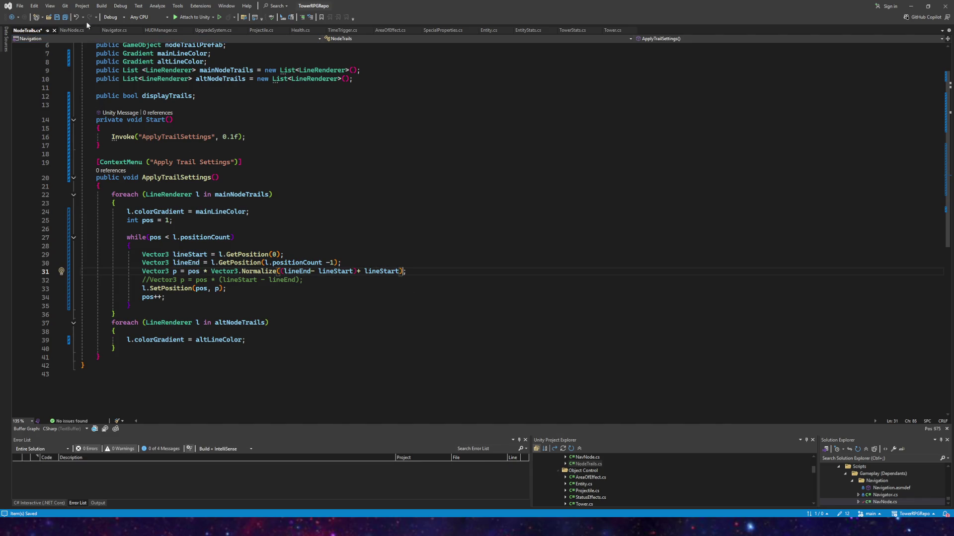
{"action": "left_click", "coordinate": [65, 17]}
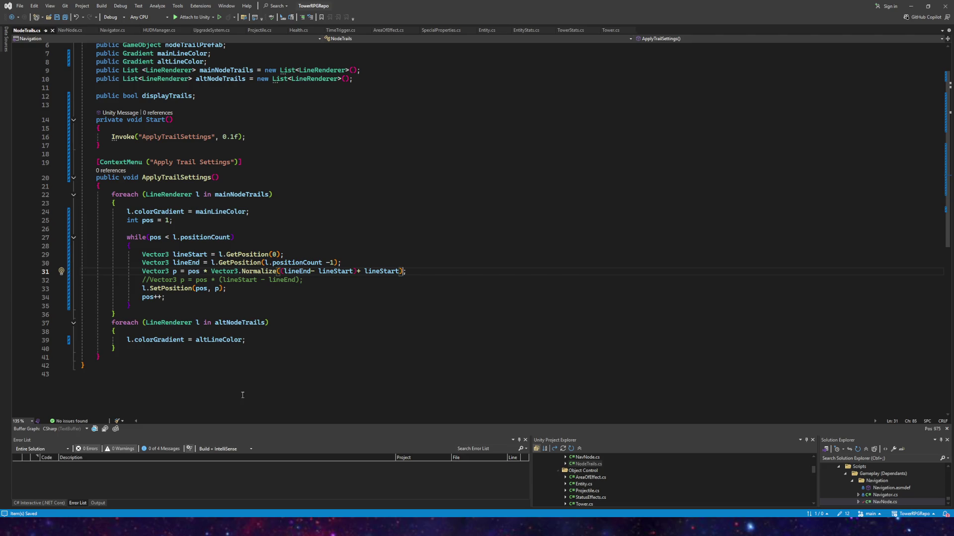
- Play-test in Unity, where chevrons scatter from the centre, then return to line 31
{"action": "key", "text": "alt+Tab"}
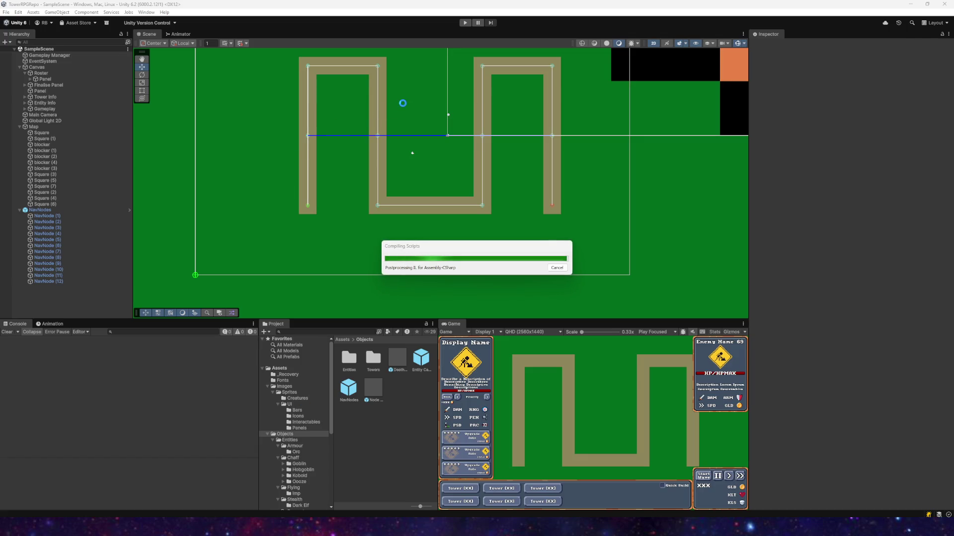
{"action": "left_click", "coordinate": [465, 23]}
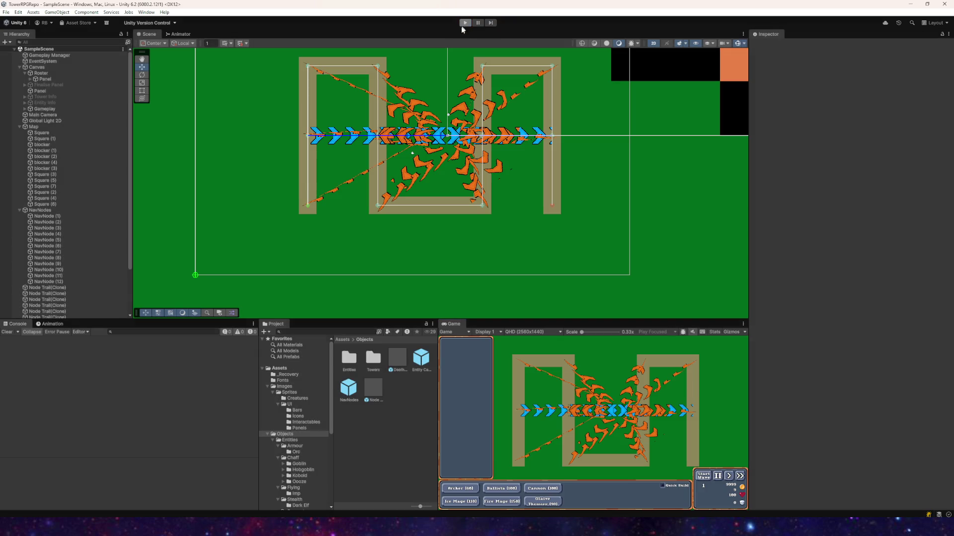
{"action": "left_click", "coordinate": [464, 25]}
{"action": "key", "text": "alt+Tab"}
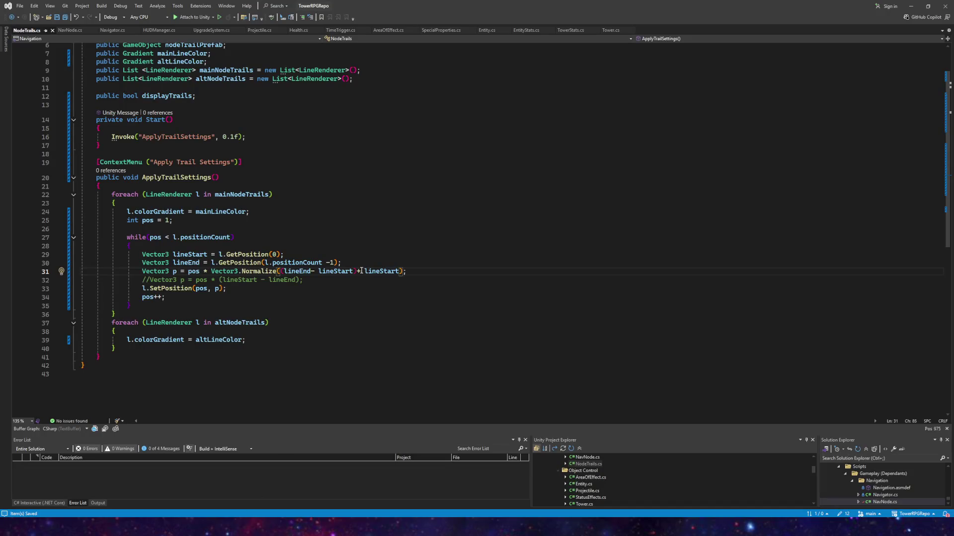
{"action": "left_click", "coordinate": [363, 271]}
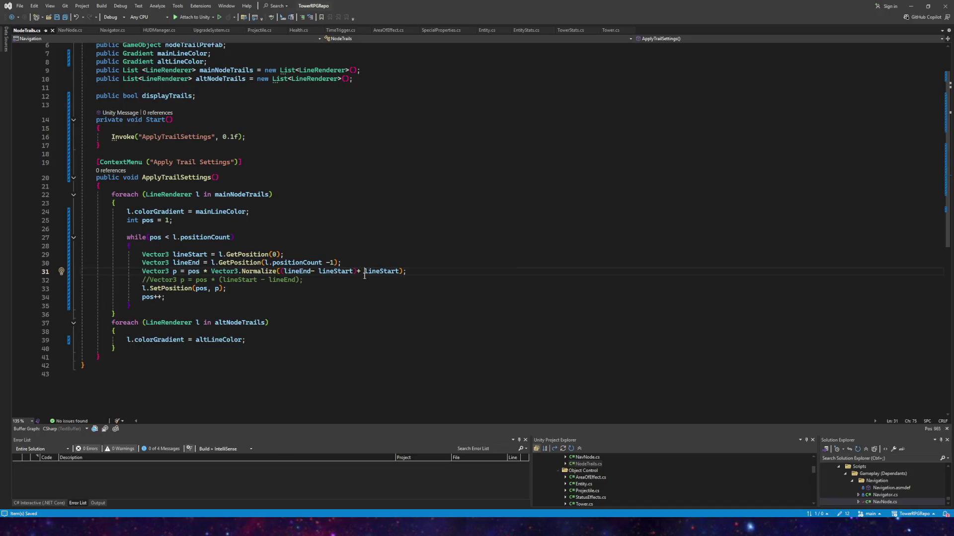
- Delete the stray '(' and ')' on line 31 so + lineStart sits outside Normalize, and save
{"action": "left_click", "coordinate": [404, 271]}
{"action": "key", "text": "BackSpace"}
{"action": "left_click", "coordinate": [279, 271]}
{"action": "key", "text": "BackSpace"}
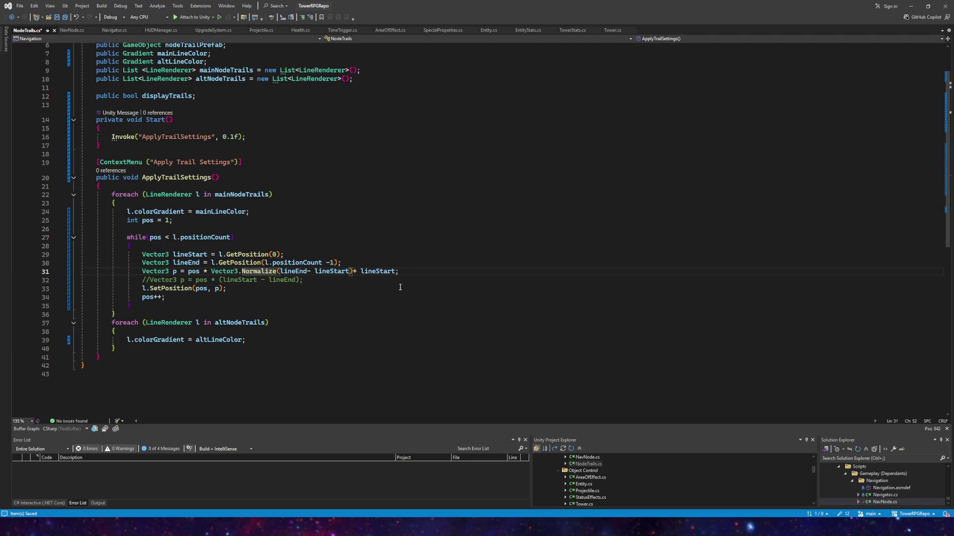
{"action": "left_click", "coordinate": [65, 18]}
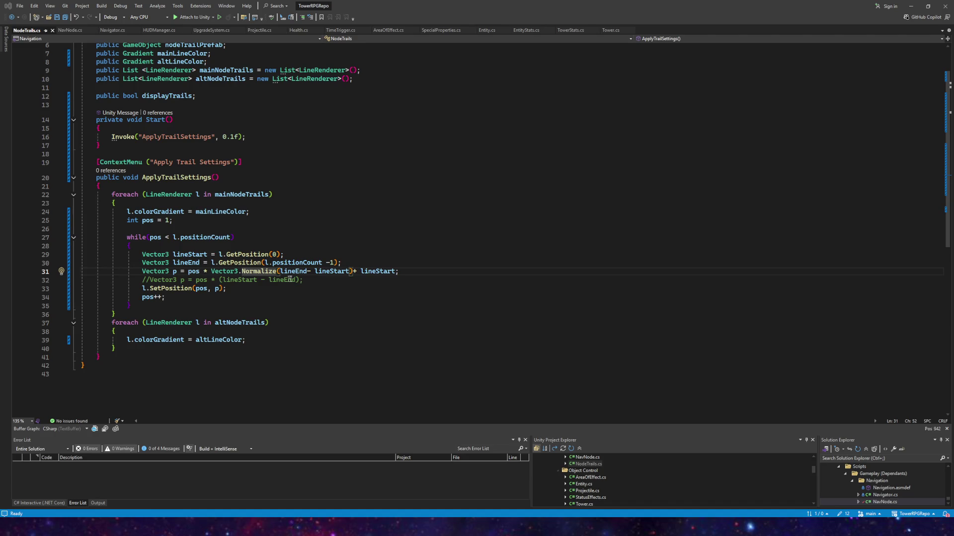
{"action": "left_click_drag", "start_coordinate": [304, 280], "coordinate": [196, 280]}
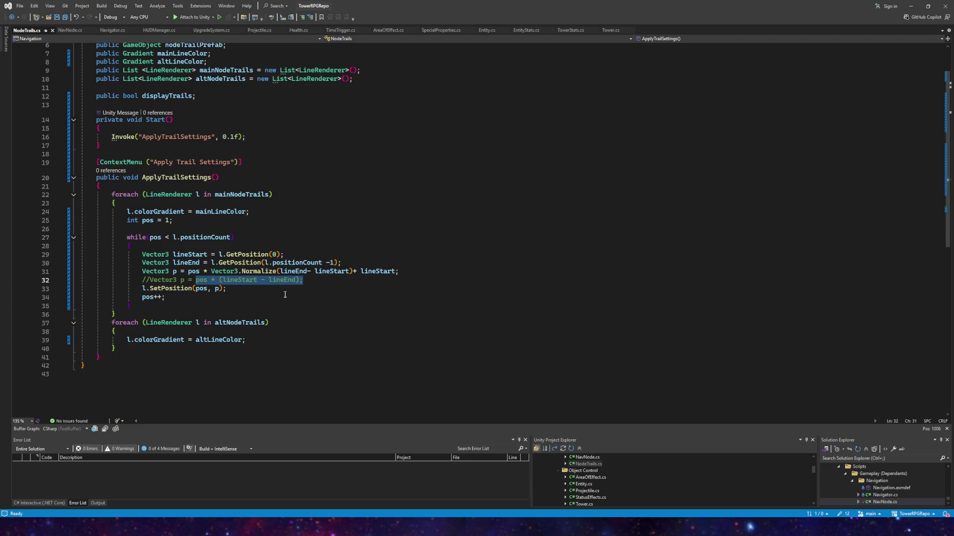
- Begin a new formula on line 32, uncomment it, and comment out the old line 31
{"action": "type", "text": "("}
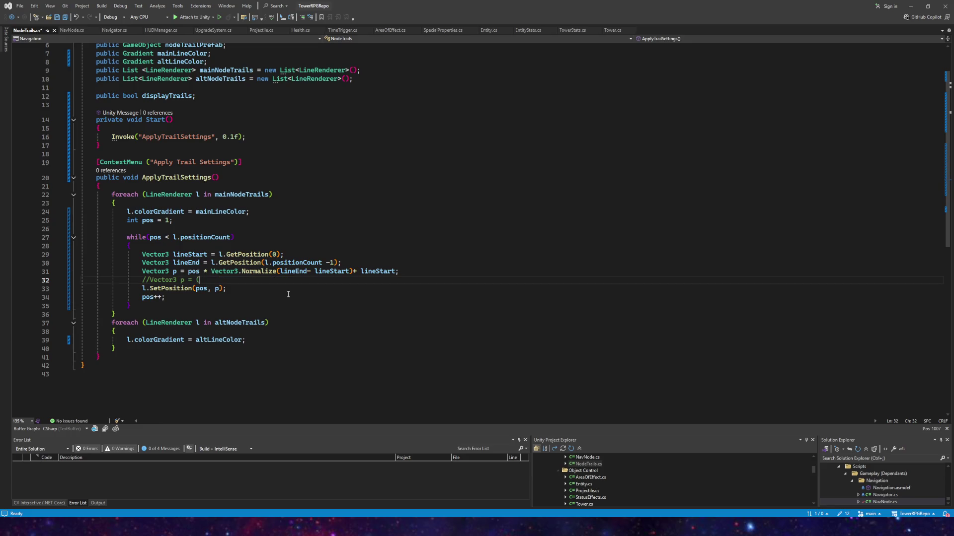
{"action": "type", "text": "sta"}
{"action": "left_click", "coordinate": [149, 280]}
{"action": "key", "text": "BackSpace"}
{"action": "key", "text": "BackSpace"}
{"action": "left_click", "coordinate": [143, 272]}
{"action": "key", "text": "ctrl+k"}
{"action": "key", "text": "ctrl+c"}
{"action": "key", "text": "Down"}
{"action": "key", "text": "End"}
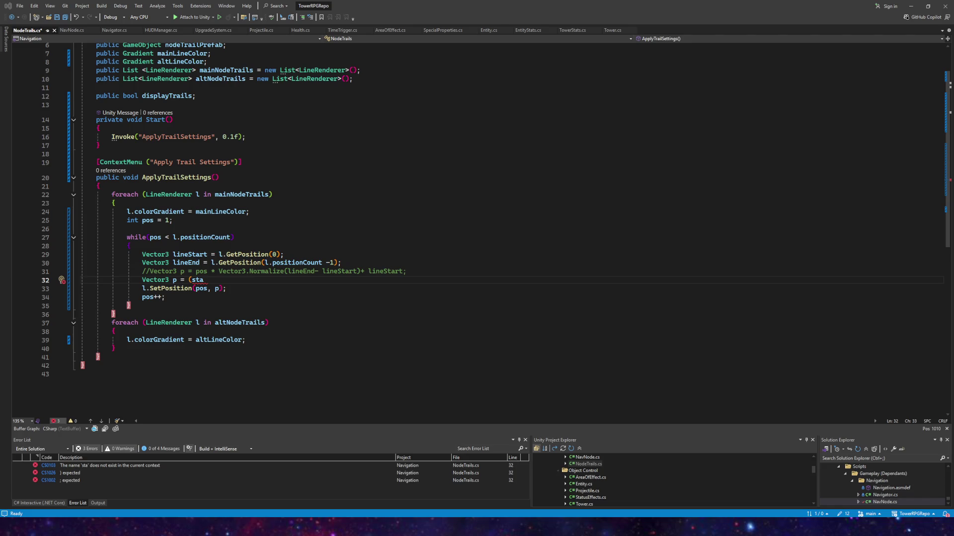
- Type (lineStart + lineEnd) / (l.positionCount) on line 32 using completion suggestions
{"action": "type", "text": "rt"}
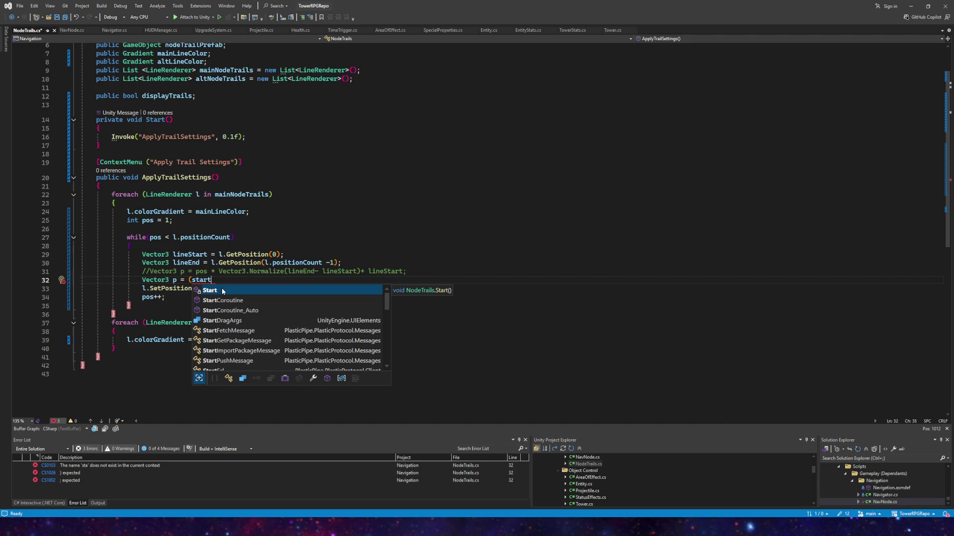
{"action": "key", "text": "BackSpace"}
{"action": "key", "text": "BackSpace"}
{"action": "key", "text": "BackSpace"}
{"action": "type", "text": "li"}
{"action": "key", "text": "Down"}
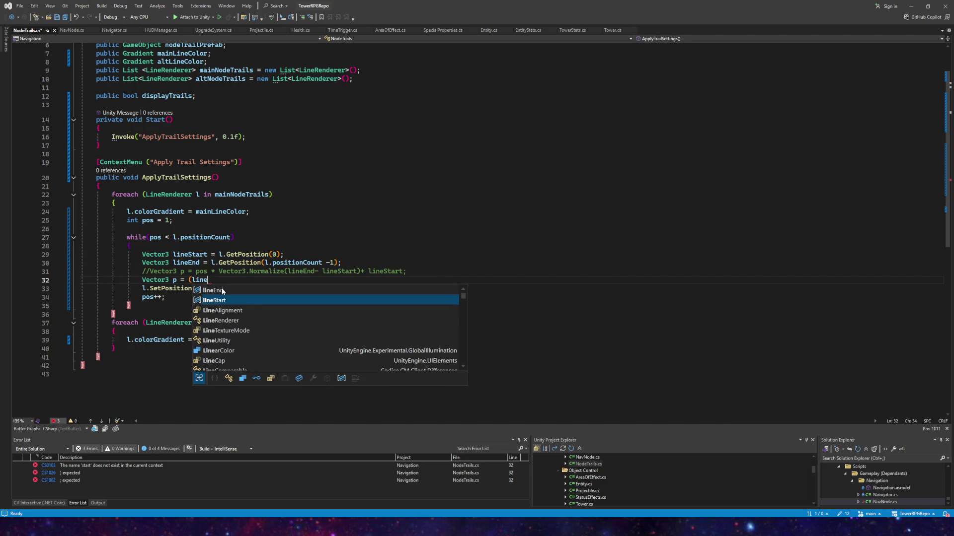
{"action": "key", "text": "Down"}
{"action": "key", "text": "Tab"}
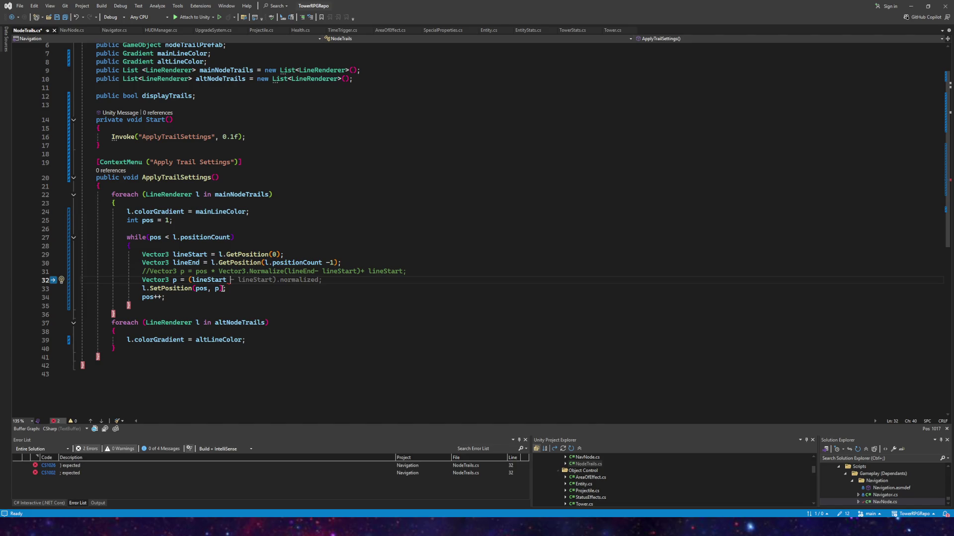
{"action": "type", "text": "+"}
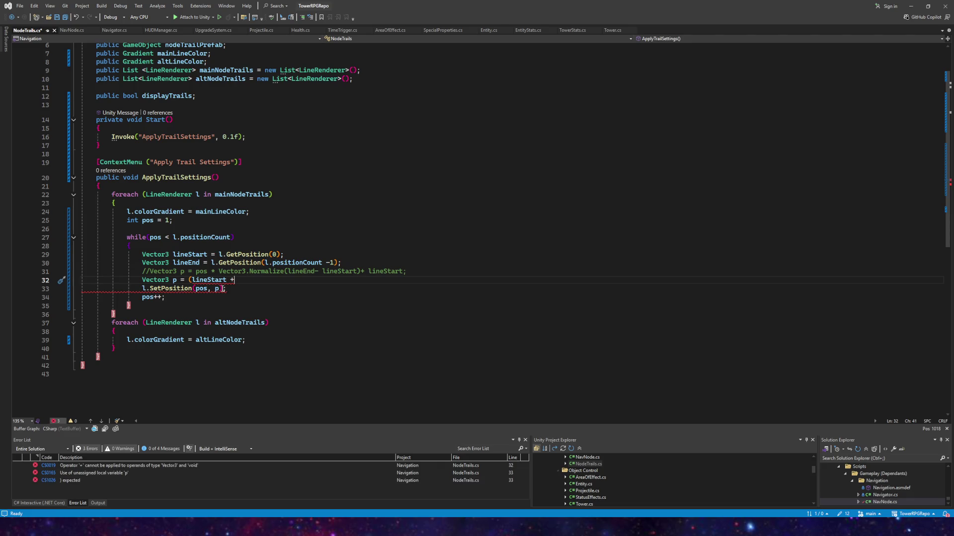
{"action": "type", "text": " lineE"}
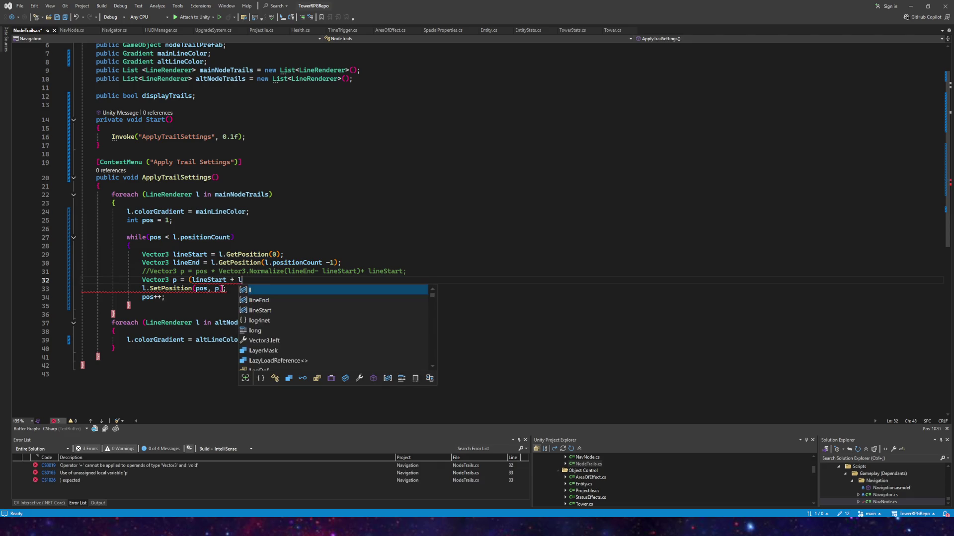
{"action": "key", "text": "Tab"}
{"action": "type", "text": ")"}
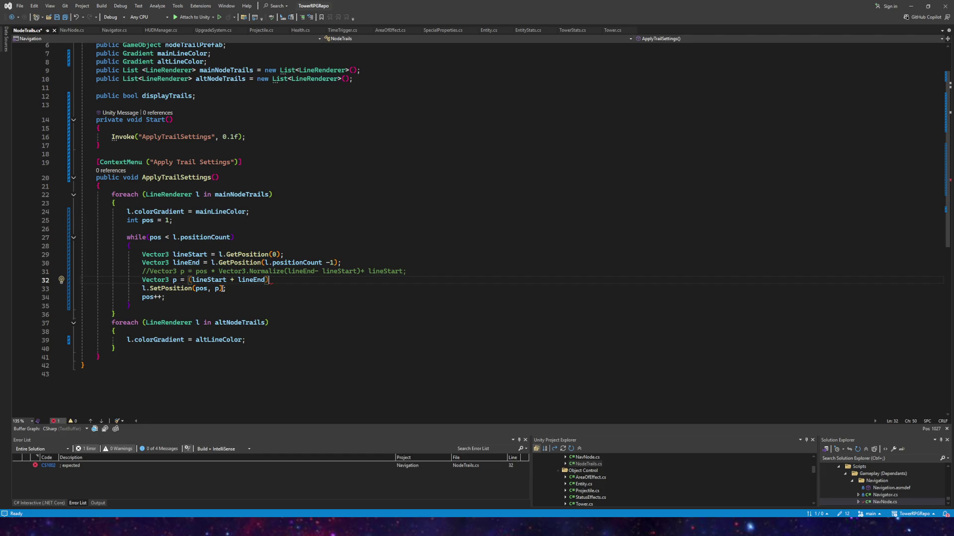
{"action": "type", "text": " / ("}
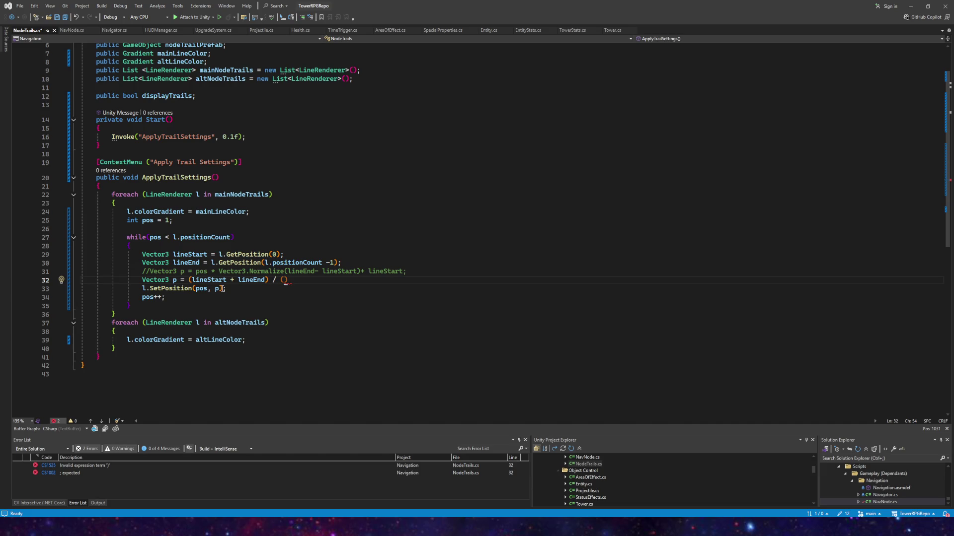
{"action": "type", "text": "l.positionCount"}
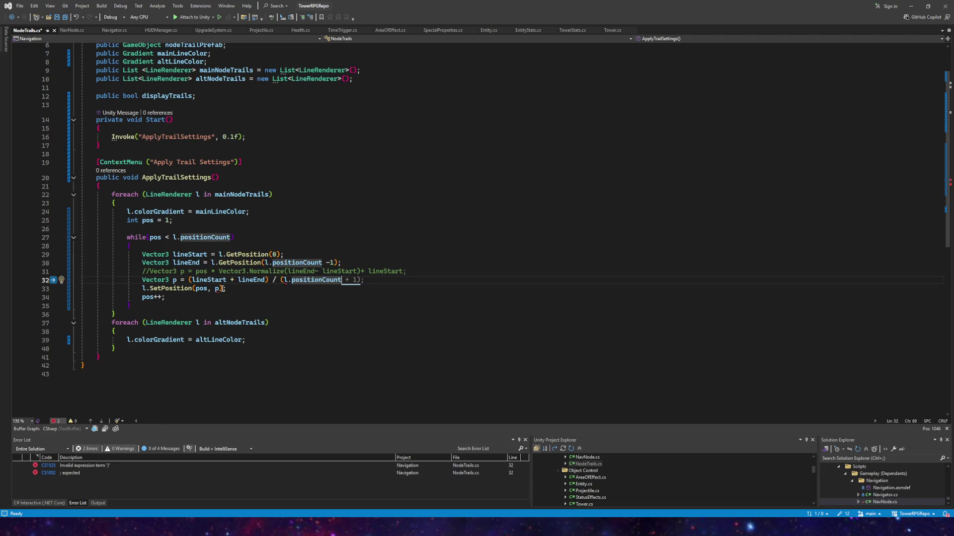
{"action": "type", "text": ")"}
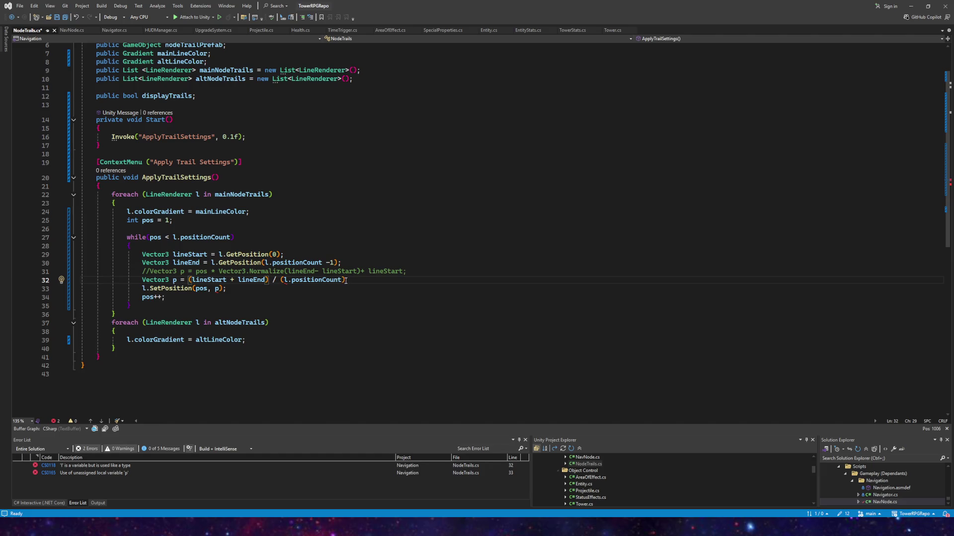
- Finish line 32 as ((lineStart + lineEnd) / (l.positionCount)) * pos; and save NodeTrails.cs
{"action": "left_click", "coordinate": [188, 281]}
{"action": "type", "text": "("}
{"action": "left_click", "coordinate": [356, 281]}
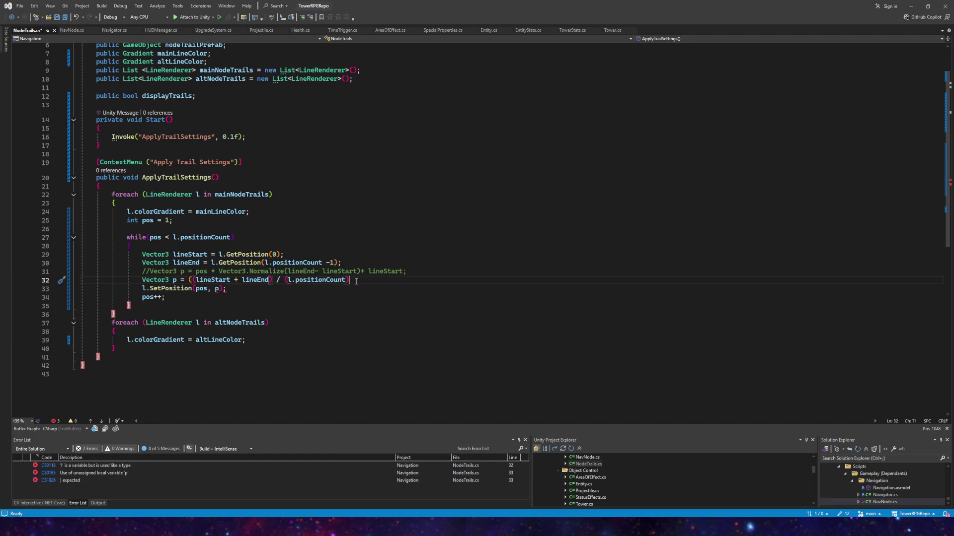
{"action": "type", "text": ")"}
{"action": "type", "text": " * pos"}
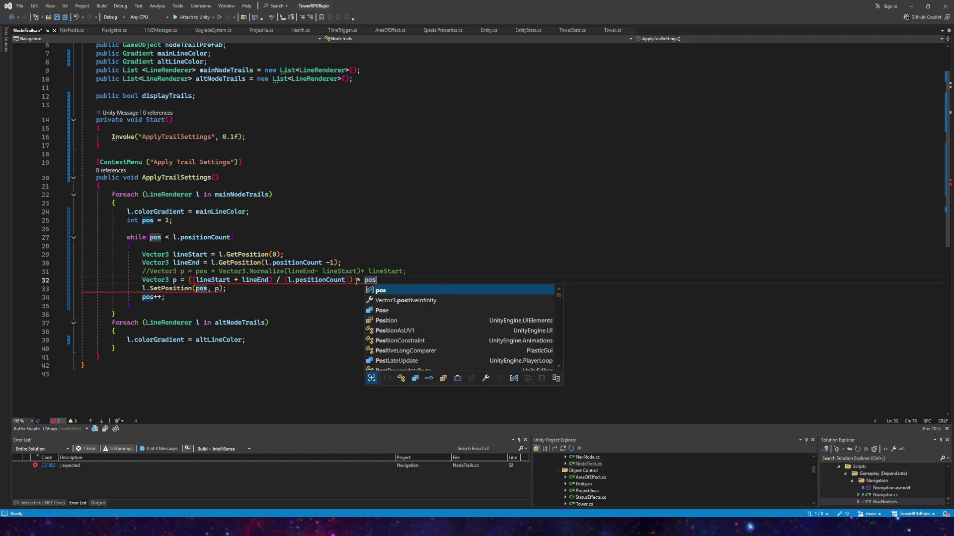
{"action": "type", "text": ";"}
{"action": "left_click", "coordinate": [48, 17]}
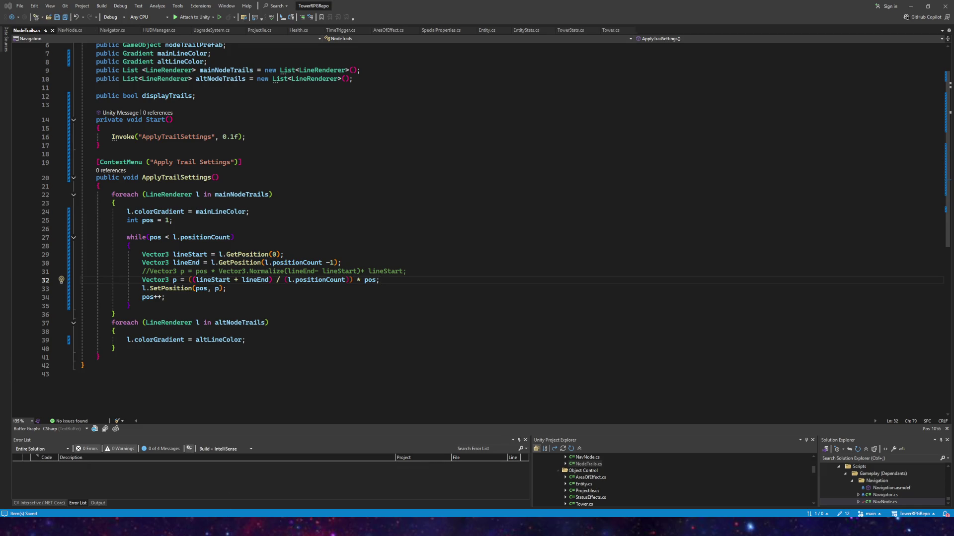
{"action": "key", "text": "alt+Tab"}
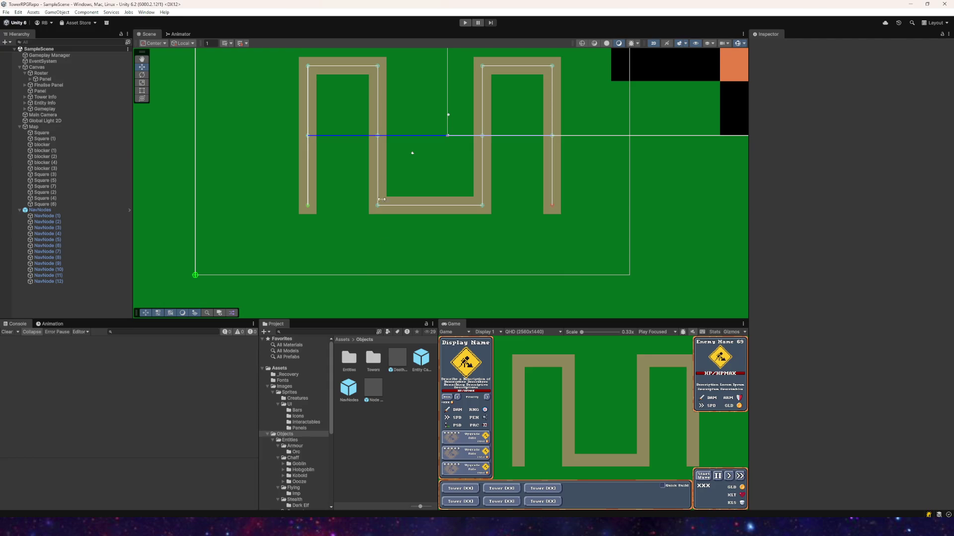
- Play the scene to see orange chevrons scattered mid-map, then stop it
{"action": "left_click", "coordinate": [465, 22]}
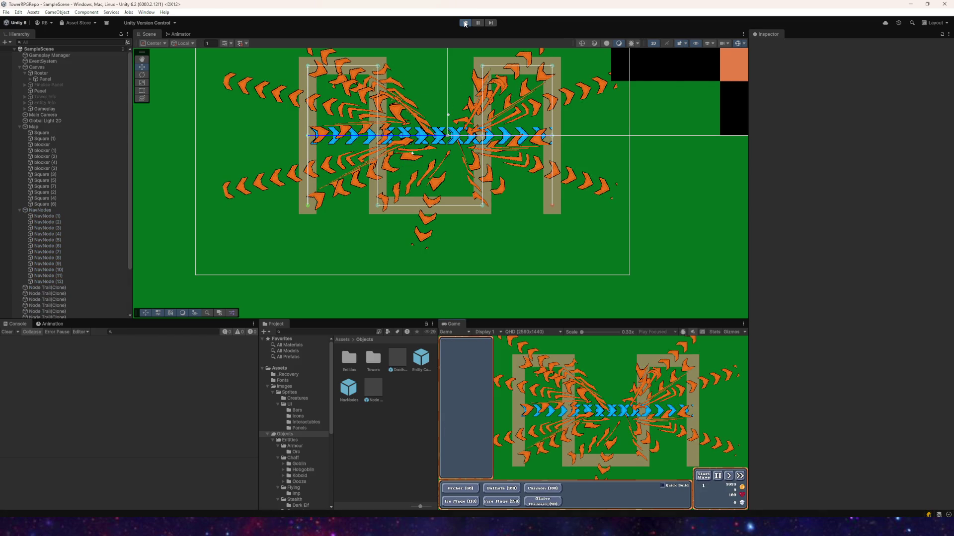
{"action": "left_click", "coordinate": [465, 23]}
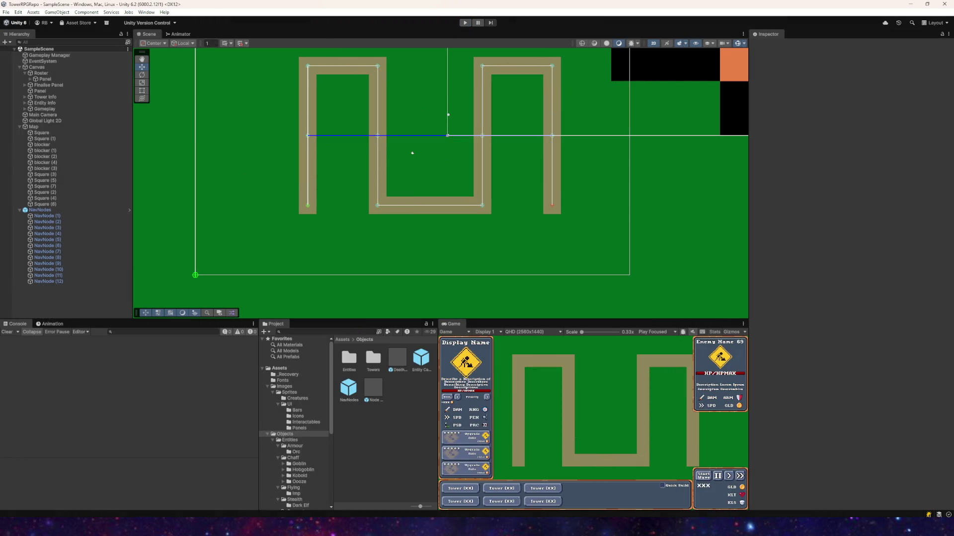
{"action": "key", "text": "alt+Tab"}
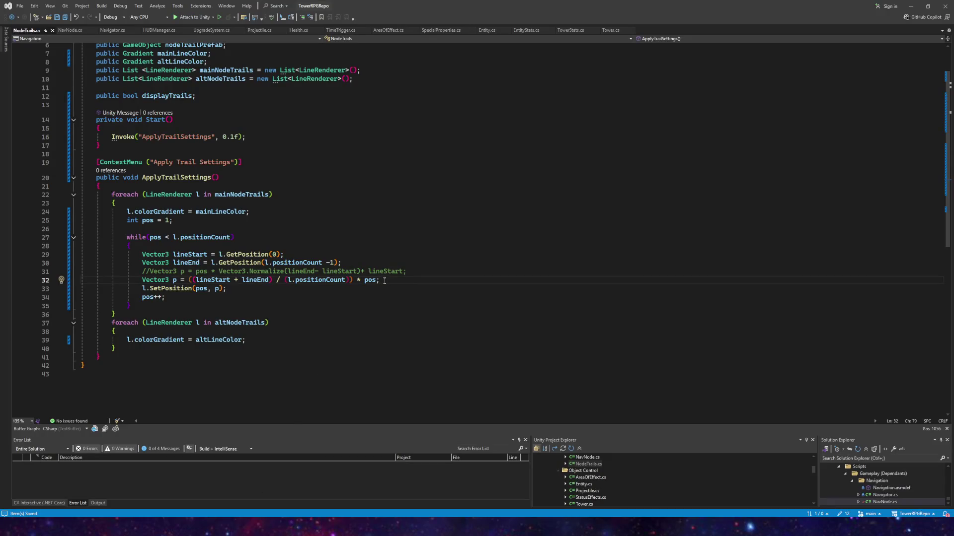
- Replace the positionCount division and * pos on line 32 with / 2, drop the extra '(', and save
{"action": "left_click_drag", "start_coordinate": [383, 281], "coordinate": [283, 280]}
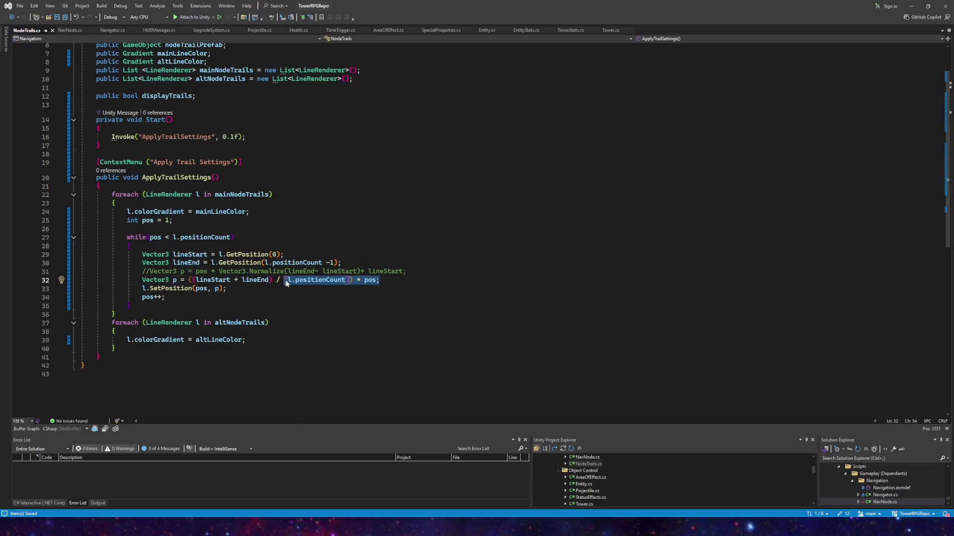
{"action": "type", "text": "2"}
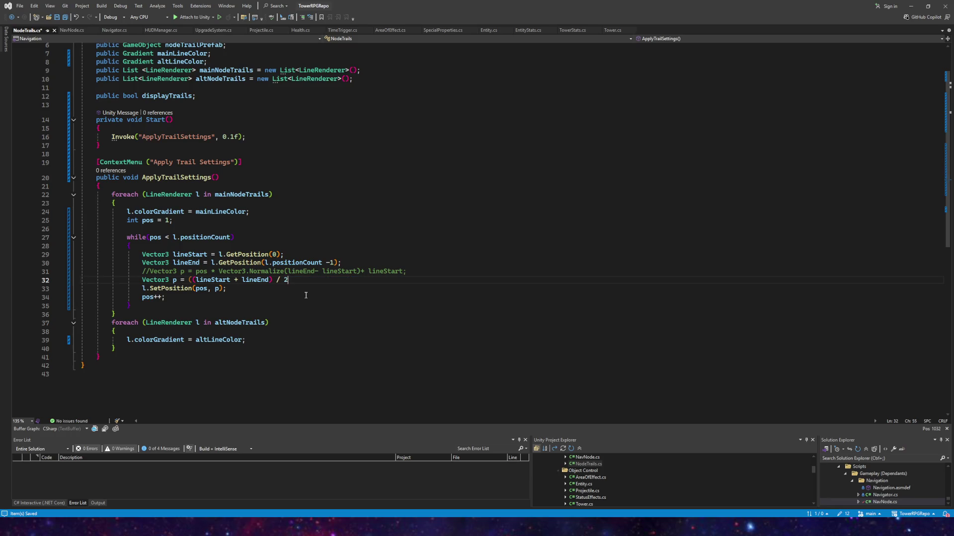
{"action": "type", "text": ";"}
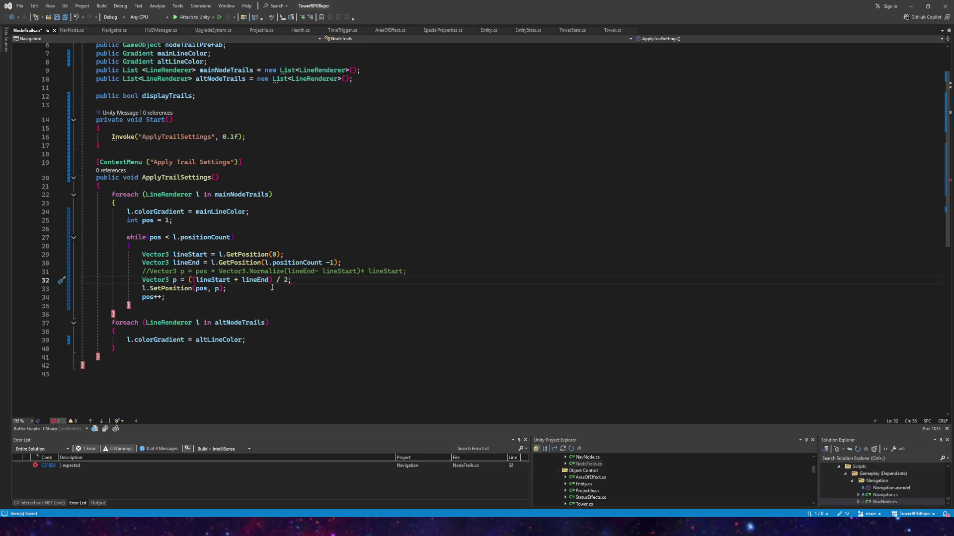
{"action": "left_click", "coordinate": [193, 280]}
{"action": "key", "text": "BackSpace"}
{"action": "left_click", "coordinate": [65, 18]}
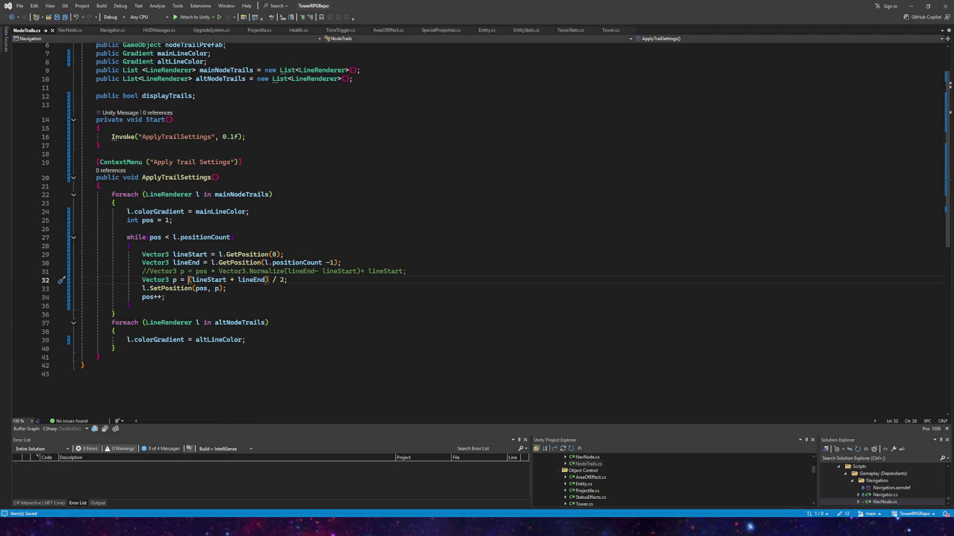